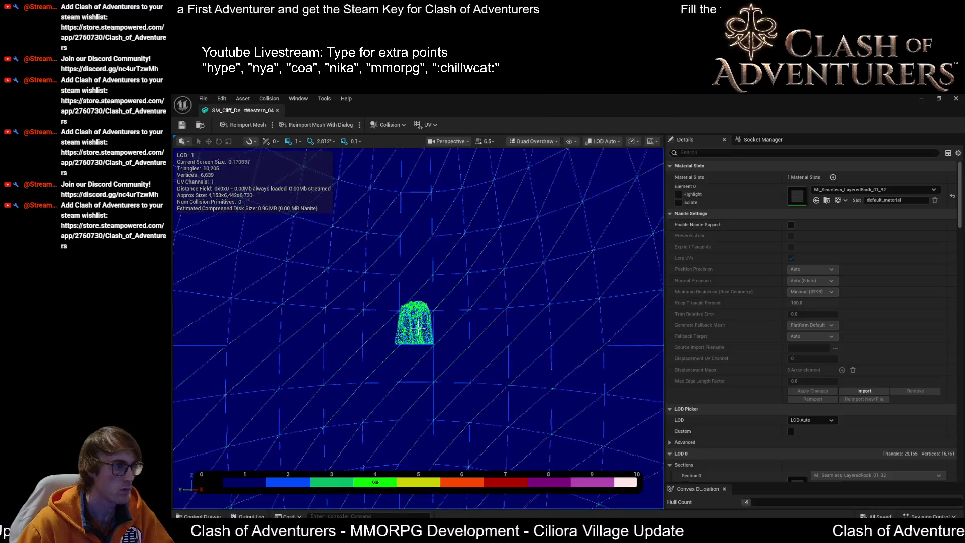
Browse the cliff mesh's Details, orbit the preview, and glance at DefaultEngine.ini
scroll(417, 326, "down", 5)
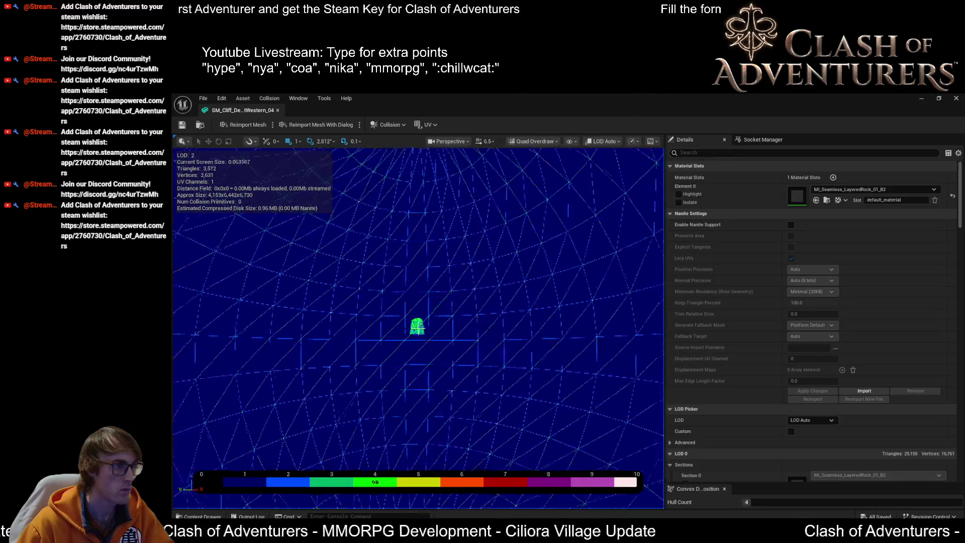
scroll(417, 328, "down", 5)
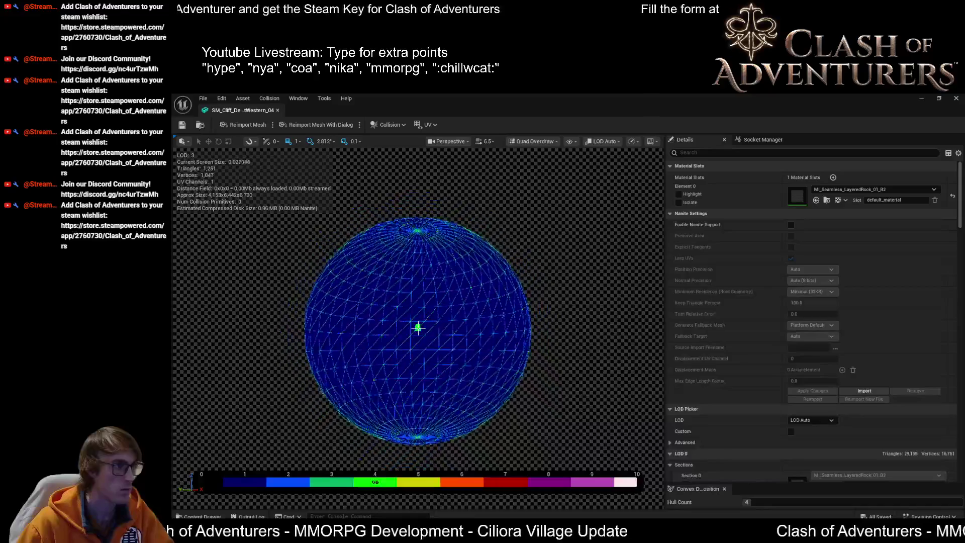
scroll(417, 327, "down", 5)
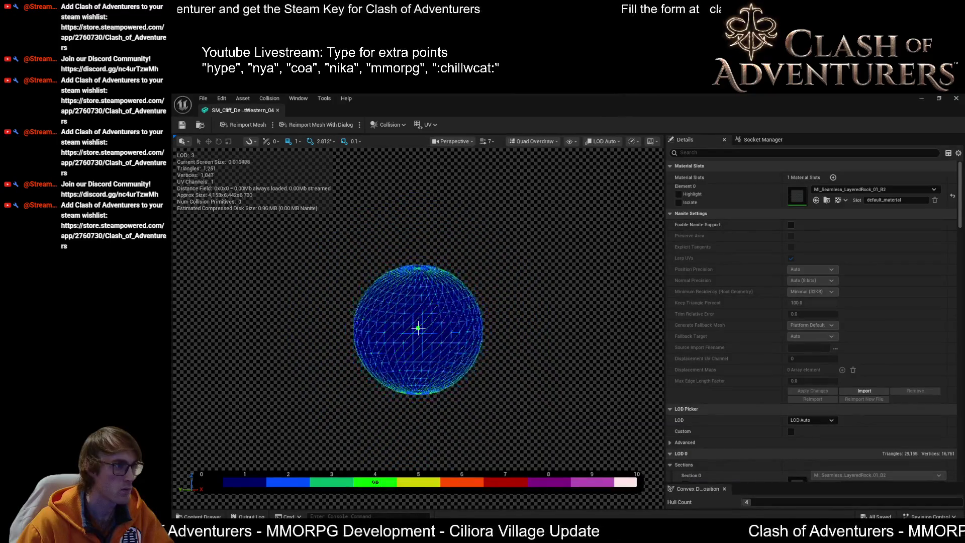
scroll(417, 327, "up", 5)
scroll(418, 328, "up", 8)
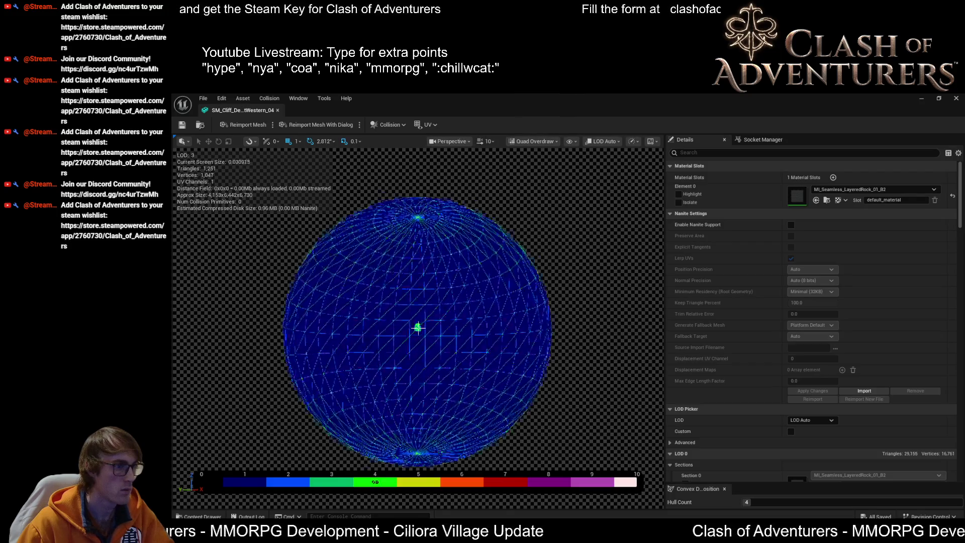
scroll(417, 328, "up", 3)
scroll(418, 328, "down", 4)
left_click_drag(418, 328, 418, 357)
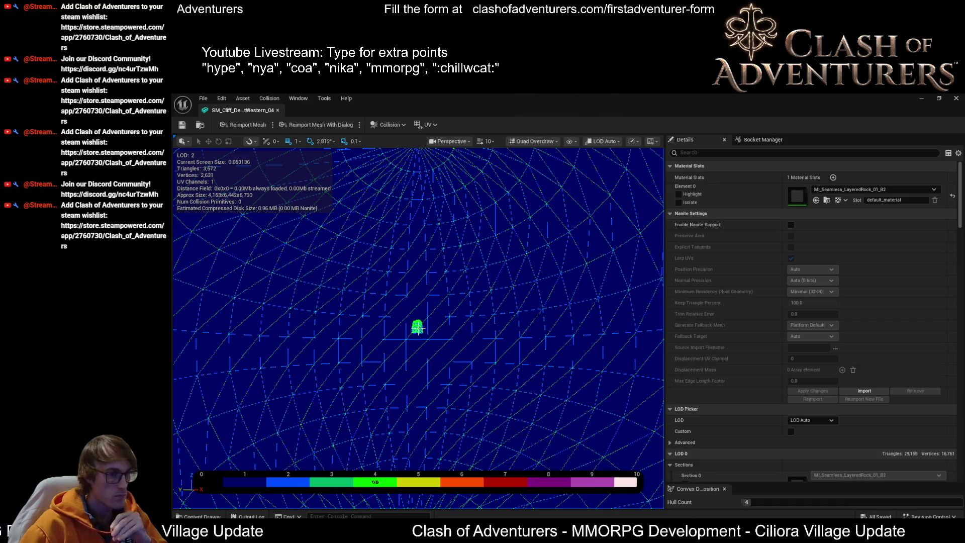
key("alt+Tab")
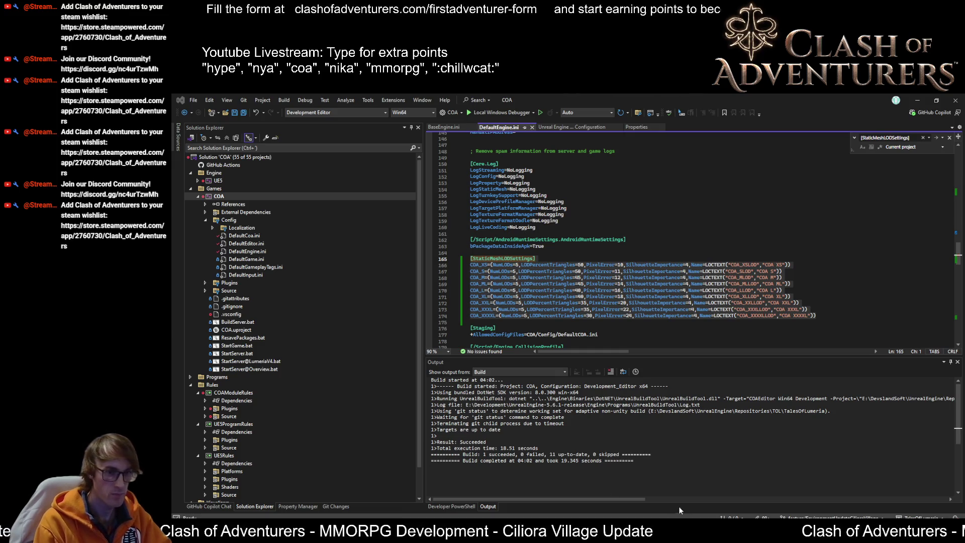
key("alt+Tab")
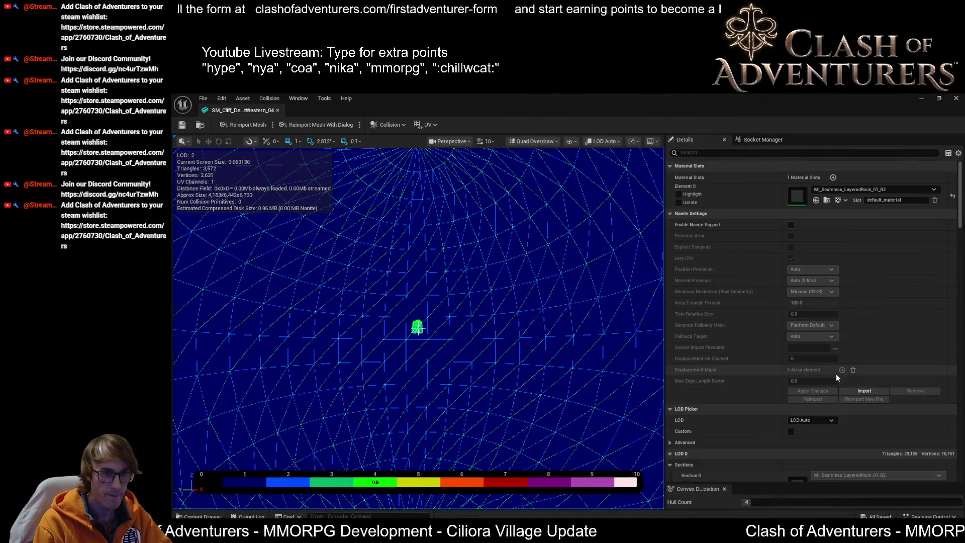
Enable Custom LOD picking and scroll through LOD 1–4 reductions to confirm LOD Group COA_XXXL
scroll(823, 396, "down", 3)
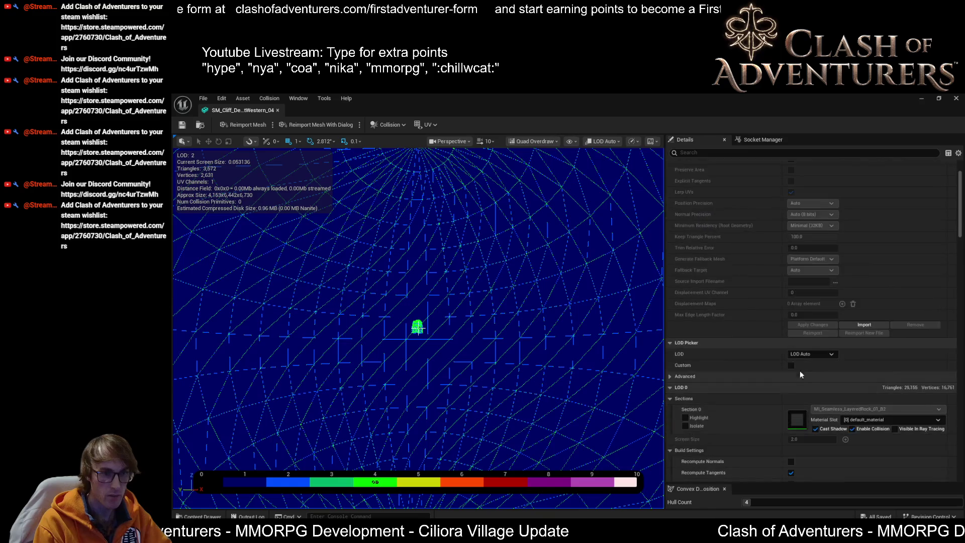
left_click(792, 365)
scroll(830, 402, "down", 10)
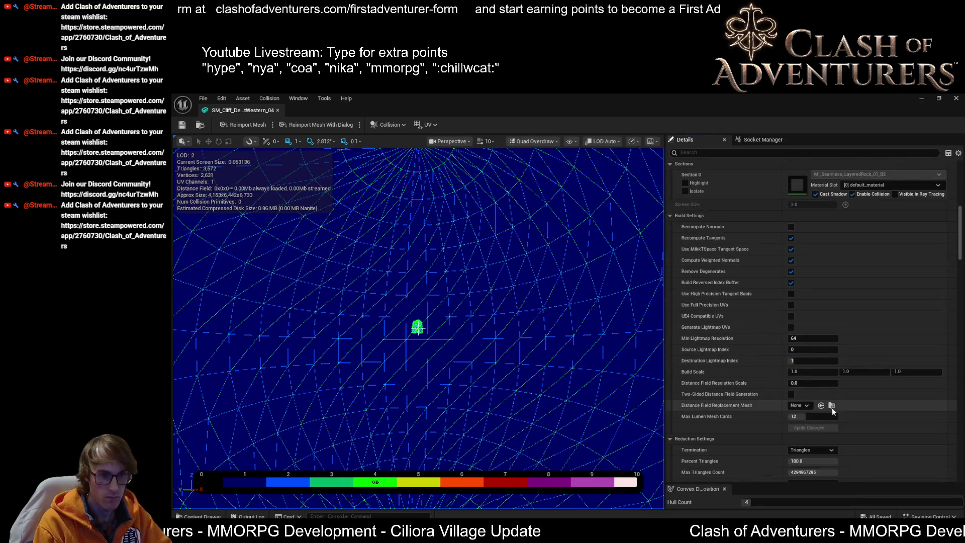
scroll(828, 362, "down", 8)
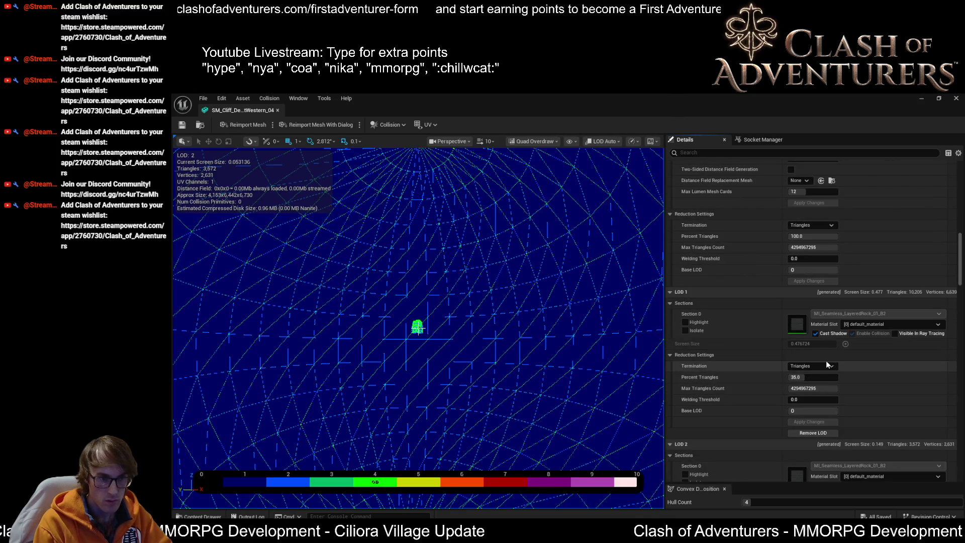
scroll(828, 372, "down", 3)
scroll(829, 374, "down", 7)
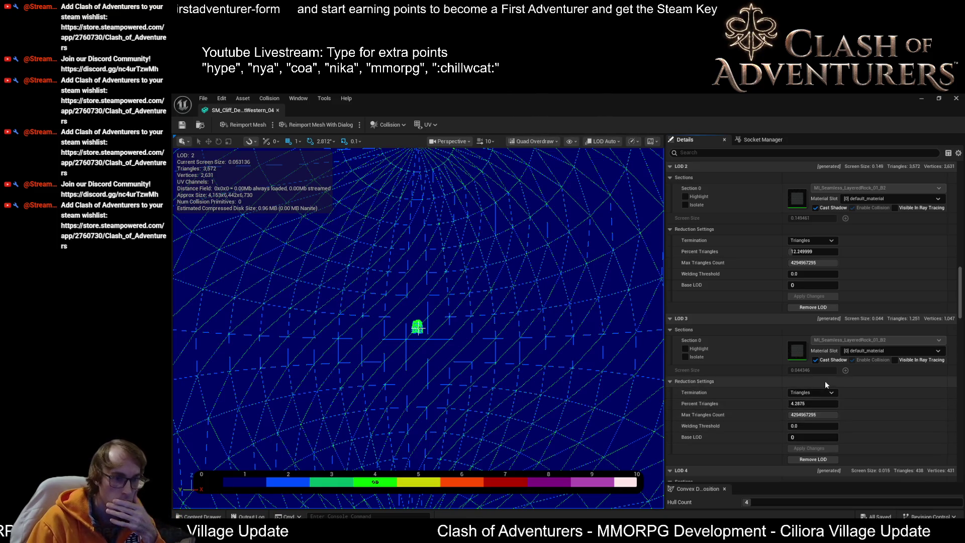
scroll(825, 381, "down", 5)
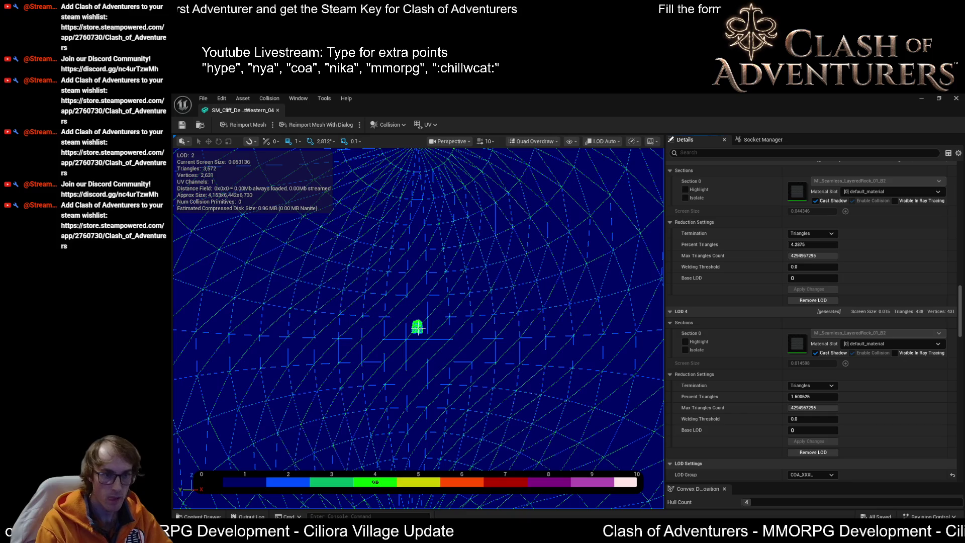
scroll(928, 473, "down", 2)
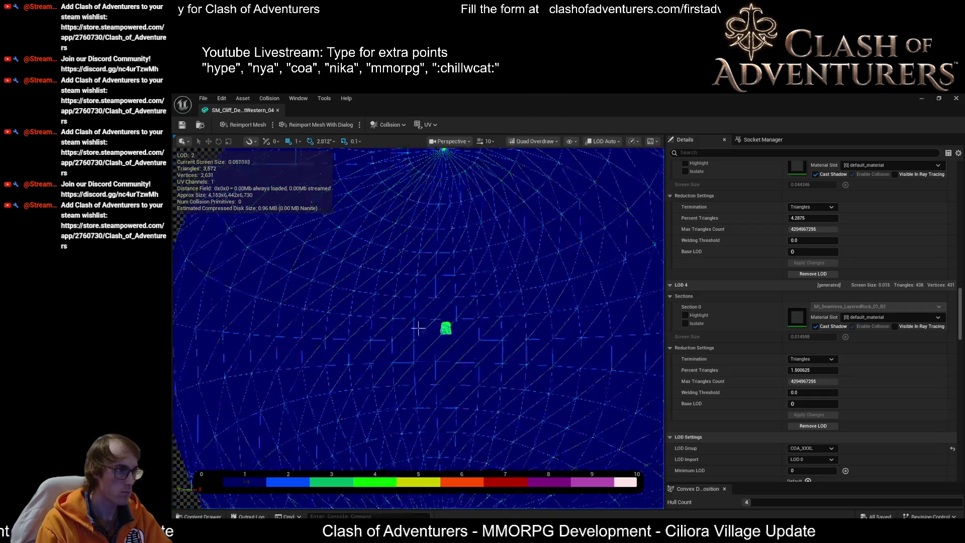
Dock the SM_Cliff editor tab into the main tab bar and switch to the Overview level
scroll(418, 327, "down", 5)
scroll(418, 328, "down", 4)
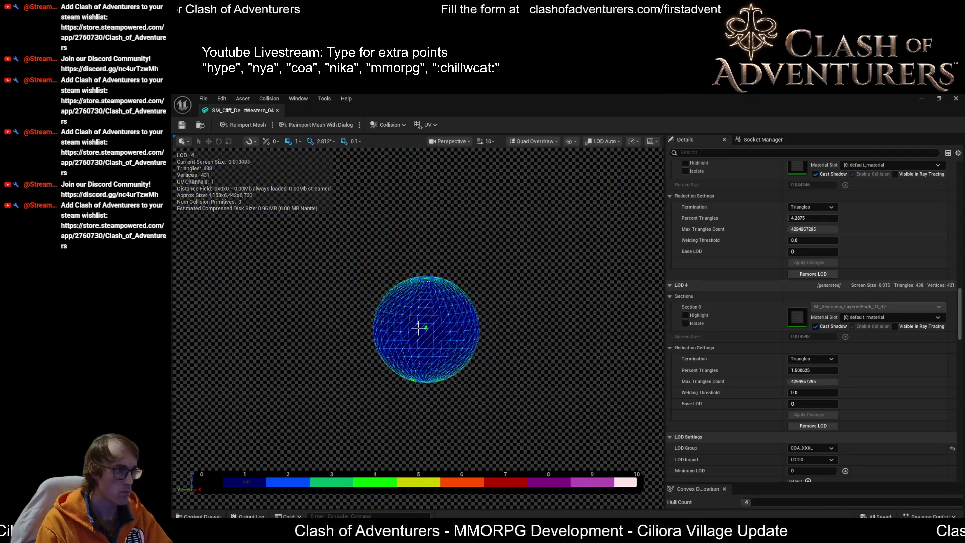
scroll(418, 328, "up", 1)
scroll(417, 328, "up", 8)
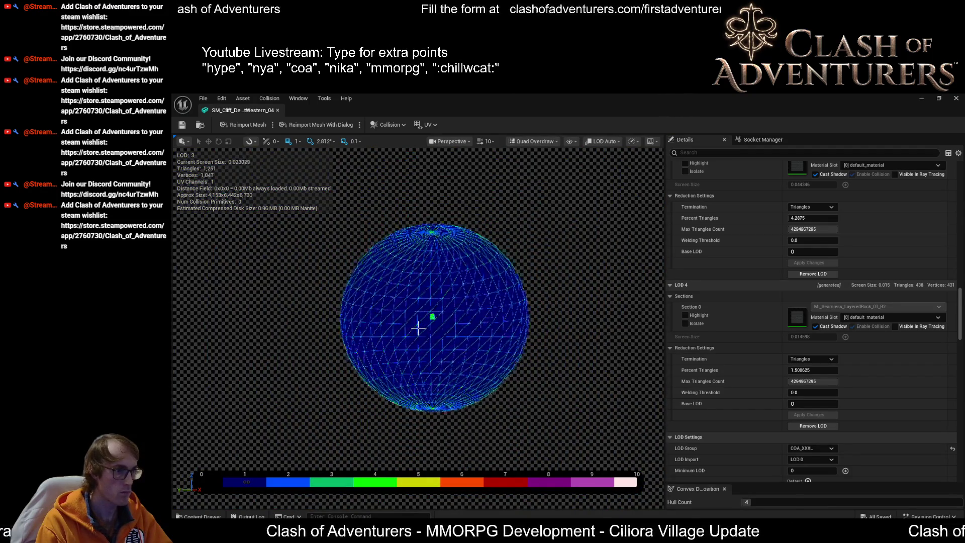
scroll(417, 328, "up", 3)
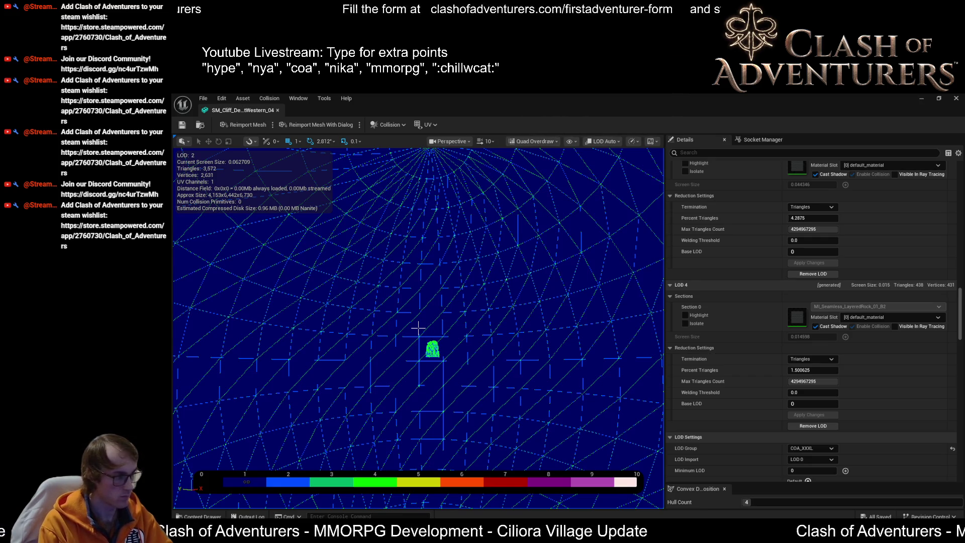
mouse_move(271, 110)
left_mouse_down()
mouse_move(351, 167)
mouse_move(369, 116)
mouse_move(486, 112)
left_mouse_up()
left_click(486, 111)
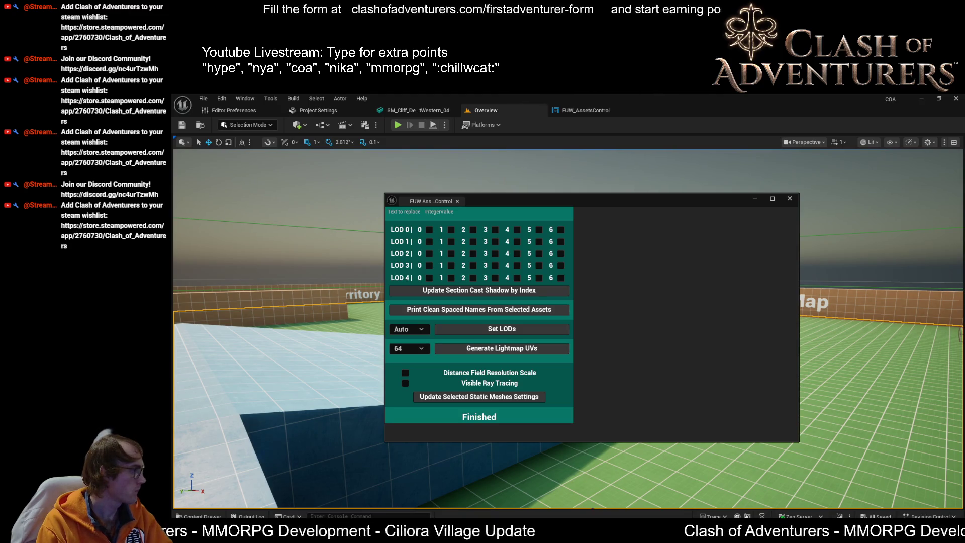
left_click(421, 152)
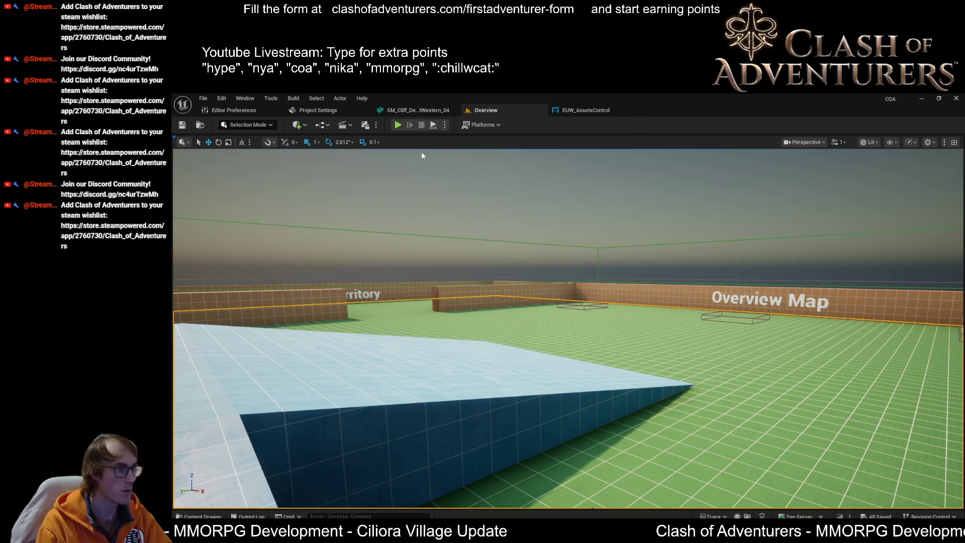
Orbit SM_Barrel_01 and switch its viewport to Quad Overdraw (Alt+8)
scroll(418, 327, "down", 8)
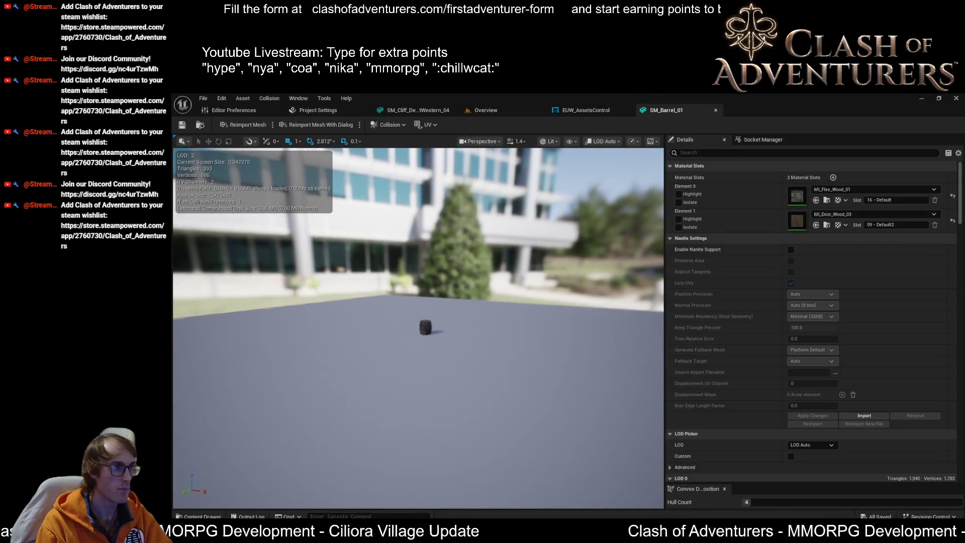
scroll(418, 332, "up", 5)
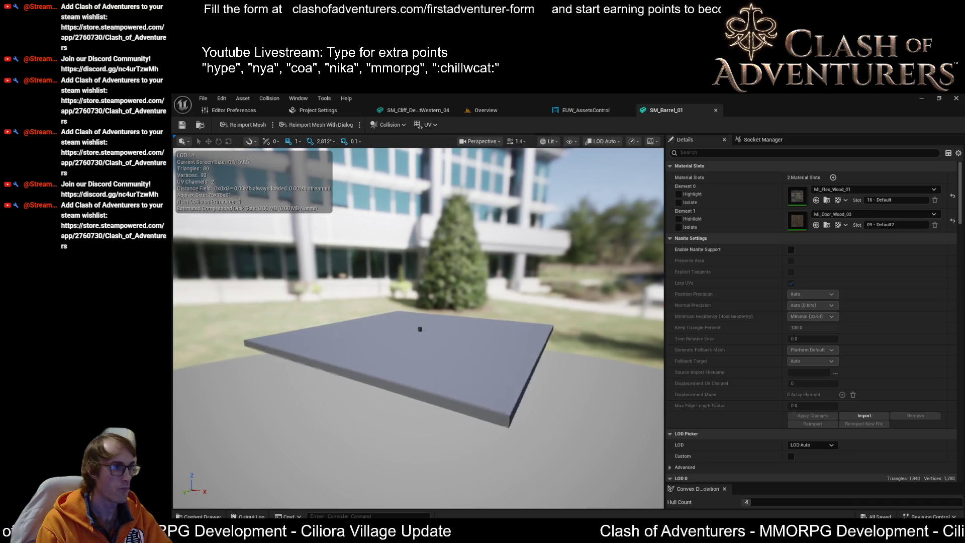
scroll(418, 327, "up", 4)
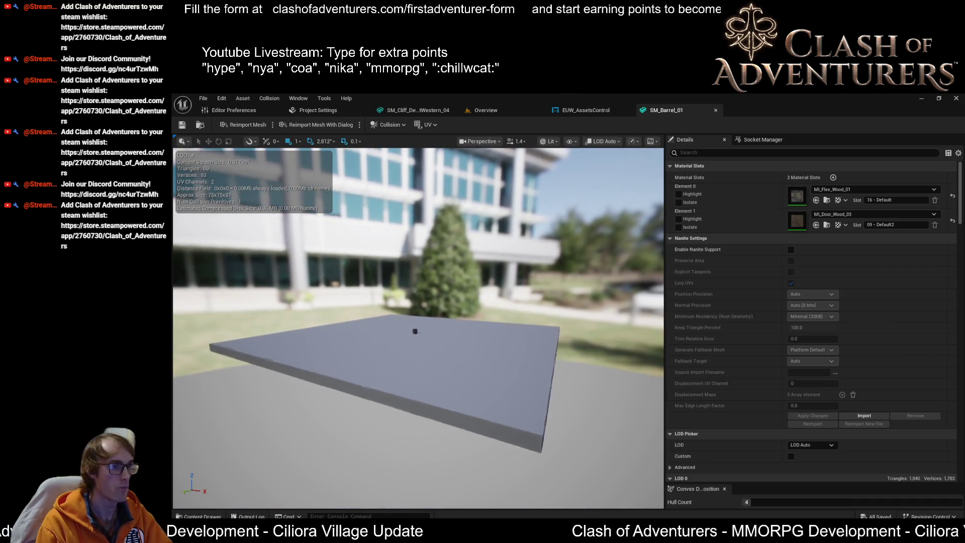
scroll(418, 327, "down", 3)
left_click_drag(418, 327, 457, 326)
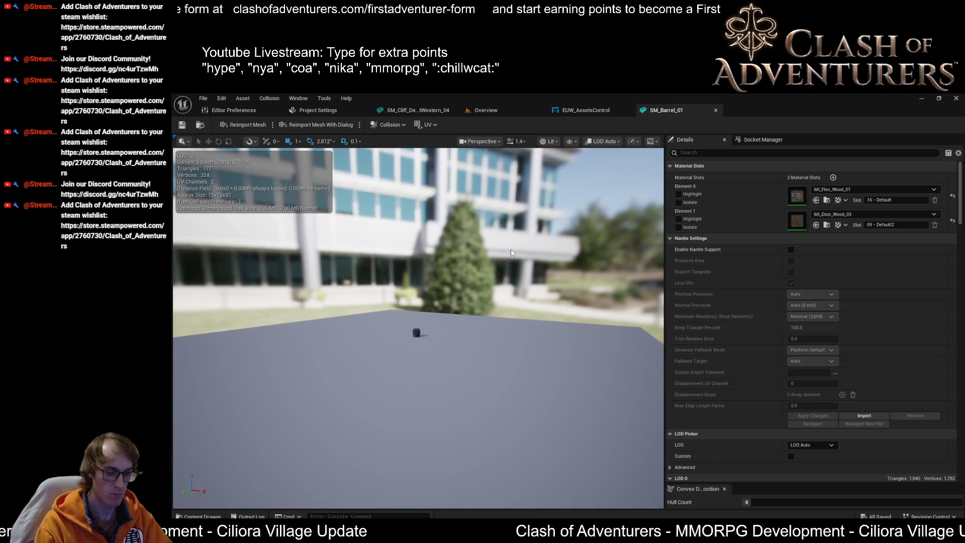
key("alt+8")
Zoom the camera in and out on the barrel to watch its LODs switch
left_click_drag(507, 248, 508, 208)
scroll(418, 328, "up", 2)
scroll(418, 328, "down", 6)
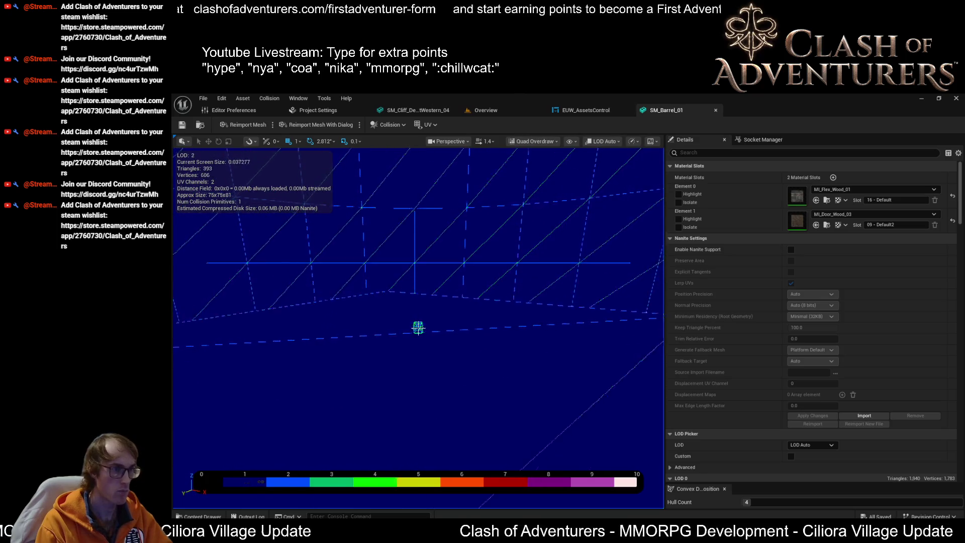
scroll(418, 328, "up", 3)
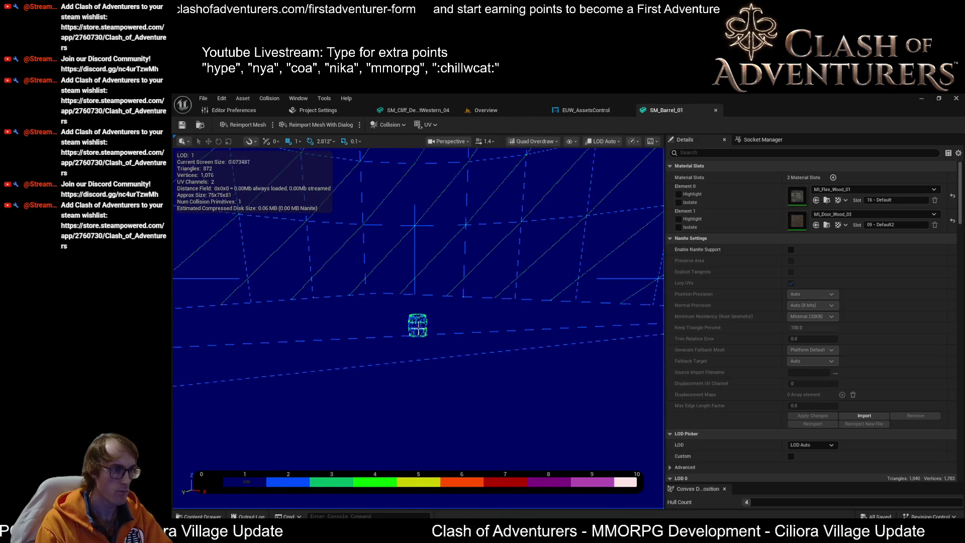
scroll(418, 328, "up", 6)
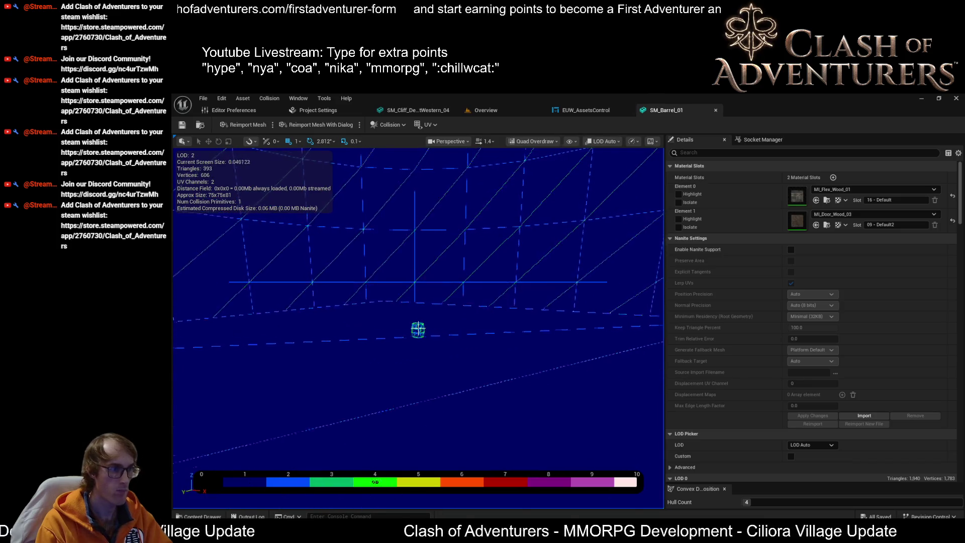
scroll(418, 328, "up", 3)
scroll(418, 328, "down", 4)
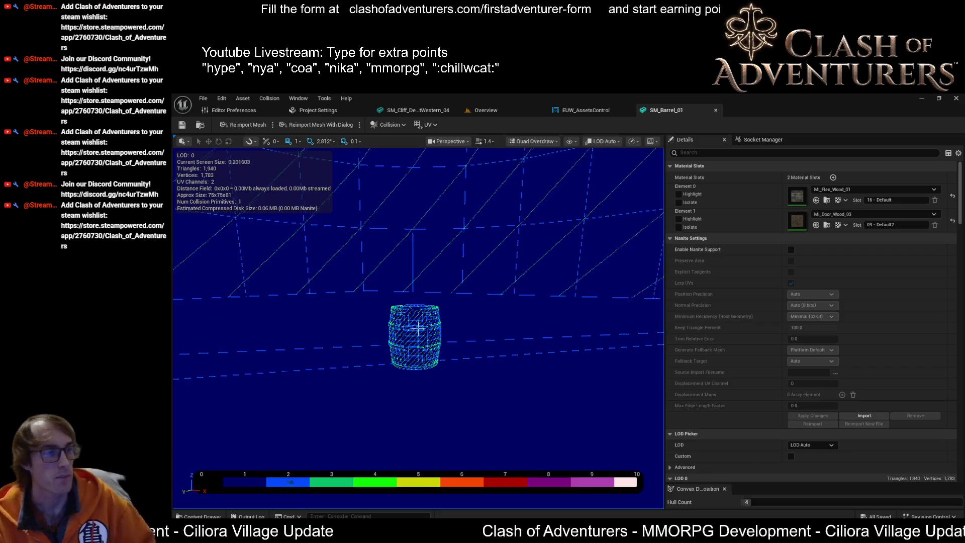
scroll(418, 328, "down", 5)
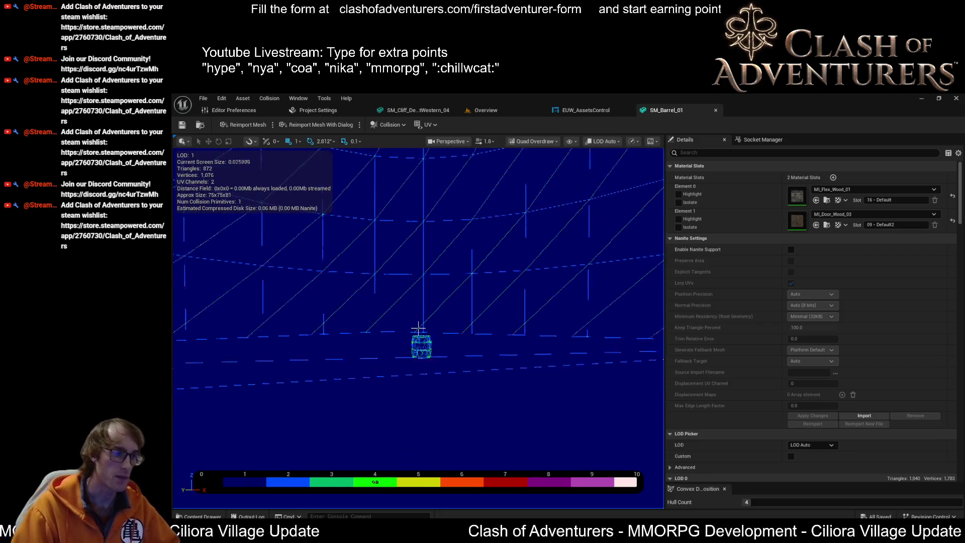
scroll(418, 328, "up", 5)
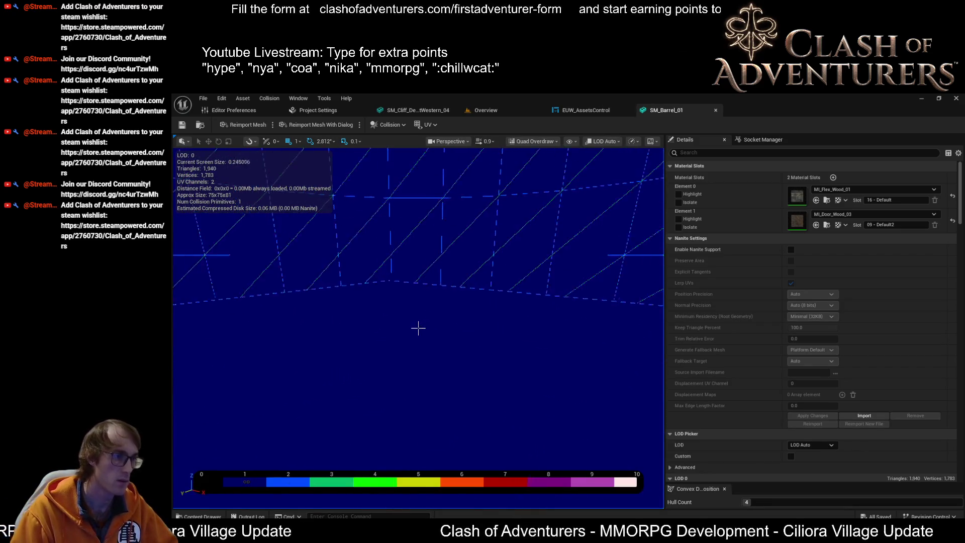
left_click_drag(418, 328, 408, 338)
scroll(418, 328, "down", 5)
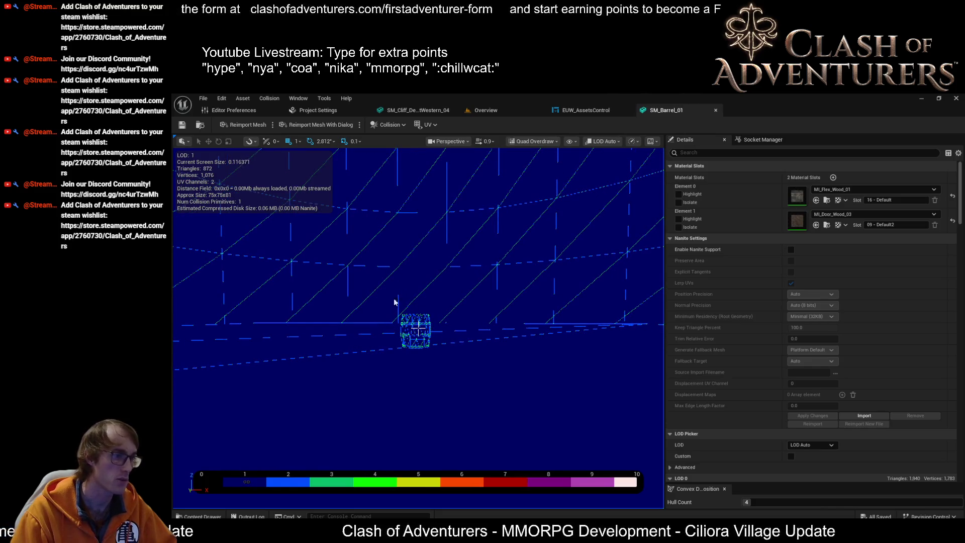
left_click_drag(394, 302, 418, 328)
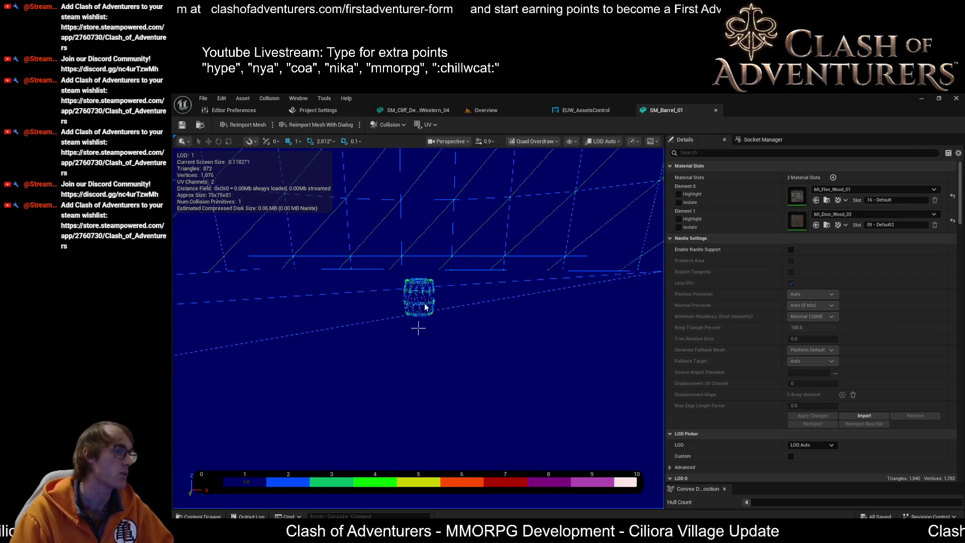
left_click_drag(418, 327, 418, 327)
scroll(418, 328, "down", 3)
scroll(419, 328, "down", 4)
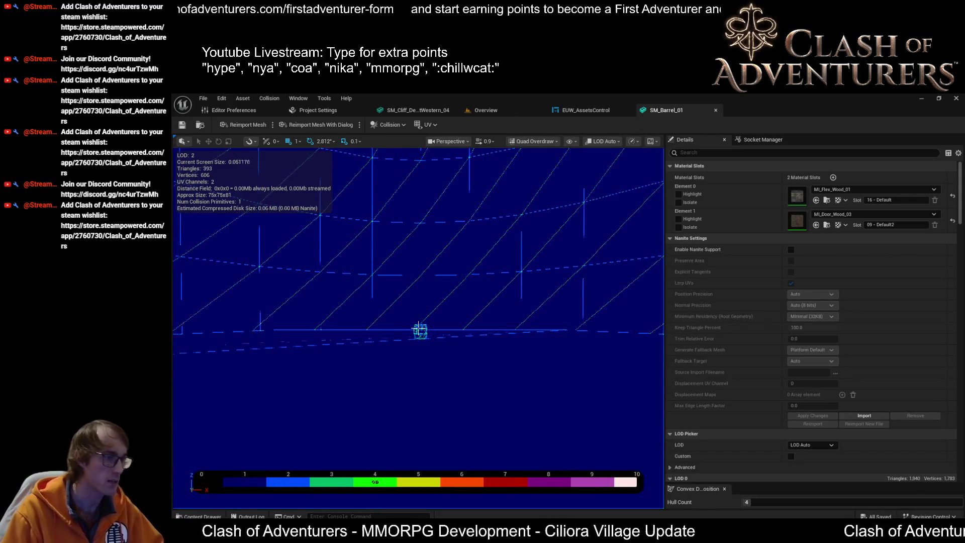
scroll(418, 328, "down", 3)
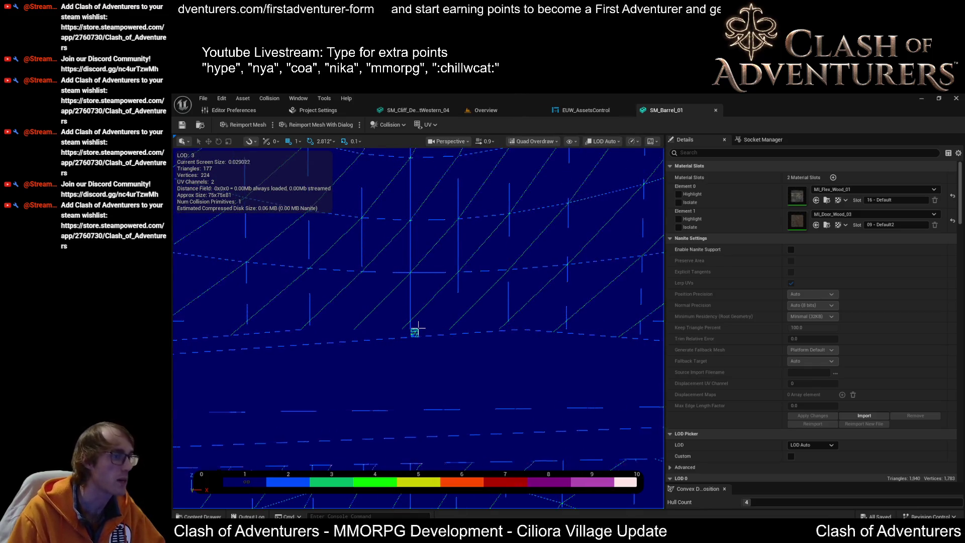
scroll(418, 327, "up", 4)
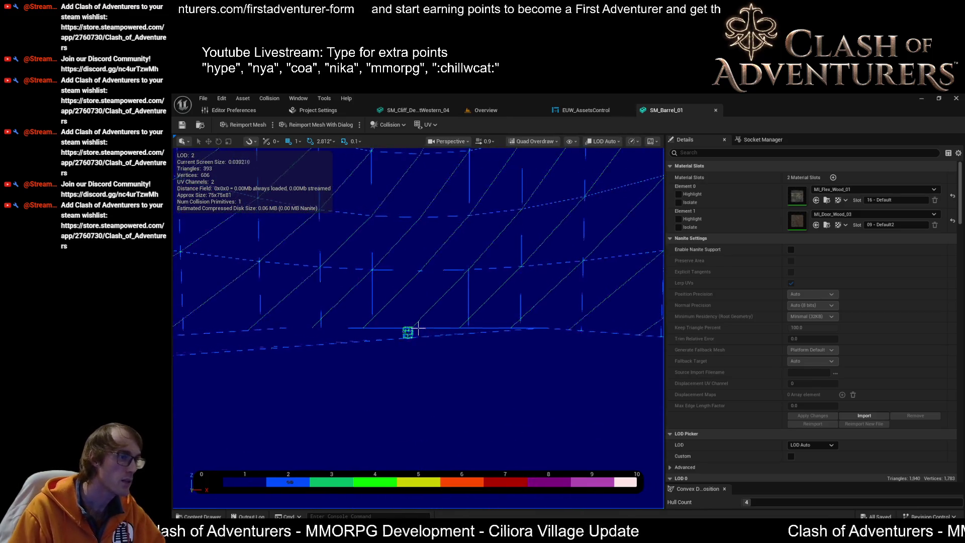
left_click(584, 110)
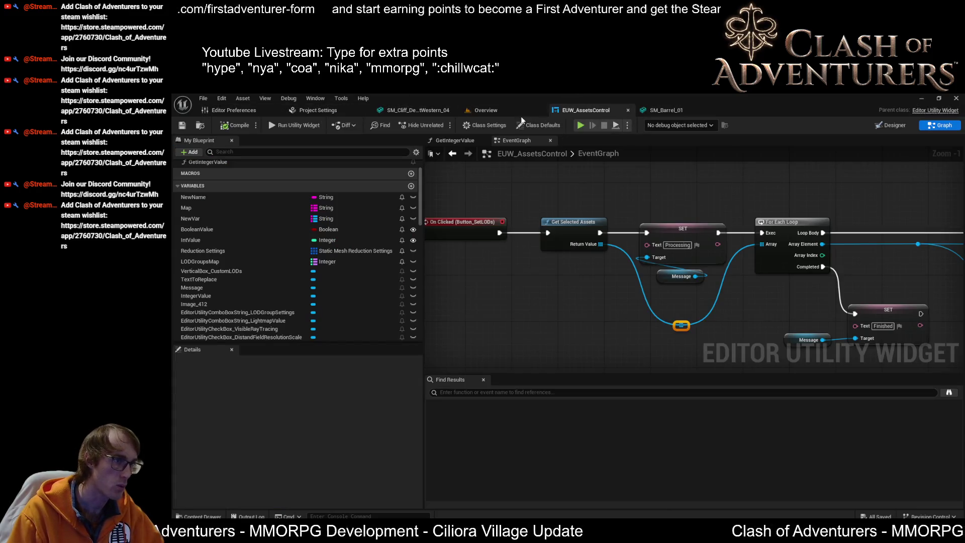
left_click(655, 111)
scroll(418, 326, "up", 5)
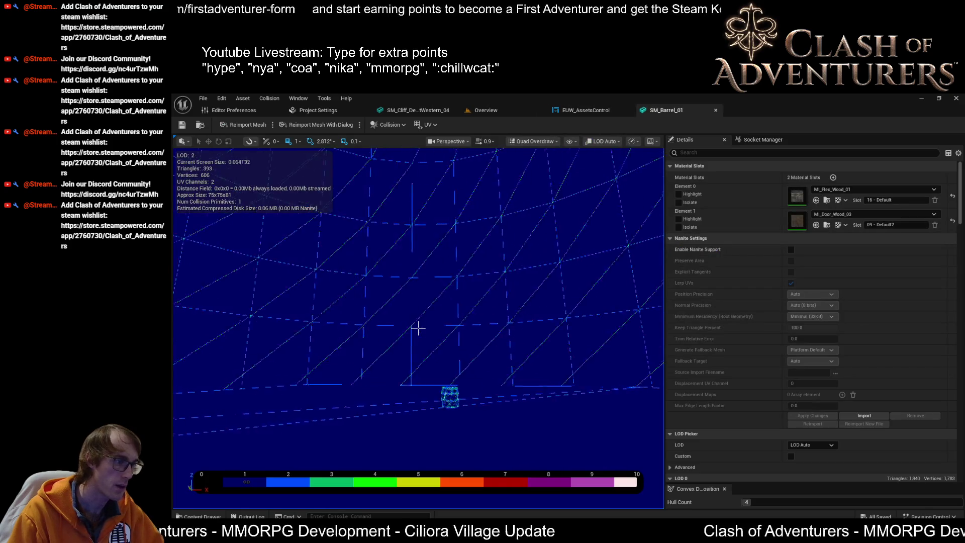
scroll(224, 400, "up", 4)
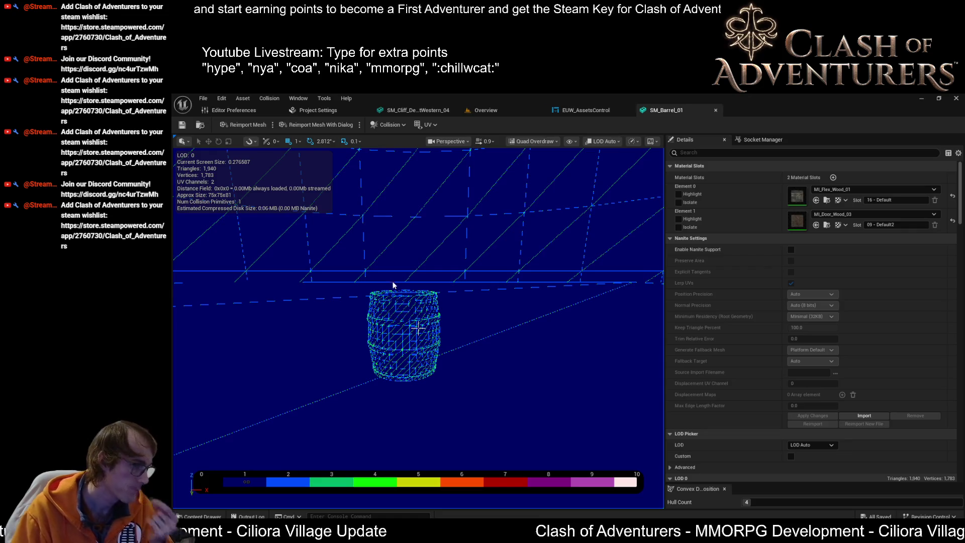
scroll(509, 313, "down", 10)
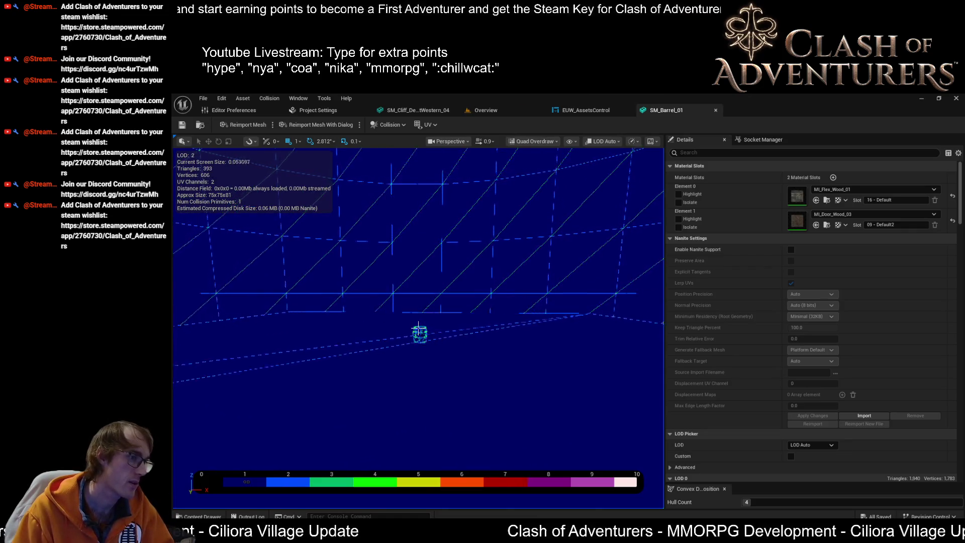
scroll(494, 285, "up", 4)
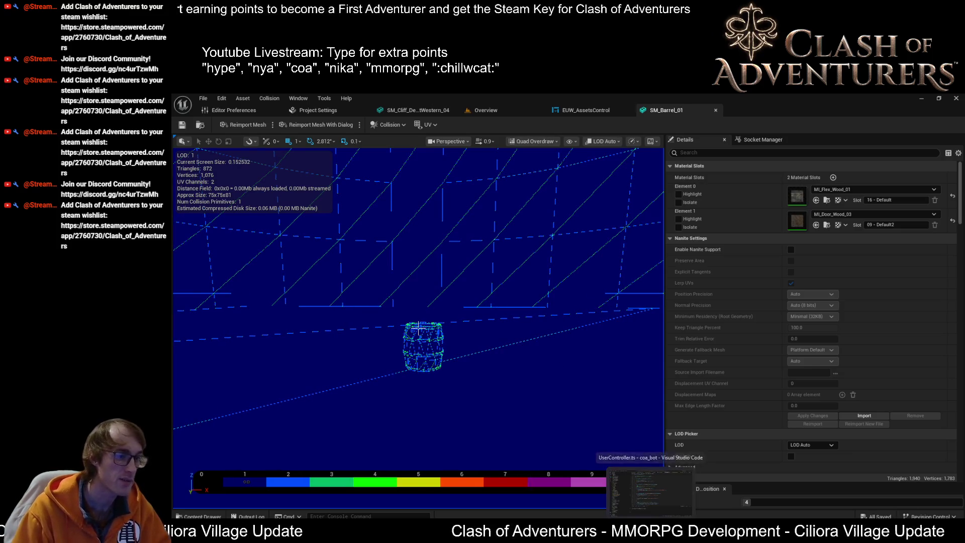
left_click_drag(521, 371, 508, 352)
scroll(418, 328, "up", 5)
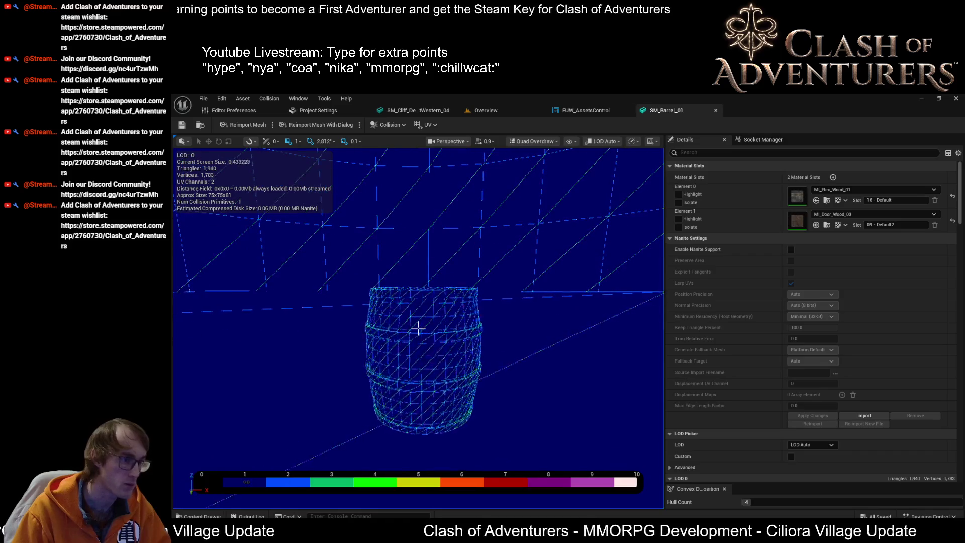
key("alt+Tab")
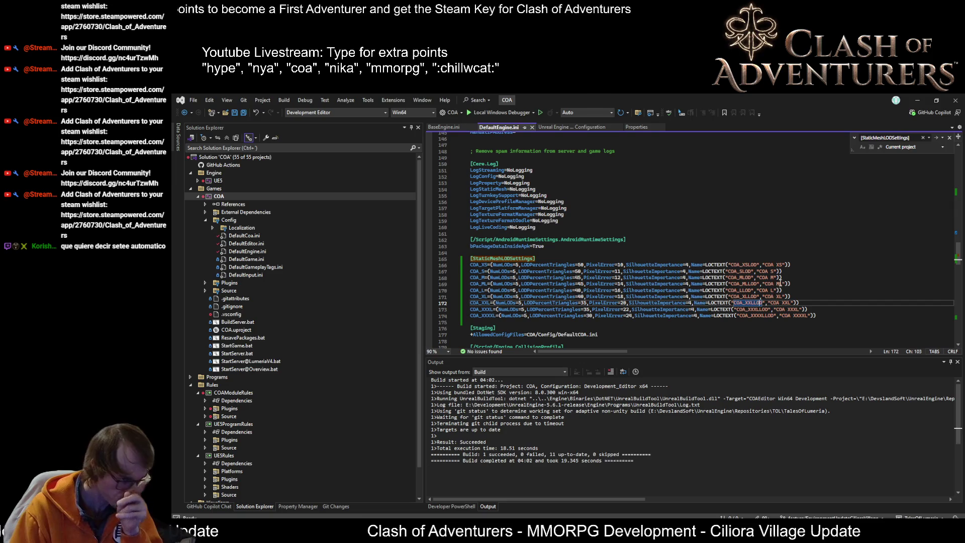
key("alt+Tab")
scroll(418, 328, "down", 5)
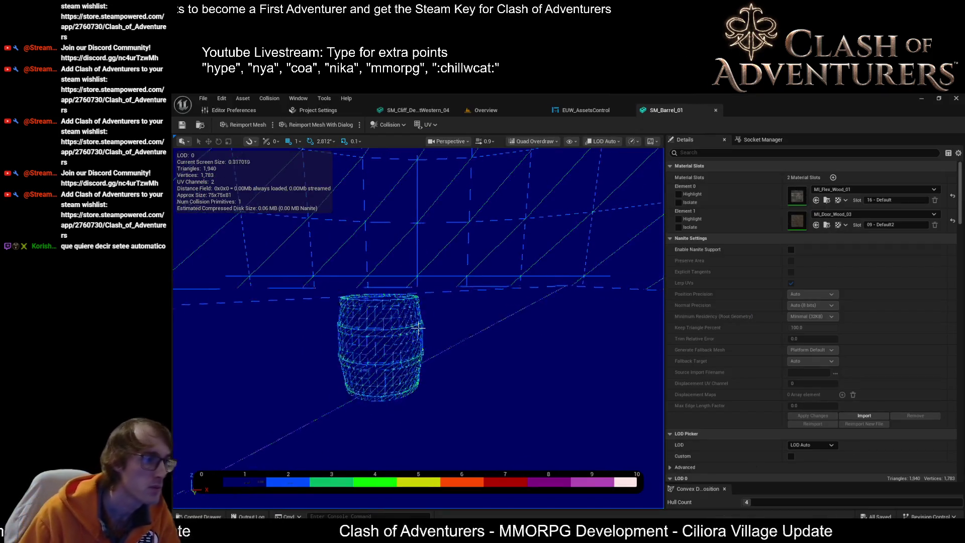
Open the EUW_AssetsControl event graph and frame the Set Lods, Set LODGroup and LODGroupsMap Find nodes
scroll(418, 327, "up", 5)
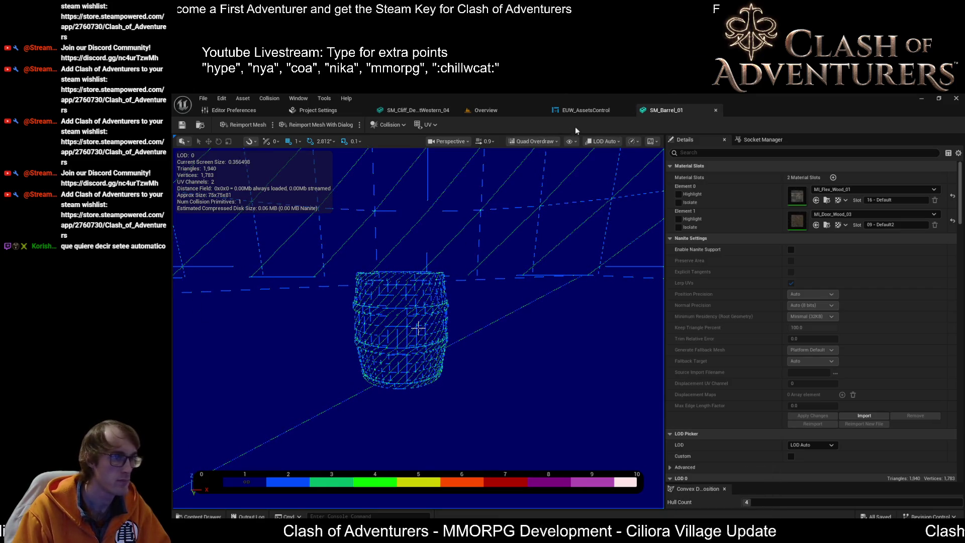
left_click(601, 110)
scroll(617, 186, "down", 4)
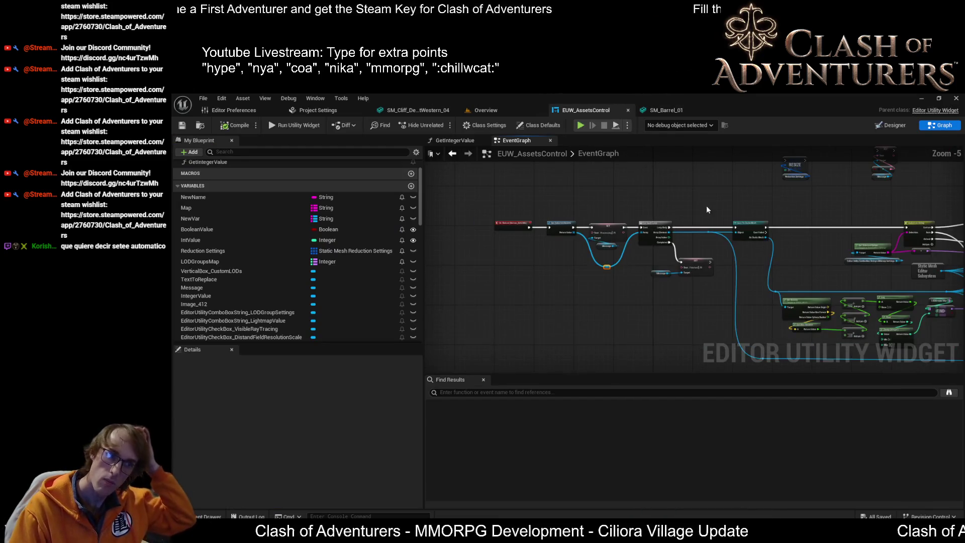
scroll(628, 237, "up", 2)
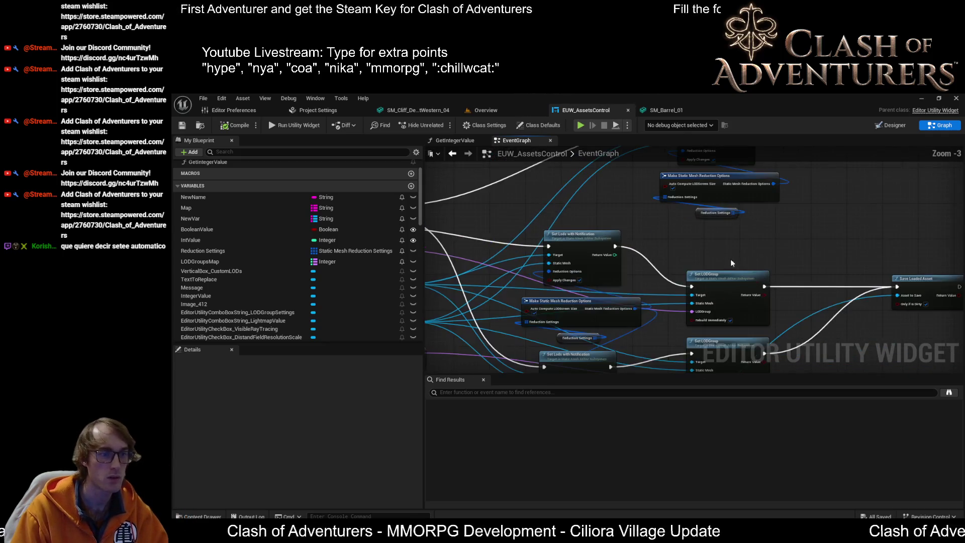
left_click_drag(768, 218, 748, 226)
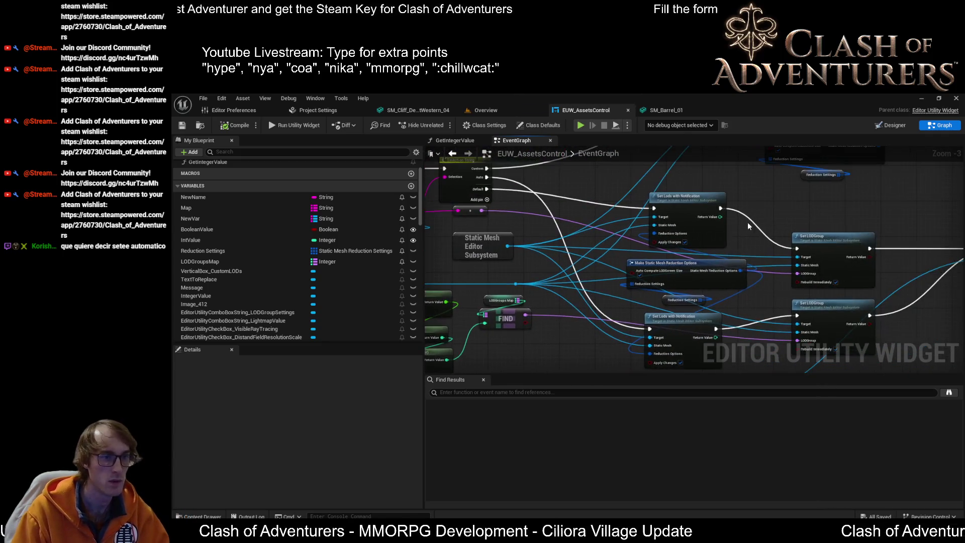
mouse_move(694, 284)
left_mouse_down()
mouse_move(703, 294)
mouse_move(693, 232)
mouse_move(704, 270)
mouse_move(695, 291)
mouse_move(632, 316)
left_mouse_up()
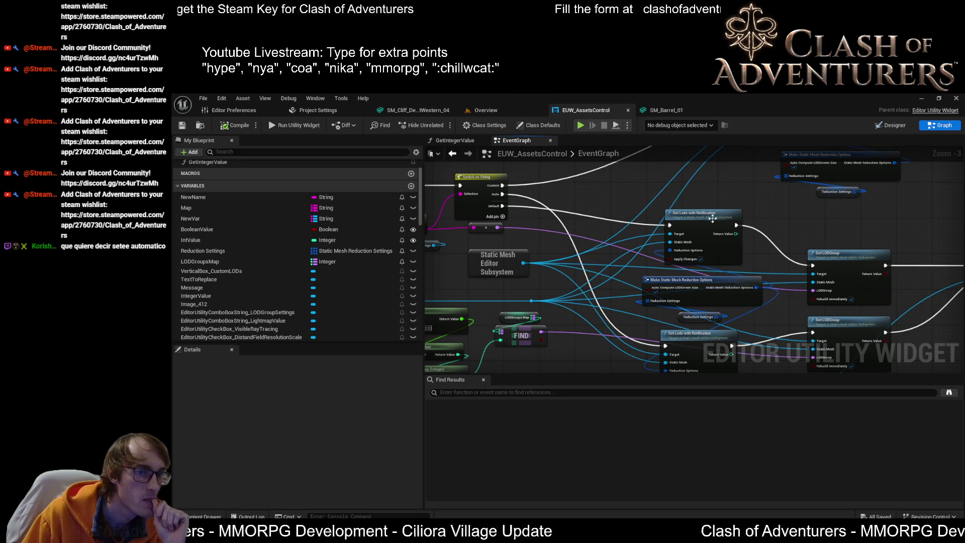
left_click_drag(713, 218, 613, 161)
left_click_drag(579, 225, 742, 276)
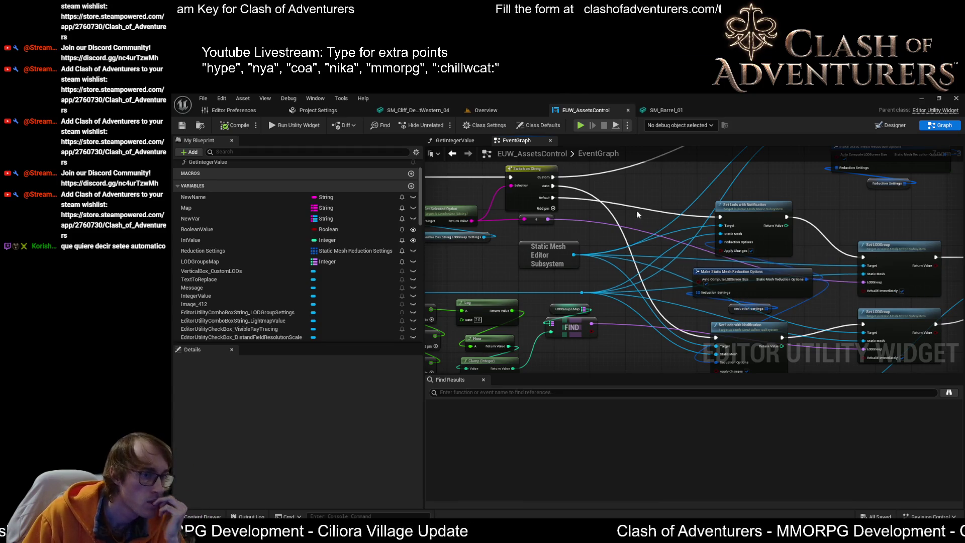
left_click_drag(748, 244, 719, 187)
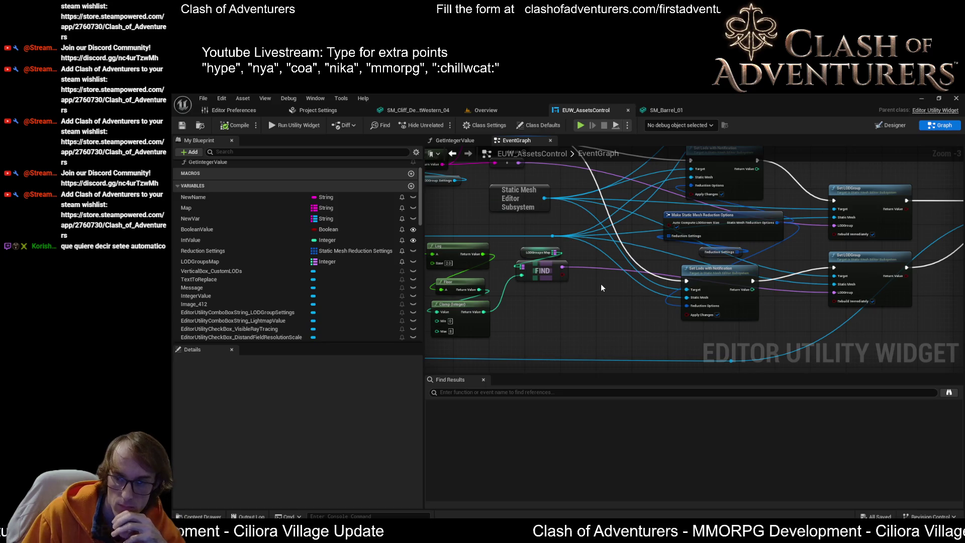
left_click(494, 111)
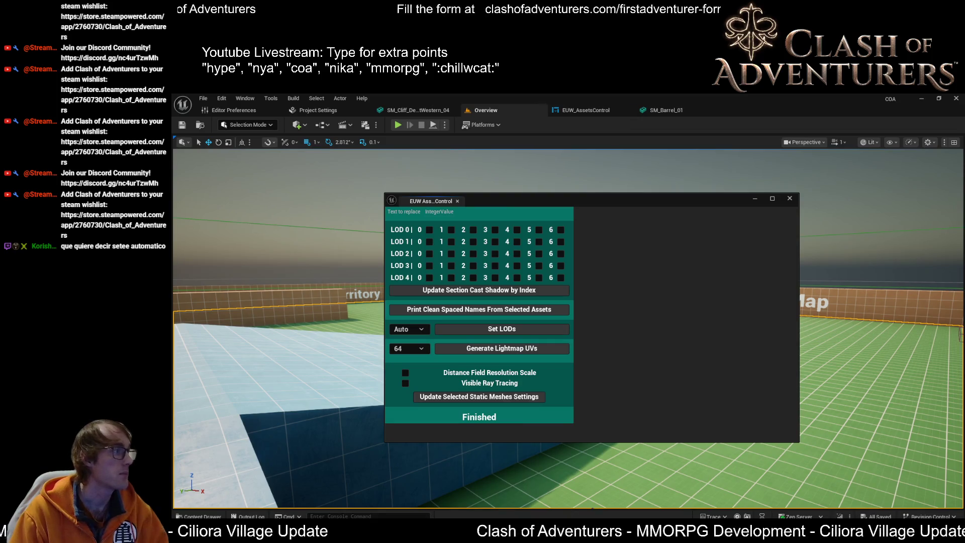
Select SM_Barrel_04_B in the Barrel folder and run Set LODs with Auto mode
key("ctrl+b")
double_click(593, 223)
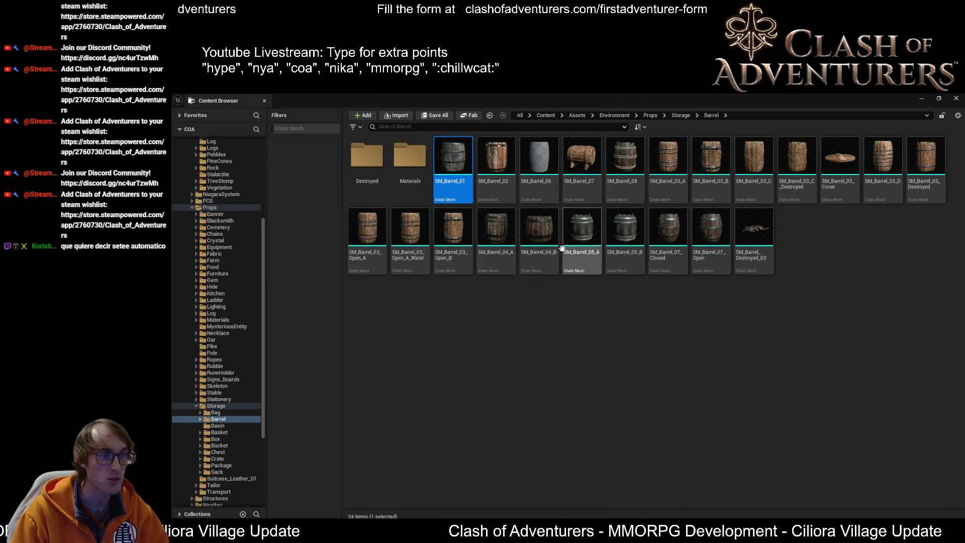
left_click(540, 231)
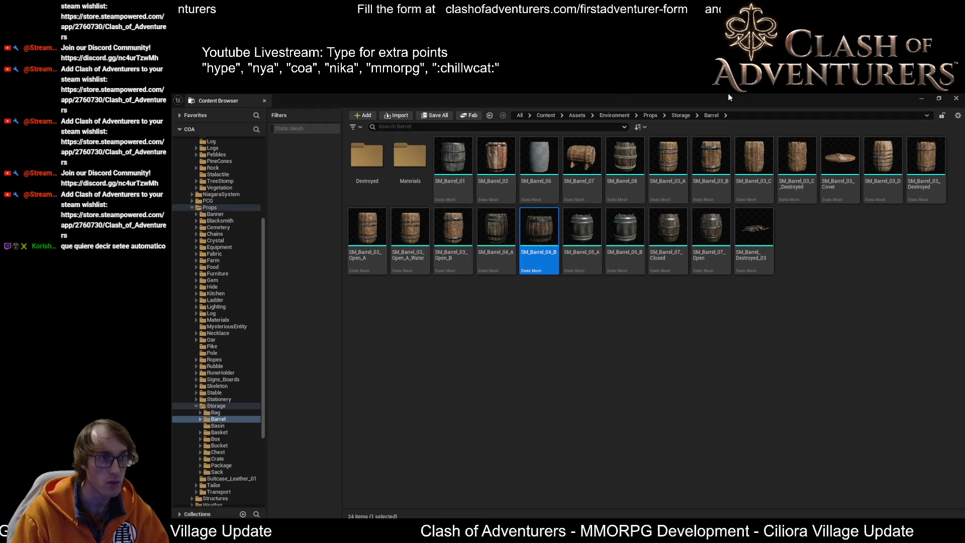
left_click_drag(728, 93, 514, 210)
left_click(508, 326)
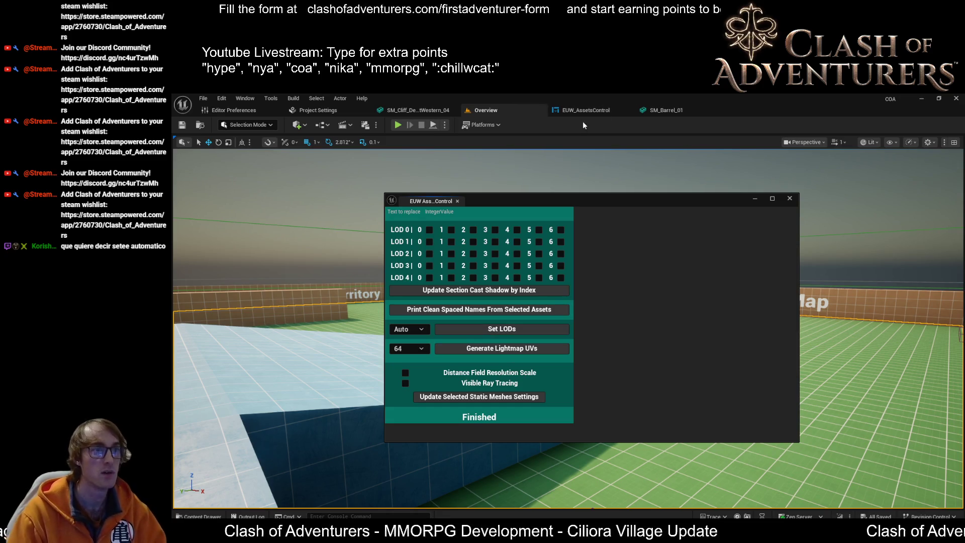
Check that SM_Barrel_01's LOD Settings show LOD Group COA_M, then return to the widget's event graph
left_click(689, 111)
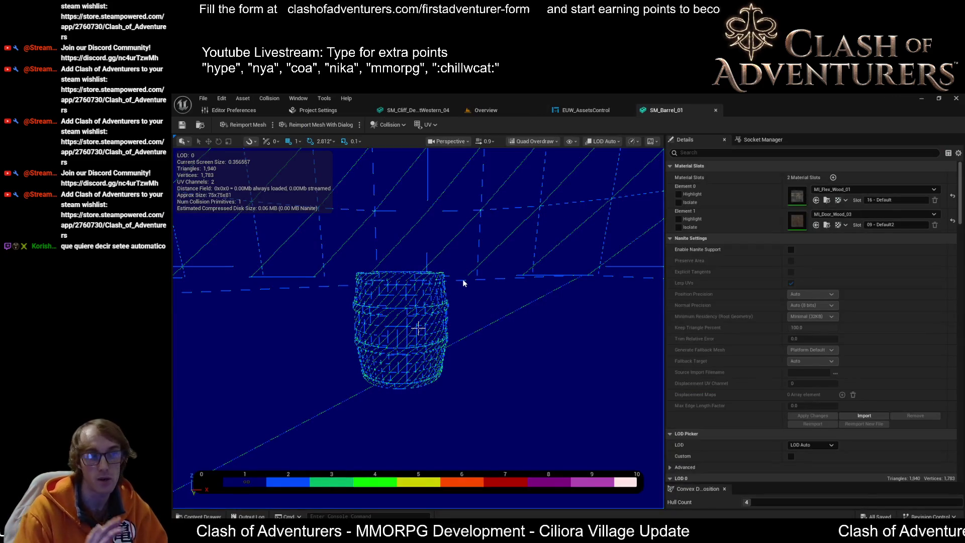
left_click_drag(501, 327, 467, 302)
left_click_drag(456, 362, 456, 328)
scroll(854, 313, "down", 10)
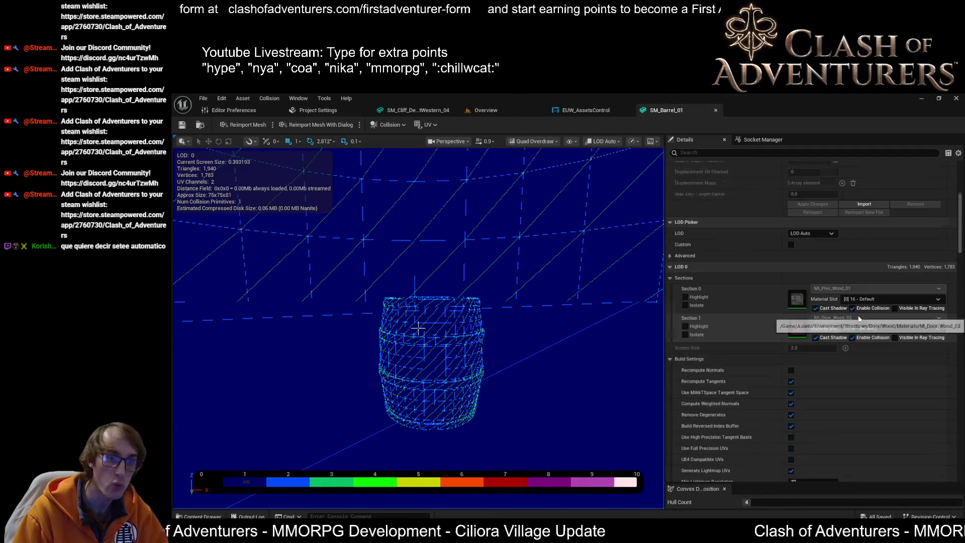
scroll(837, 330, "down", 8)
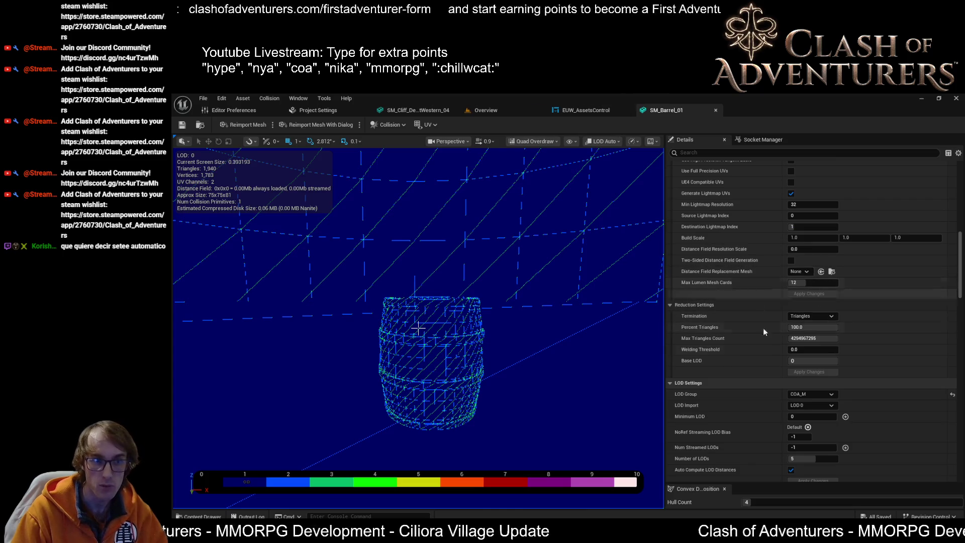
scroll(820, 360, "down", 3)
scroll(820, 361, "down", 1)
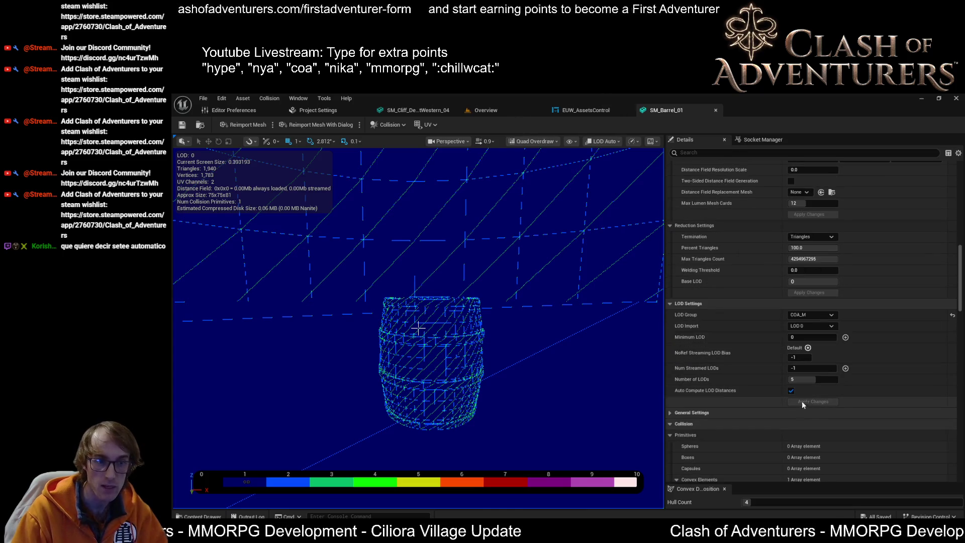
scroll(802, 404, "down", 3)
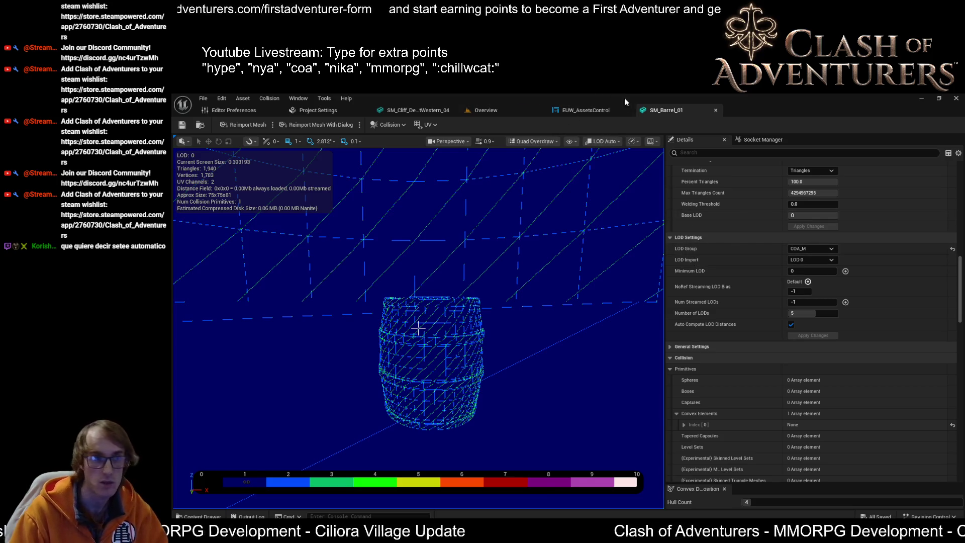
left_click(582, 111)
left_click(656, 110)
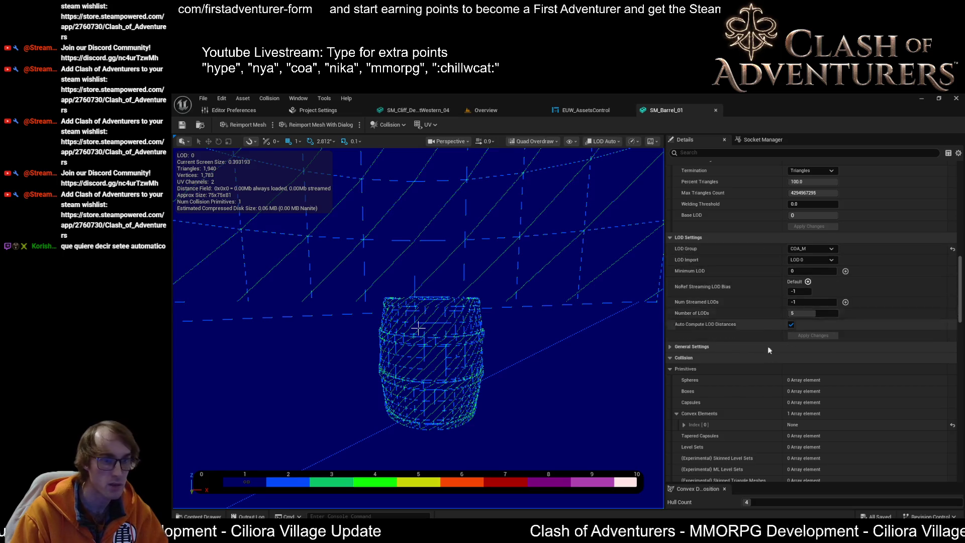
left_click(577, 111)
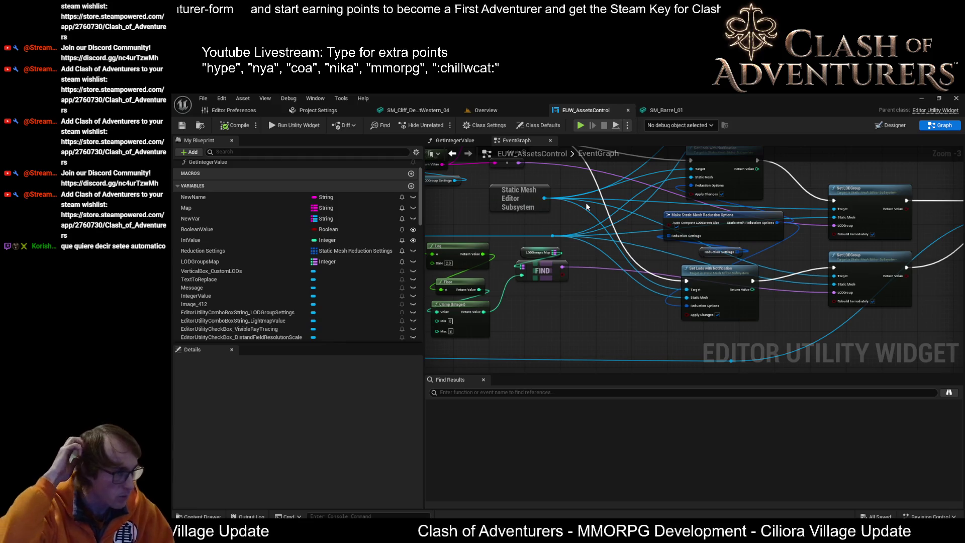
Select all 22 barrel meshes in the enlarged Content Browser
left_click(659, 112)
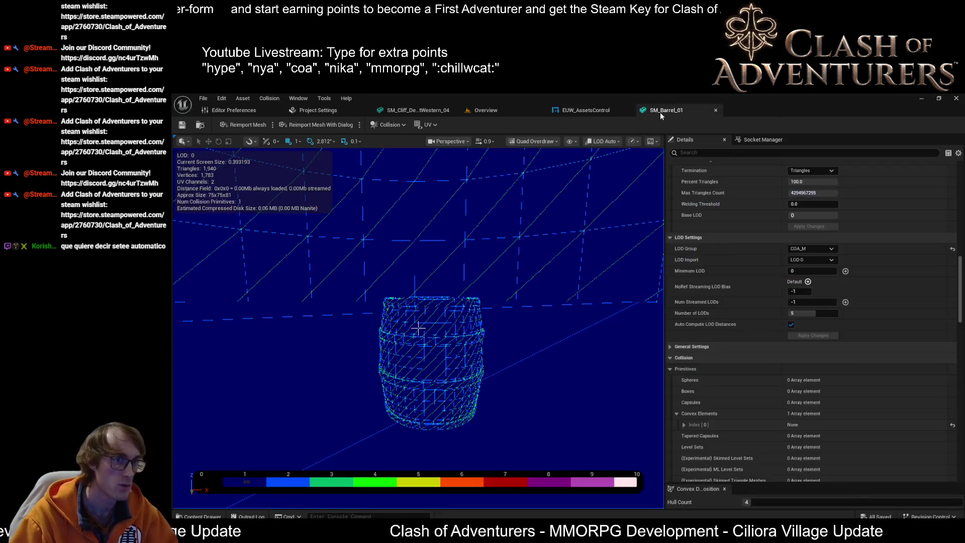
left_click(478, 110)
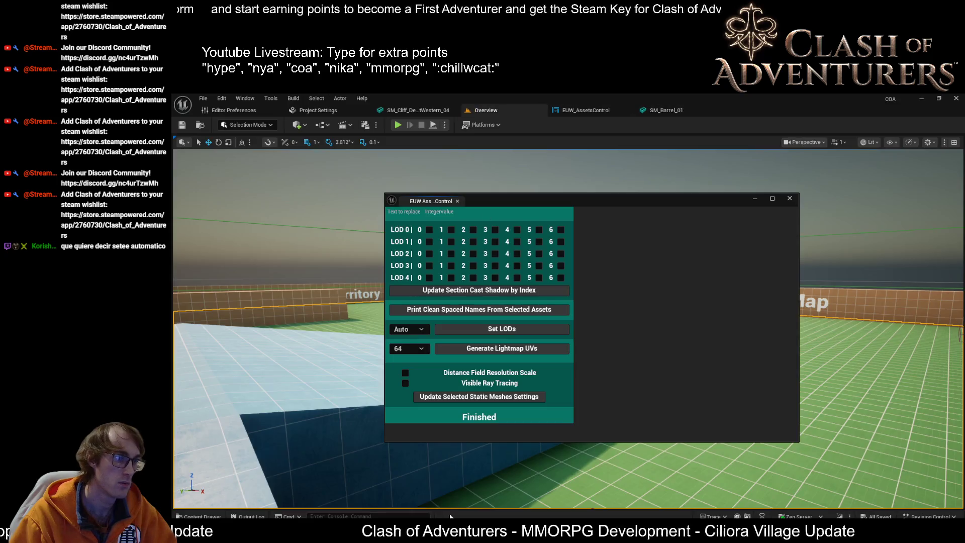
mouse_move(405, 517)
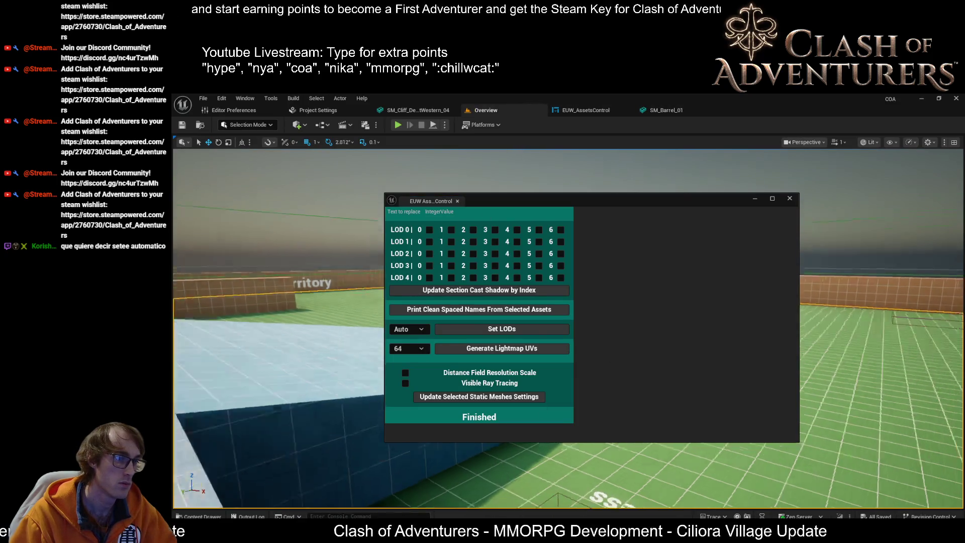
key("ctrl+space")
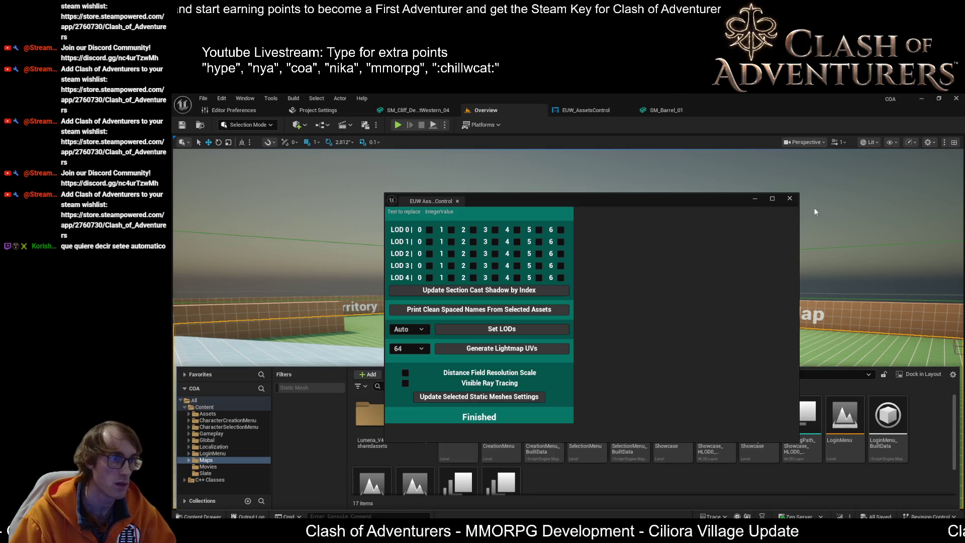
key("ctrl+b")
double_click(535, 232)
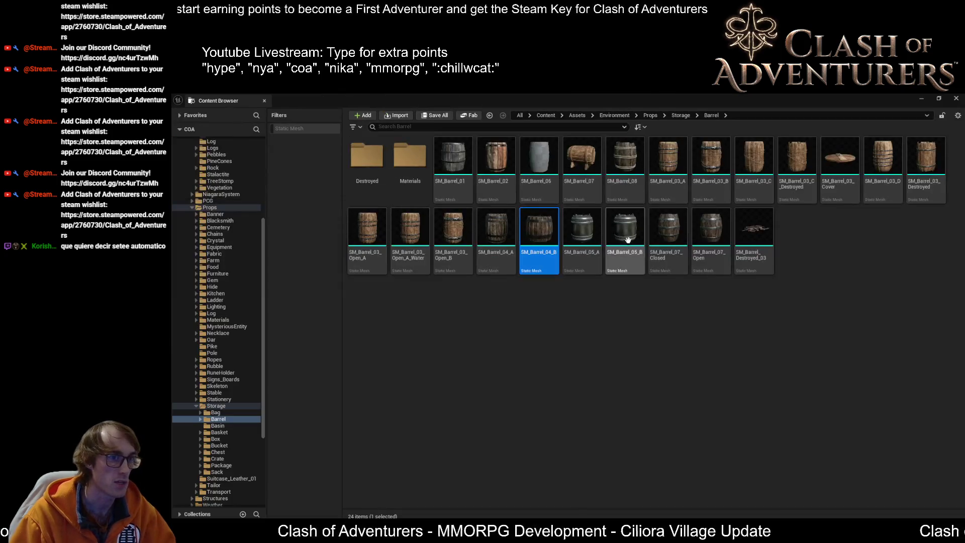
left_click(754, 237, "shift")
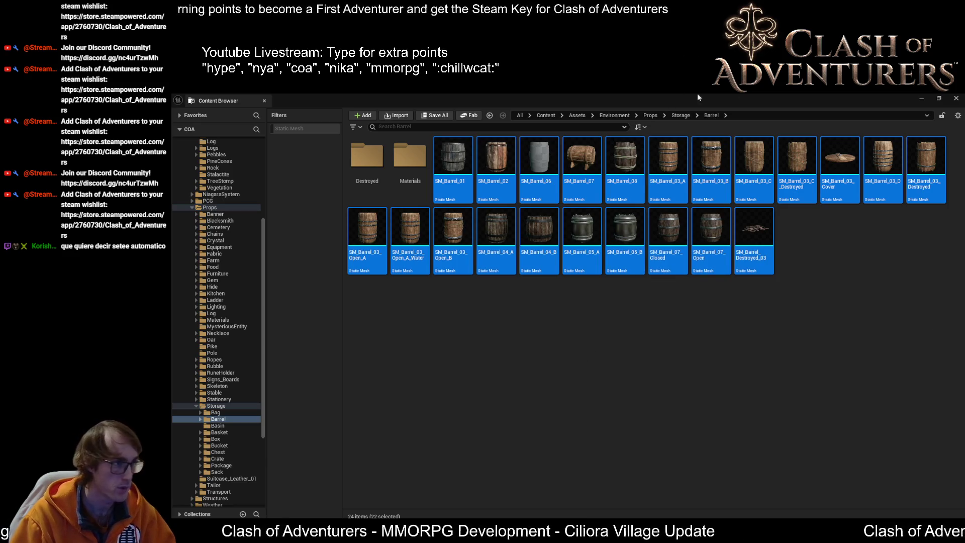
Close the browser, check SM_Barrel_01's LOD group, and return to the EUW_AssetsControl graph
left_click(921, 98)
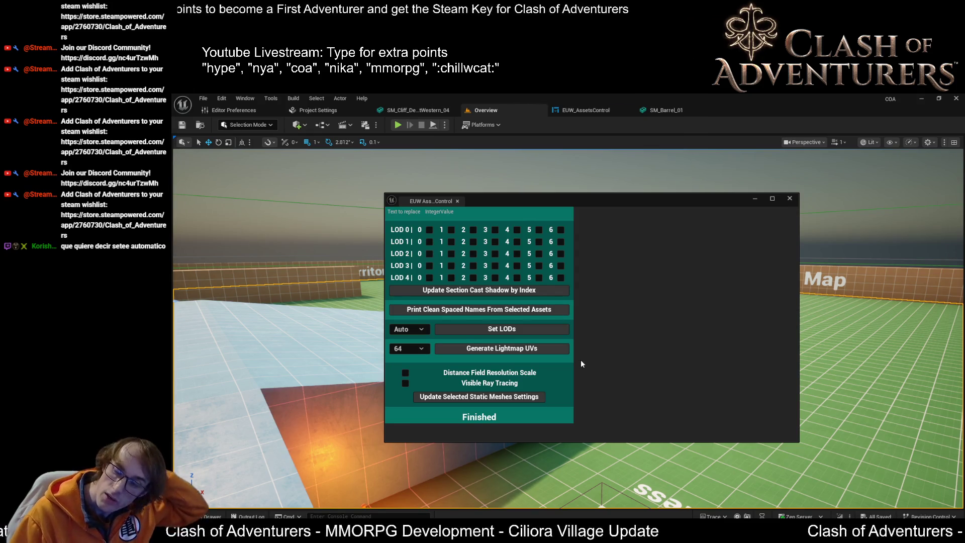
left_click(680, 112)
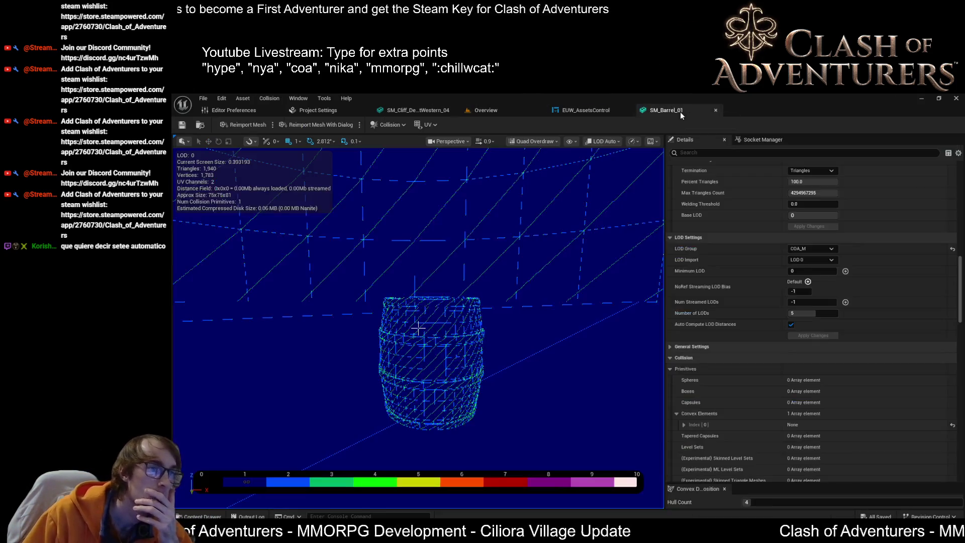
left_click(585, 111)
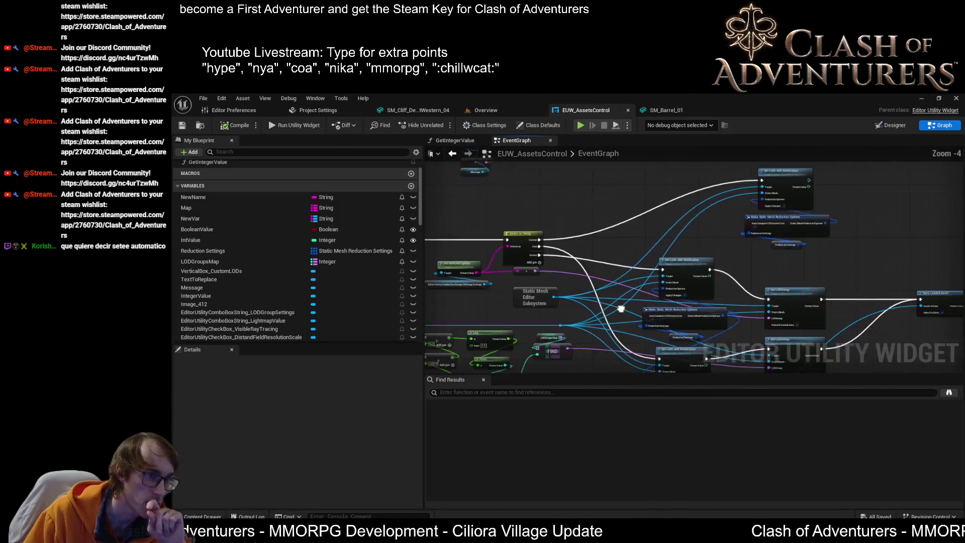
Move the Set Lods nodes up-left and delete the SET, Text and Message nodes
scroll(756, 279, "up", 1)
left_click_drag(755, 278, 685, 170)
left_click_drag(817, 216, 723, 189)
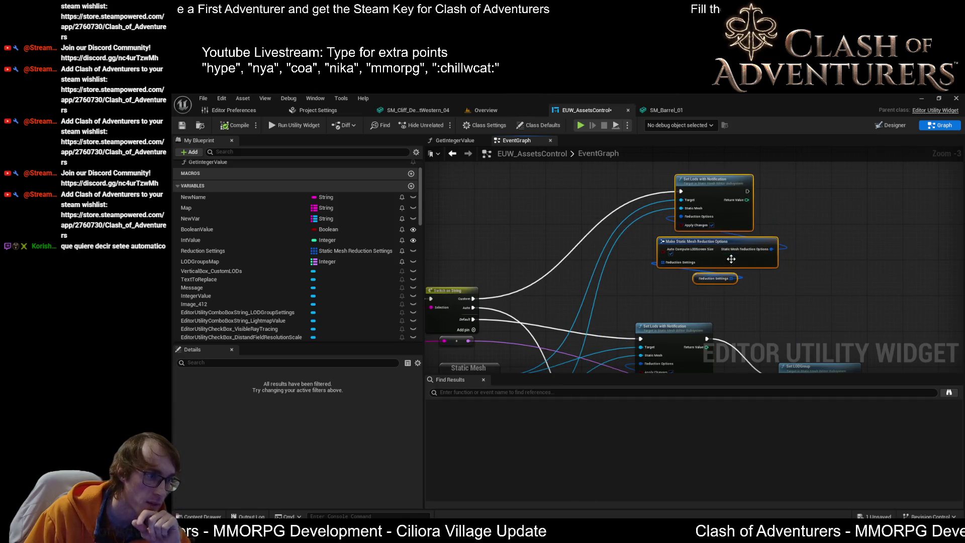
left_click_drag(604, 258, 507, 195)
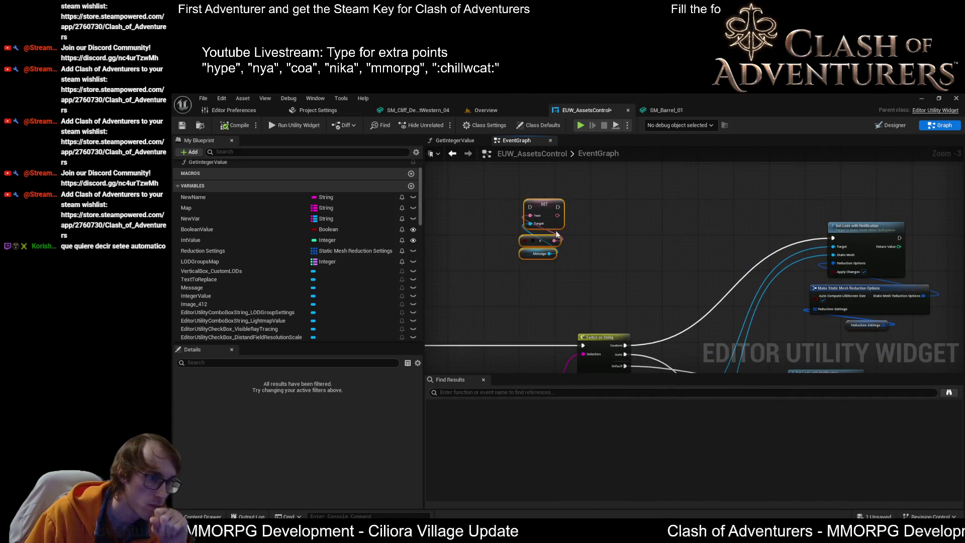
key("Delete")
Shift the RESIZE comment node further right in the event graph
left_click_drag(603, 252, 778, 273)
left_click(548, 201)
left_click_drag(680, 255, 459, 218)
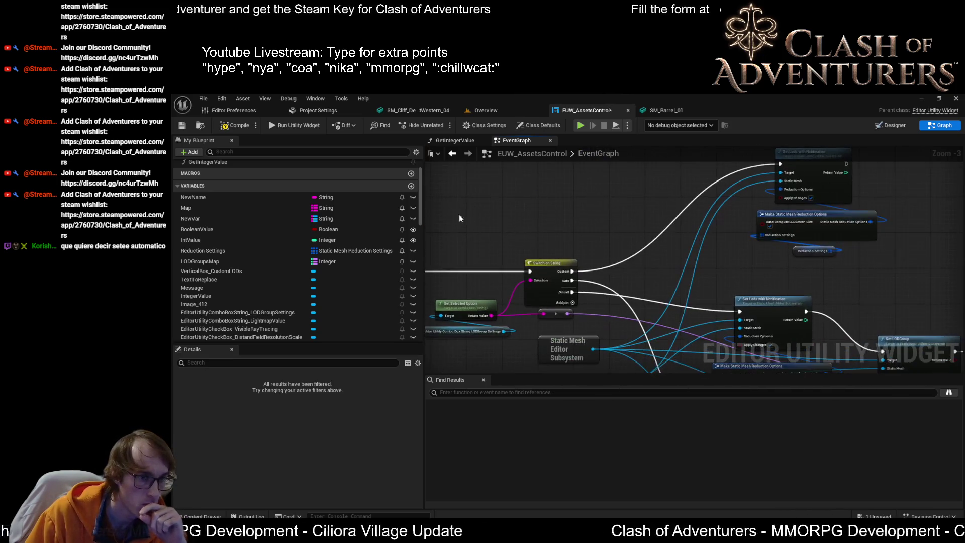
left_click_drag(544, 225, 647, 278)
mouse_move(451, 217)
left_mouse_down()
mouse_move(535, 228)
mouse_move(717, 227)
left_mouse_up()
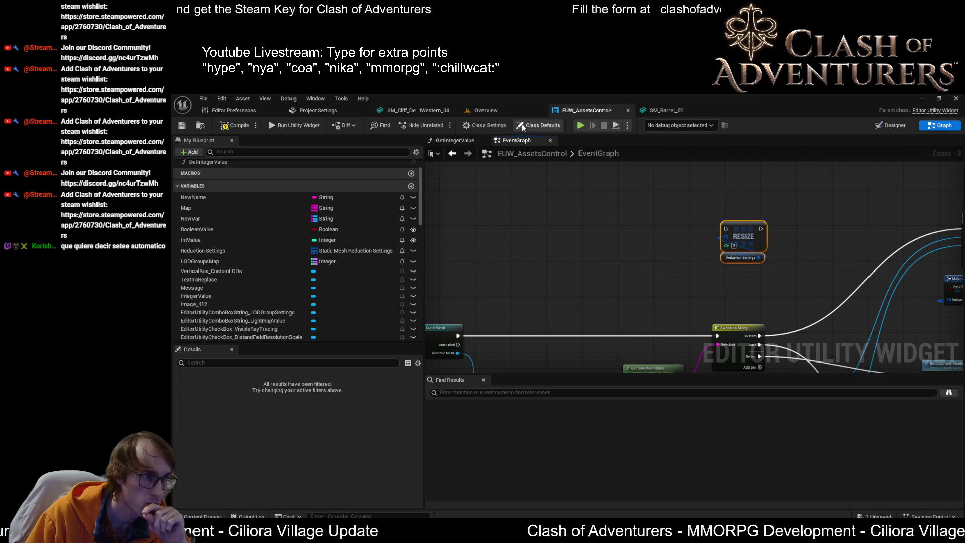
left_click(504, 108)
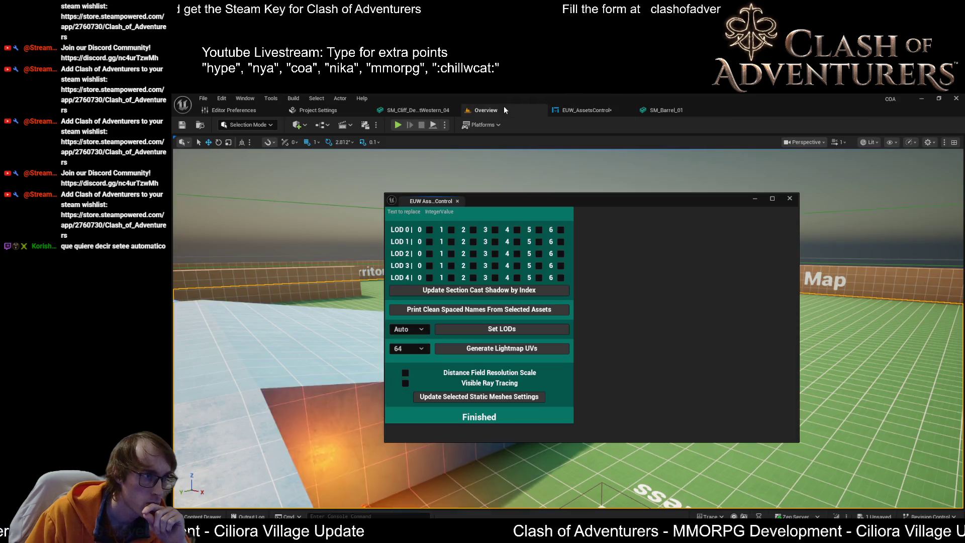
Change the widget's LOD mode from Auto to Custom and enlarge and raise its window
left_click(409, 331)
left_click(412, 349)
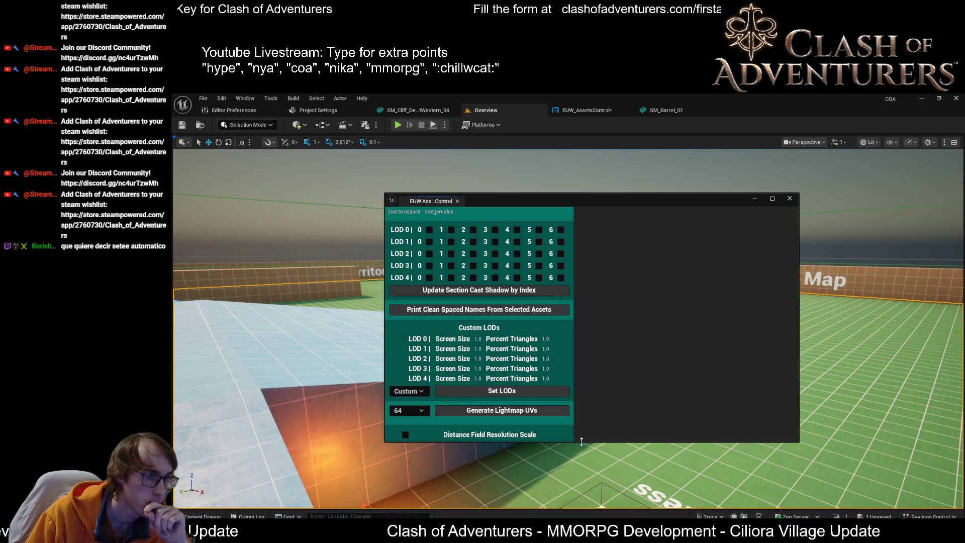
left_click_drag(581, 444, 593, 508)
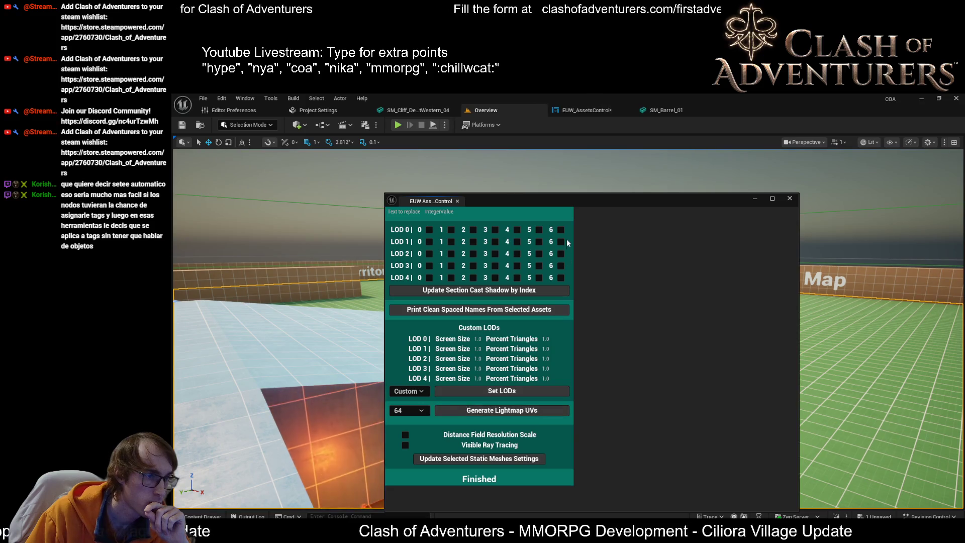
left_click_drag(567, 201, 578, 152)
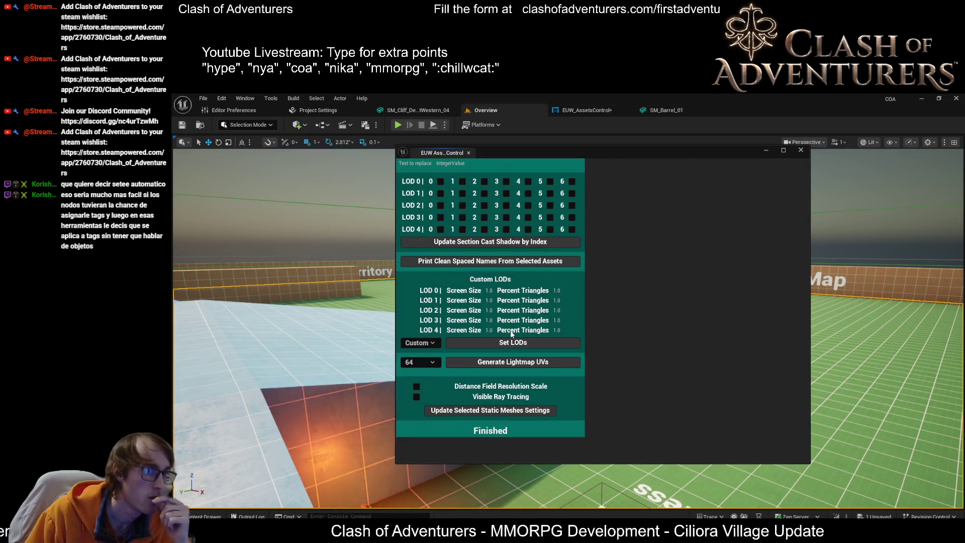
left_click(495, 290)
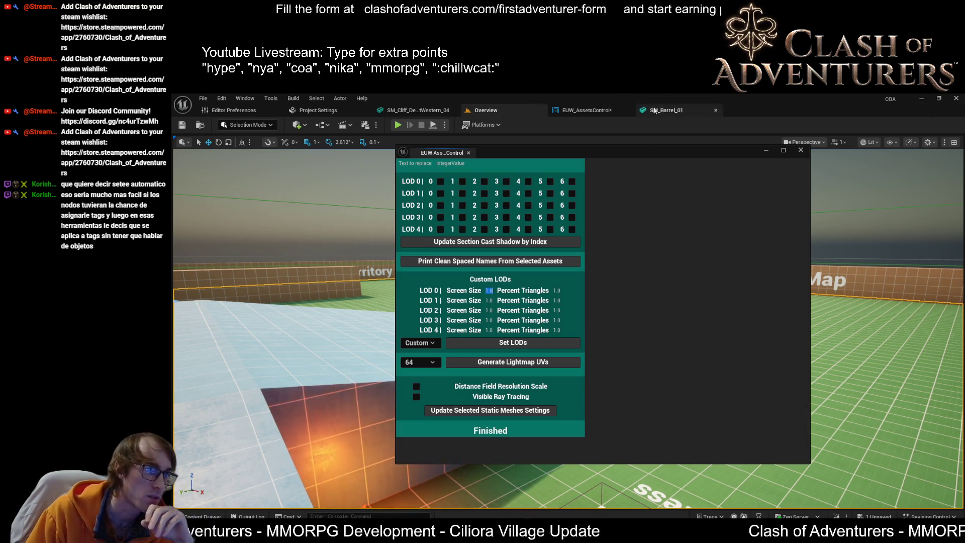
Save EUW_AssetsControl after framing its LOD nodes, then bring up DefaultEngine.ini in Visual Studio
left_click(583, 110)
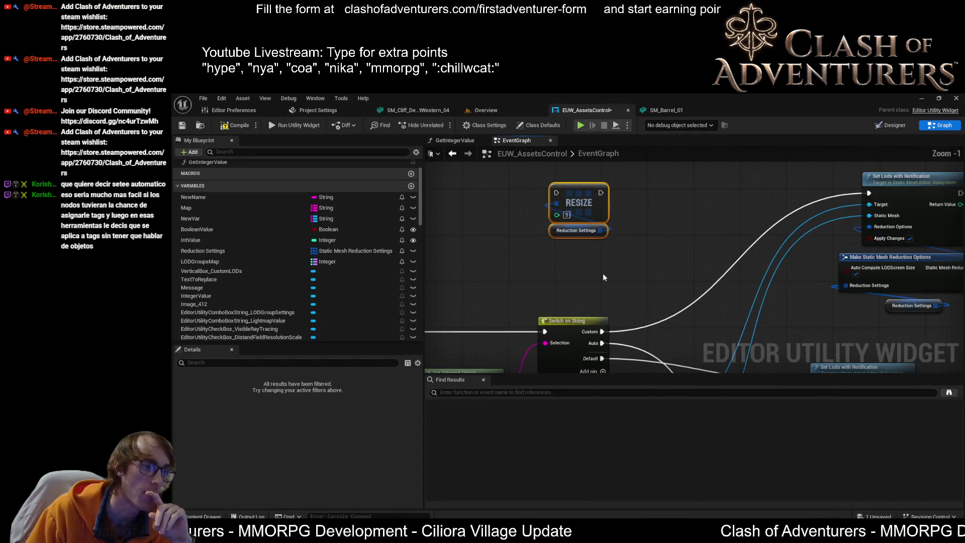
scroll(660, 300, "down", 3)
scroll(660, 300, "up", 4)
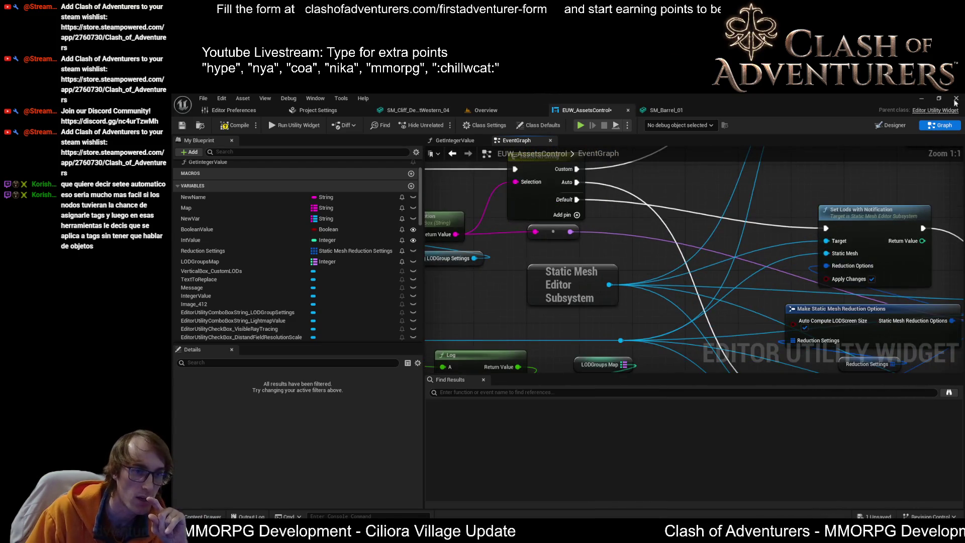
mouse_move(721, 345)
left_mouse_down()
mouse_move(726, 305)
mouse_move(791, 311)
left_mouse_up()
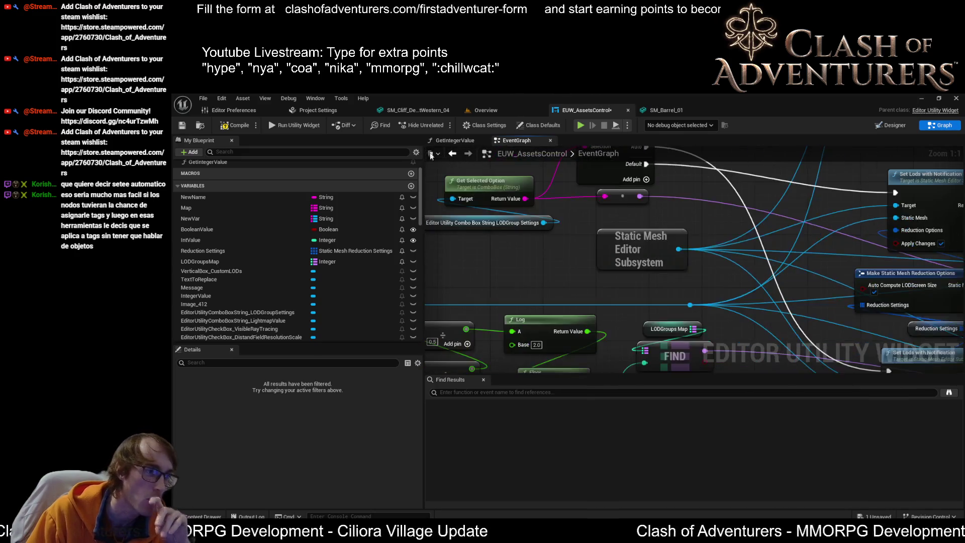
left_click(182, 125)
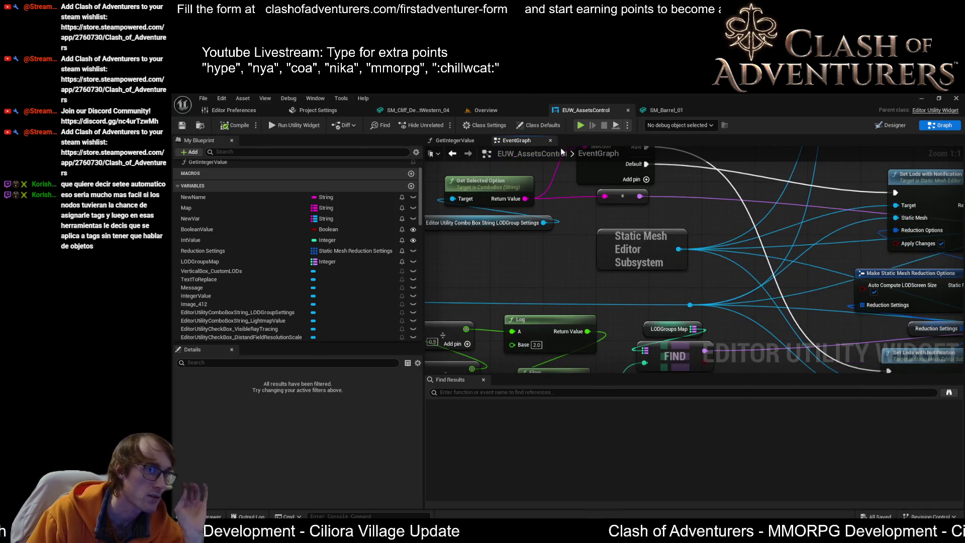
left_click(499, 113)
key("alt+Tab")
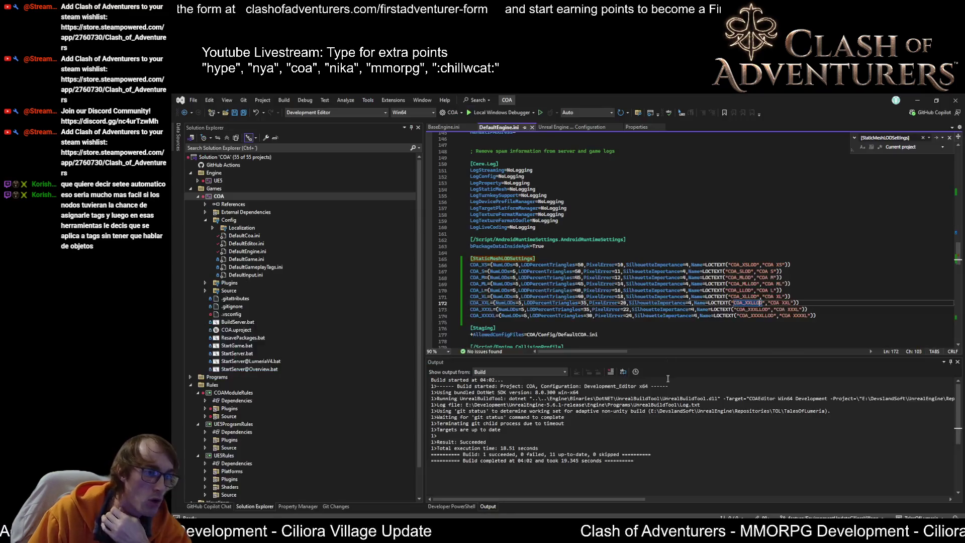
Review the LODPercentTriangles values 50 and 35 on lines 167 and 172 of DefaultEngine.ini
scroll(608, 262, "down", 3)
double_click(578, 246)
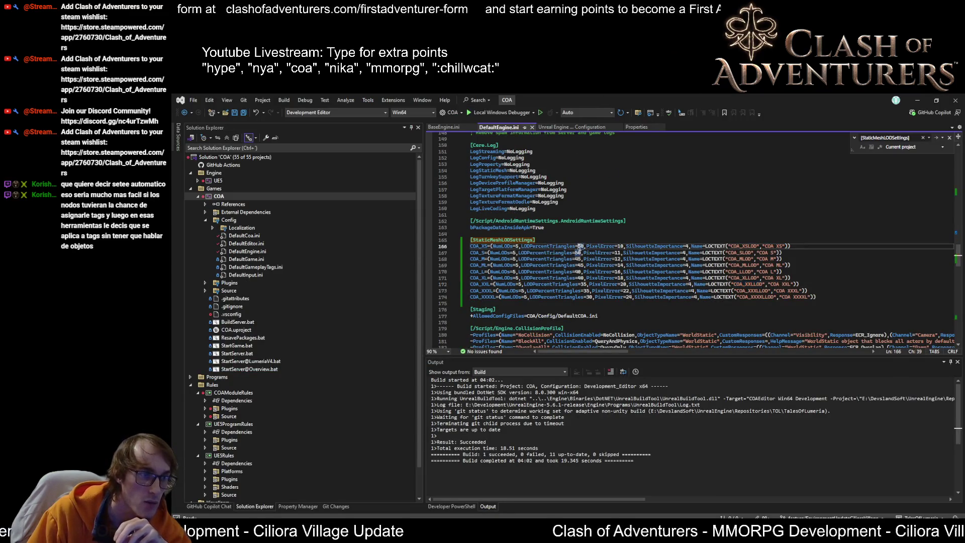
double_click(578, 252)
double_click(584, 284)
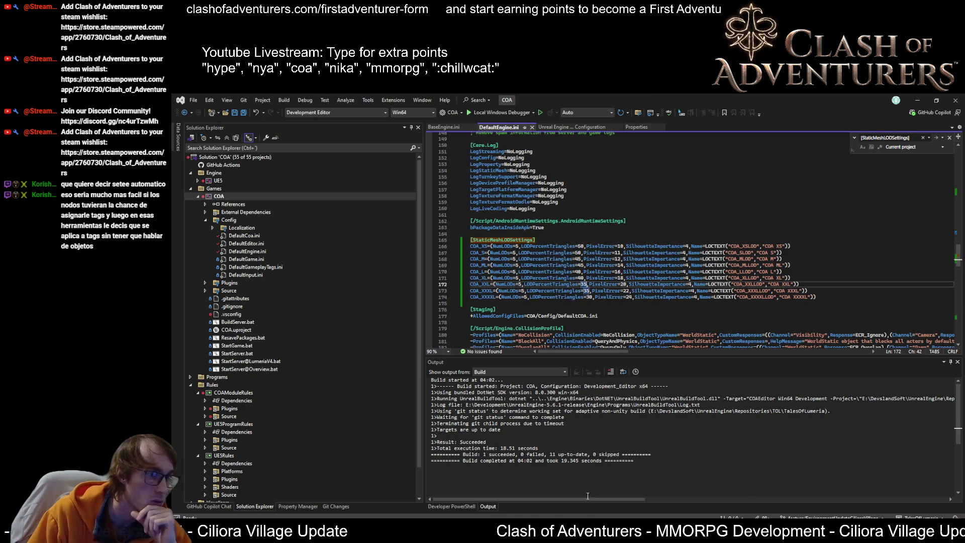
Return to Unreal Editor and bring up the EUW_AssetsControl blueprint graph
left_click(774, 475)
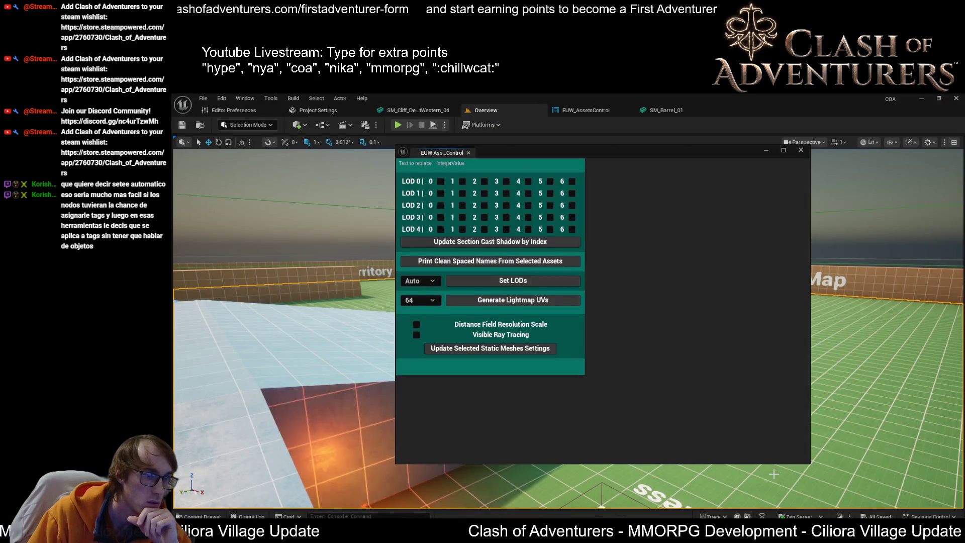
left_click(588, 110)
scroll(721, 245, "down", 5)
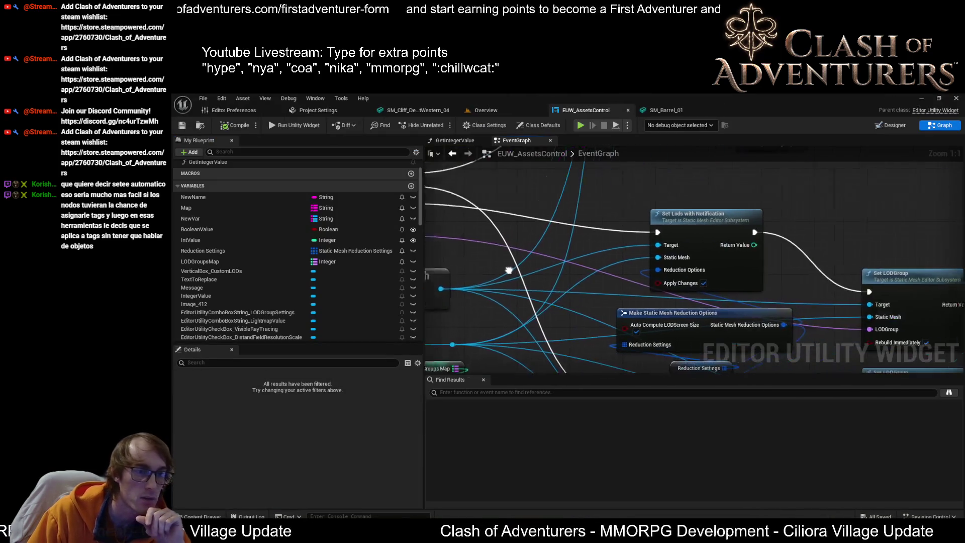
Add a reroute node on a wire in the EUW_AssetsControl event graph
scroll(722, 207, "up", 4)
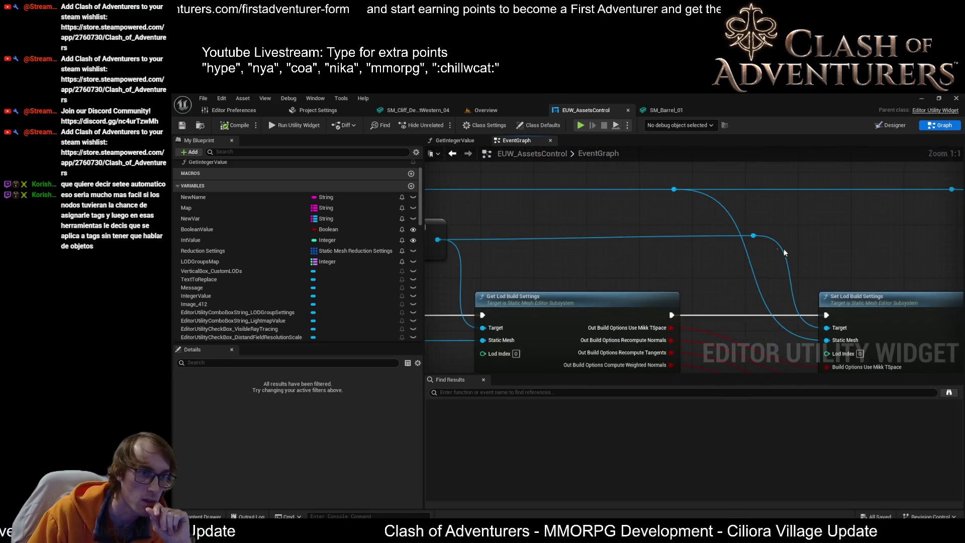
scroll(785, 253, "down", 6)
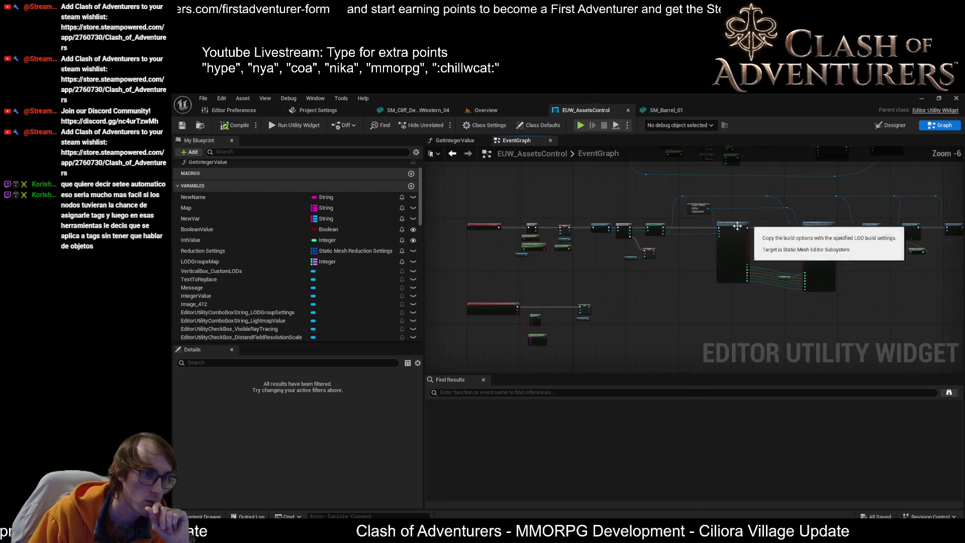
scroll(741, 241, "up", 4)
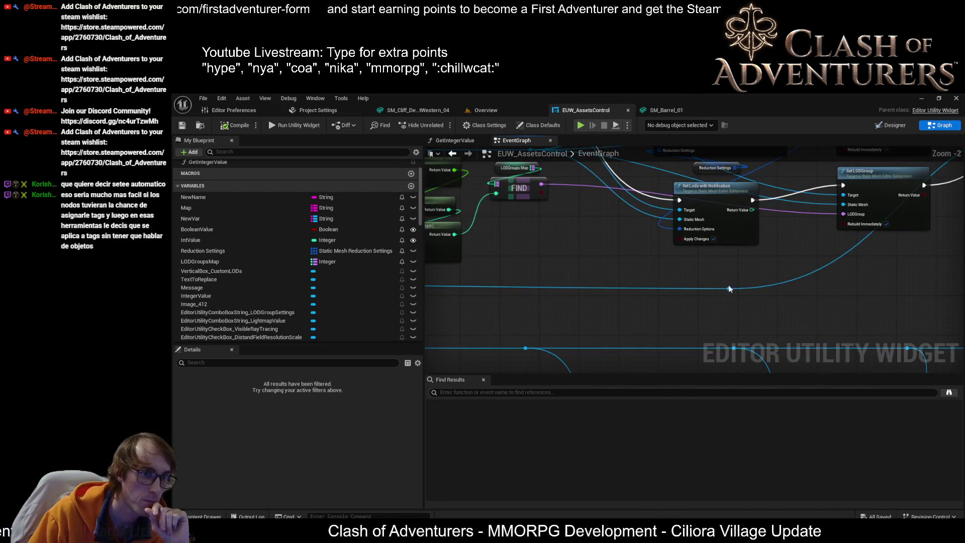
left_click_drag(727, 288, 798, 302)
type("re")
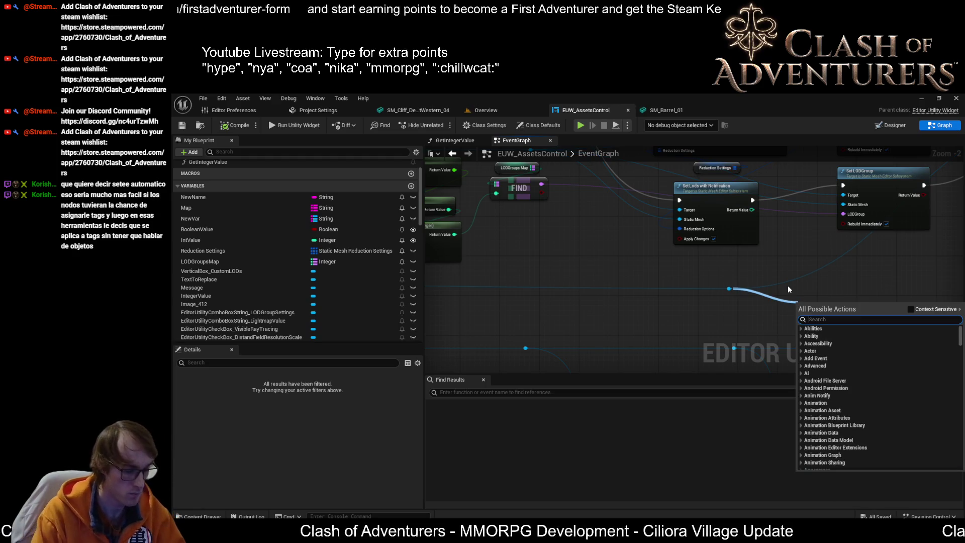
type("rout")
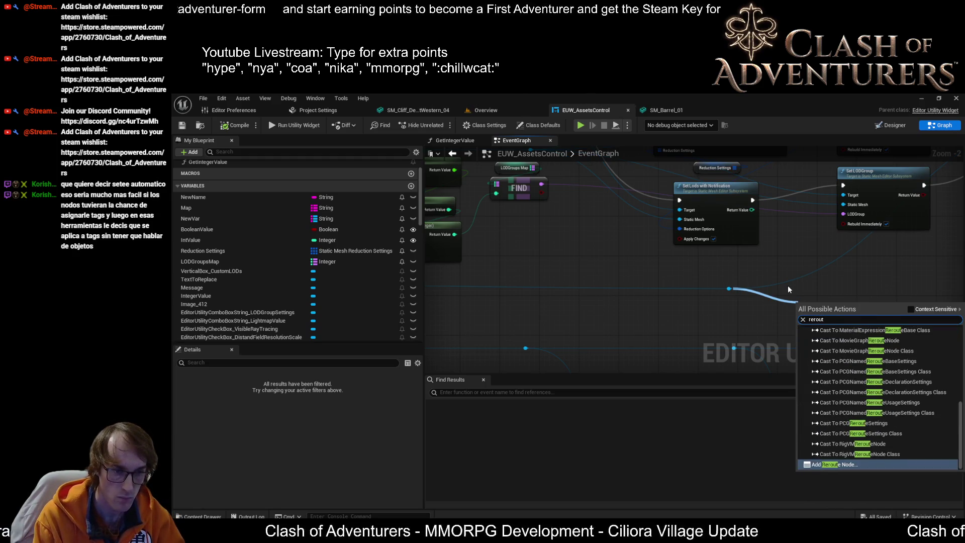
key("Return")
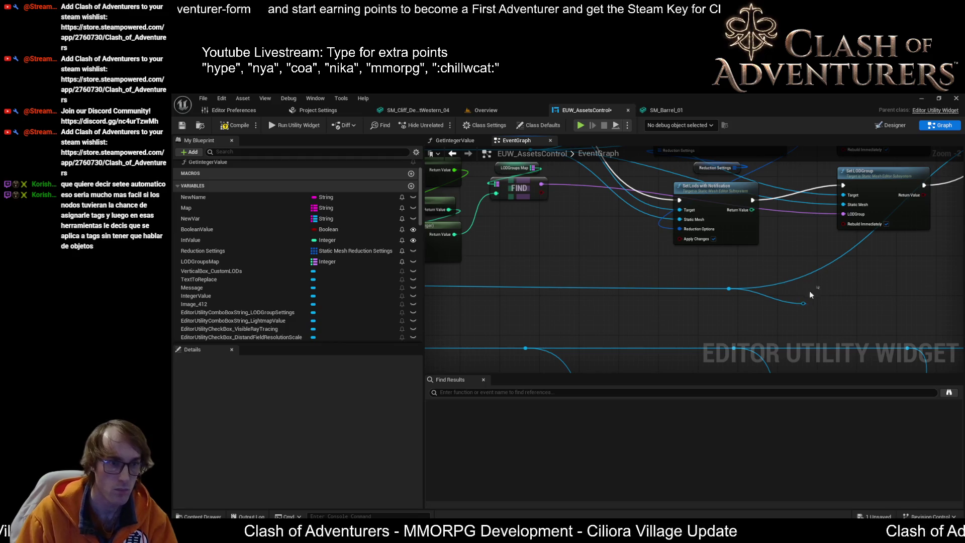
Drop the extra wires pulled from the reroute node without adding any node
left_click_drag(724, 291, 762, 300)
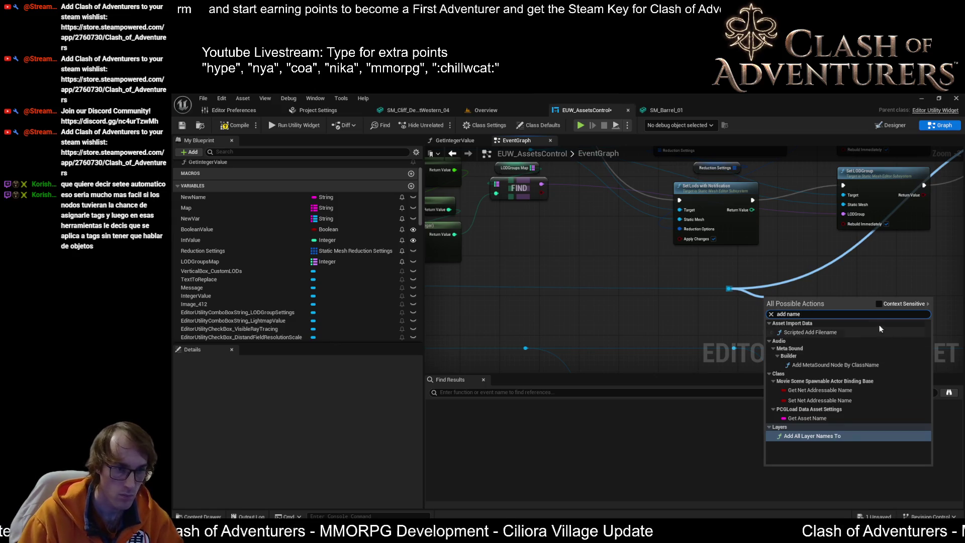
key("Escape")
left_click_drag(728, 288, 796, 312)
type("rerout")
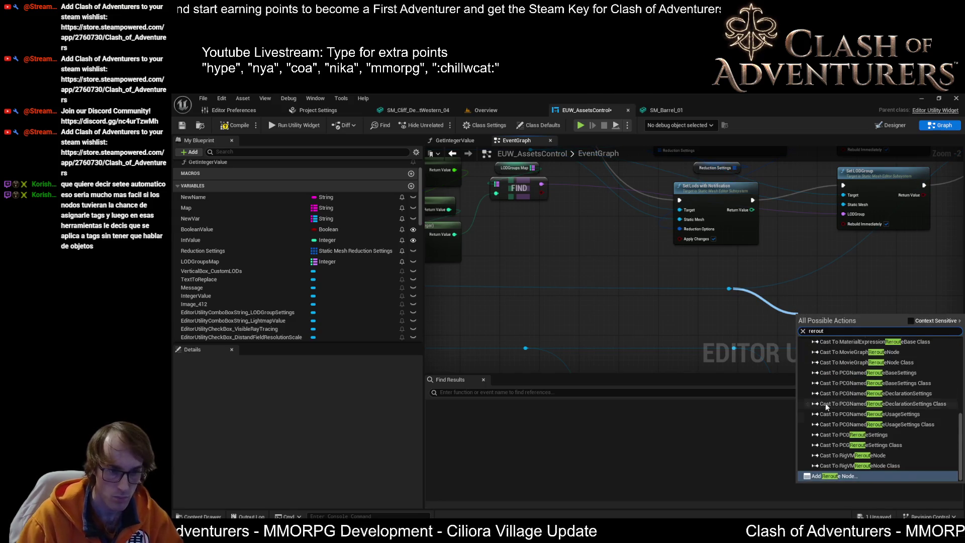
scroll(854, 409, "up", 10)
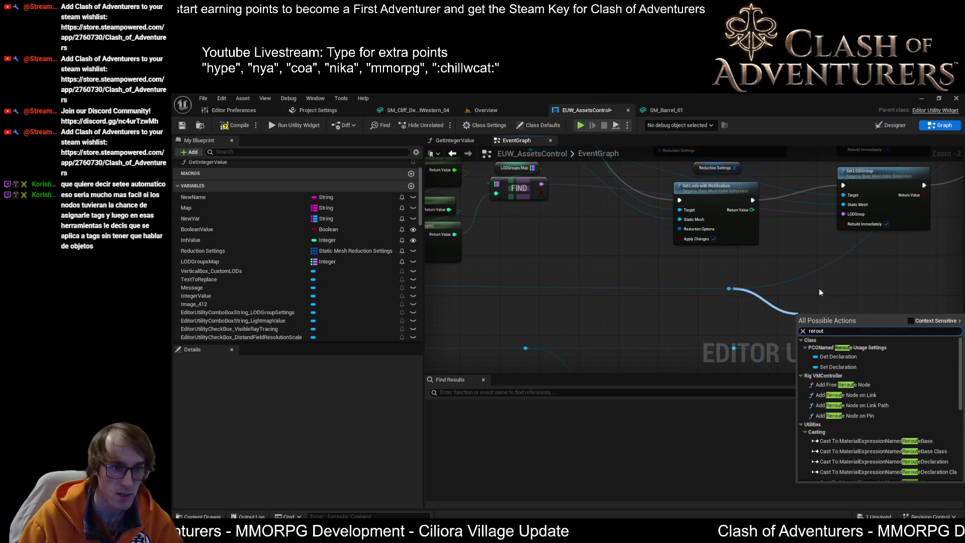
left_click(785, 259)
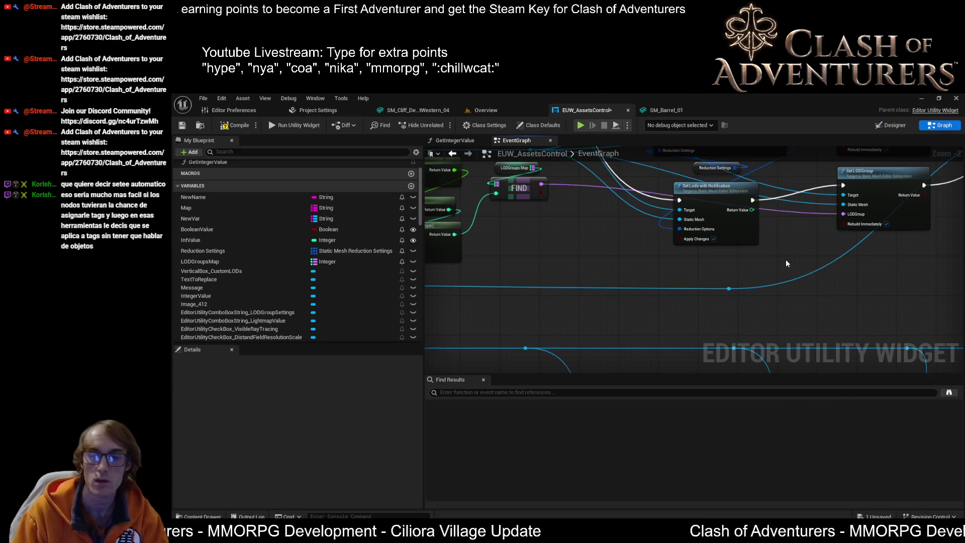
Pan and zoom the EventGraph to the Log, Floor and Clamp LOD math nodes
left_click_drag(785, 259, 809, 327)
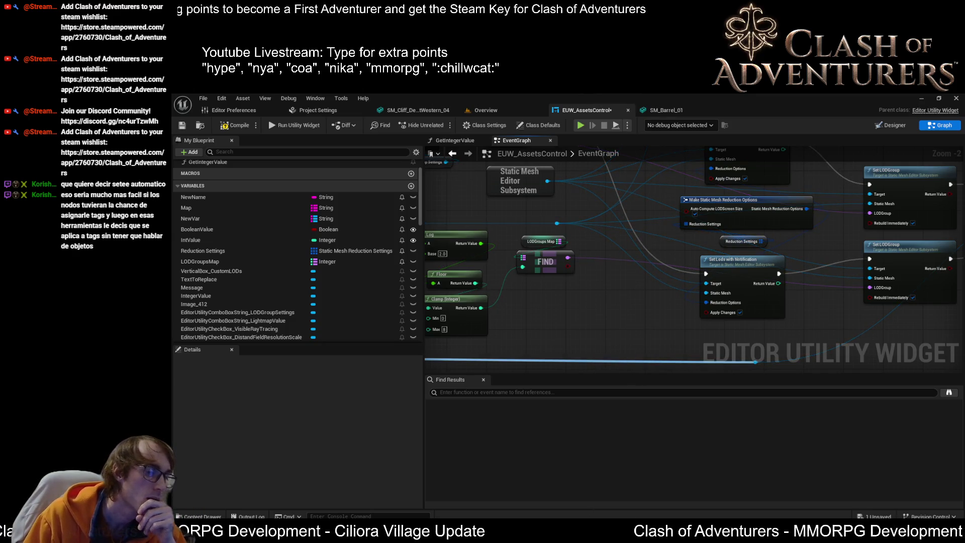
mouse_move(631, 223)
left_mouse_down()
mouse_move(593, 296)
mouse_move(753, 251)
mouse_move(719, 205)
left_mouse_up()
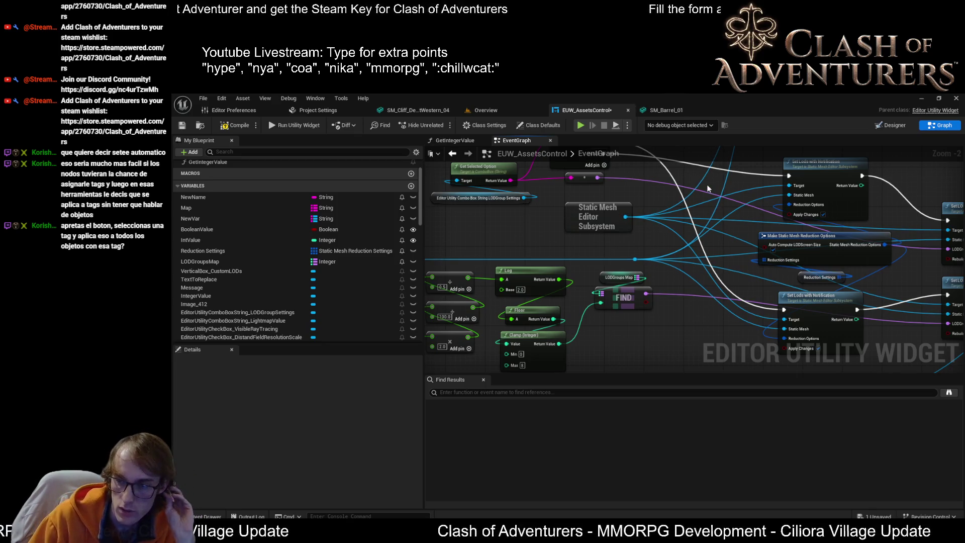
scroll(698, 241, "up", 2)
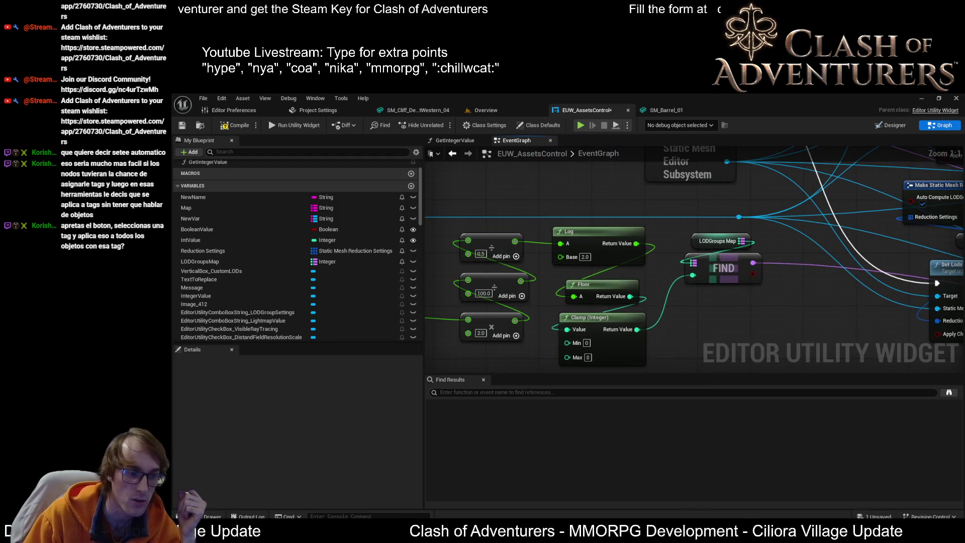
In DefaultEngine.ini in Visual Studio, select the COA_XS LOD group line
key("alt+Tab")
left_click_drag(791, 246, 468, 248)
left_click(565, 247)
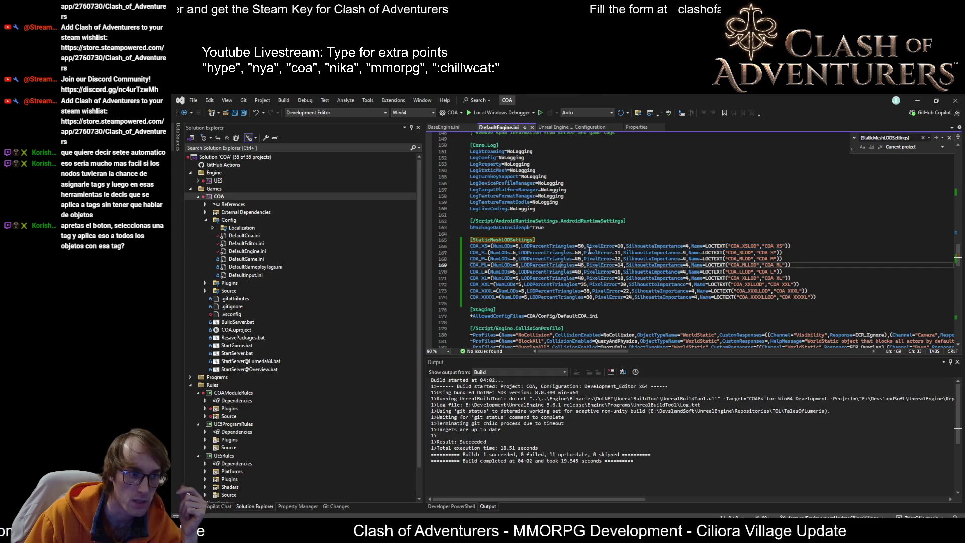
Select the COA_XS triangle percentage of 50, then return to the Unreal widget blueprint
key("ctrl+shift+Right")
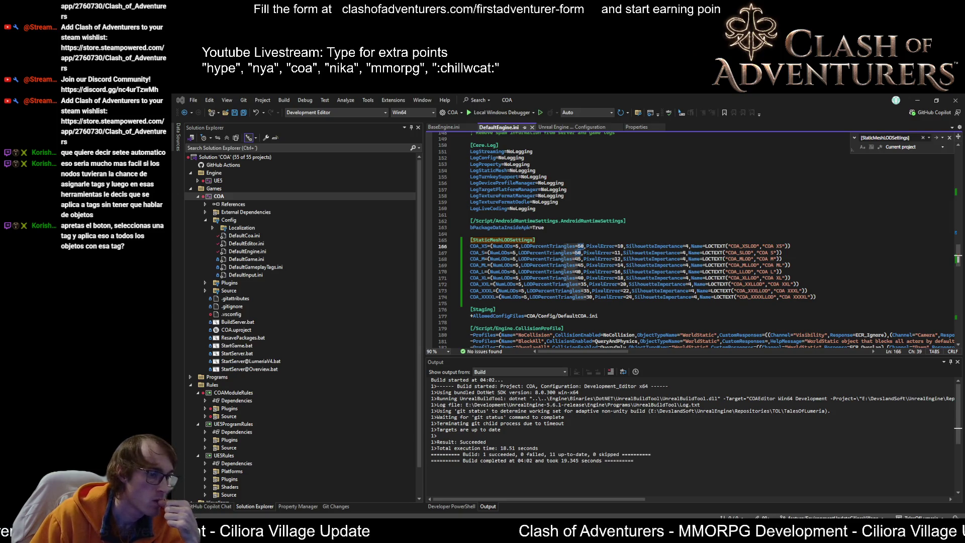
key("alt+Tab")
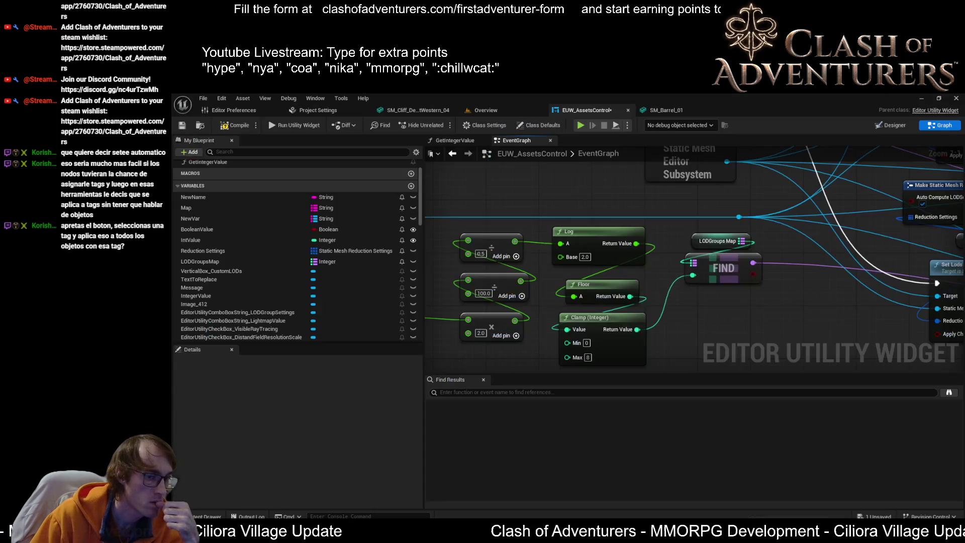
Compile and save the widget blueprint, then open the SM_Barrel_01 mesh editor
mouse_move(706, 328)
left_mouse_down()
mouse_move(678, 280)
mouse_move(605, 250)
left_mouse_up()
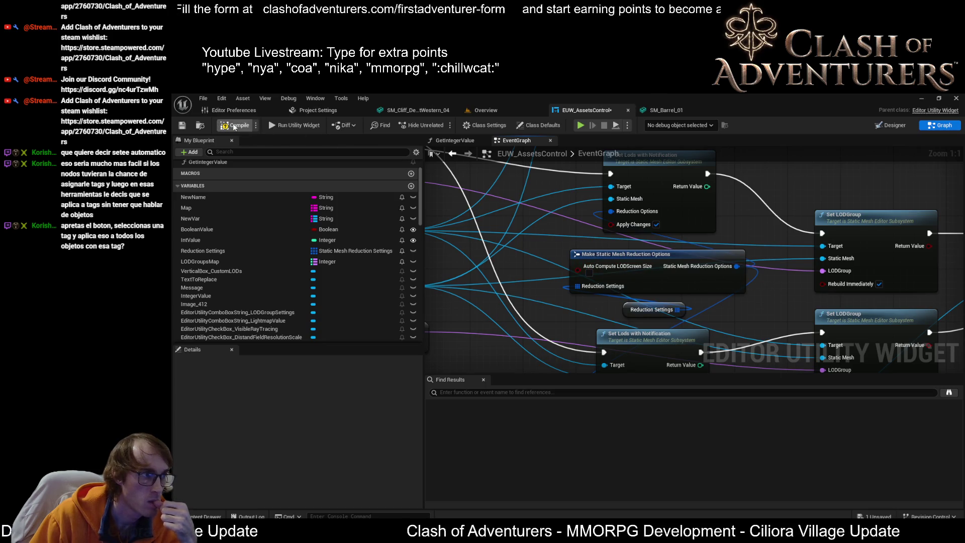
left_click(182, 126)
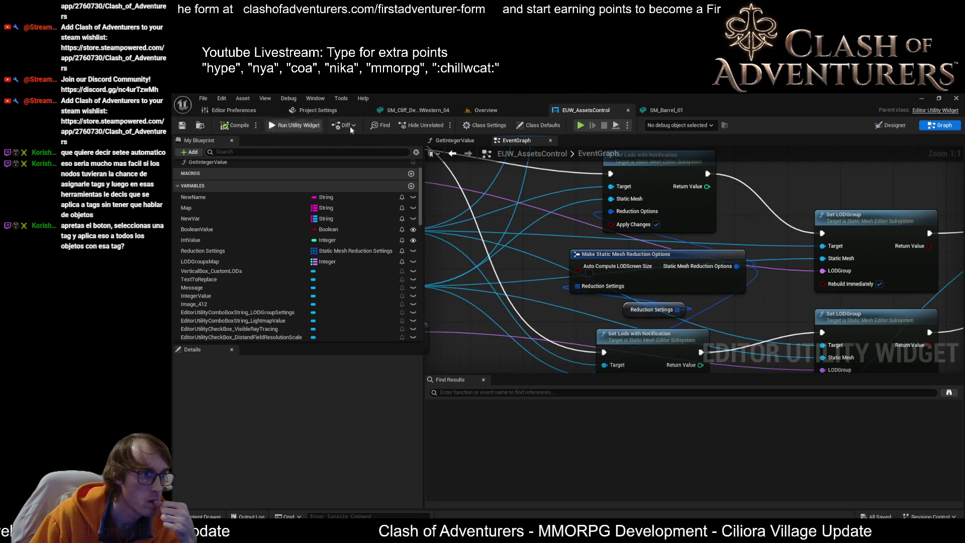
left_click(502, 111)
left_click(665, 110)
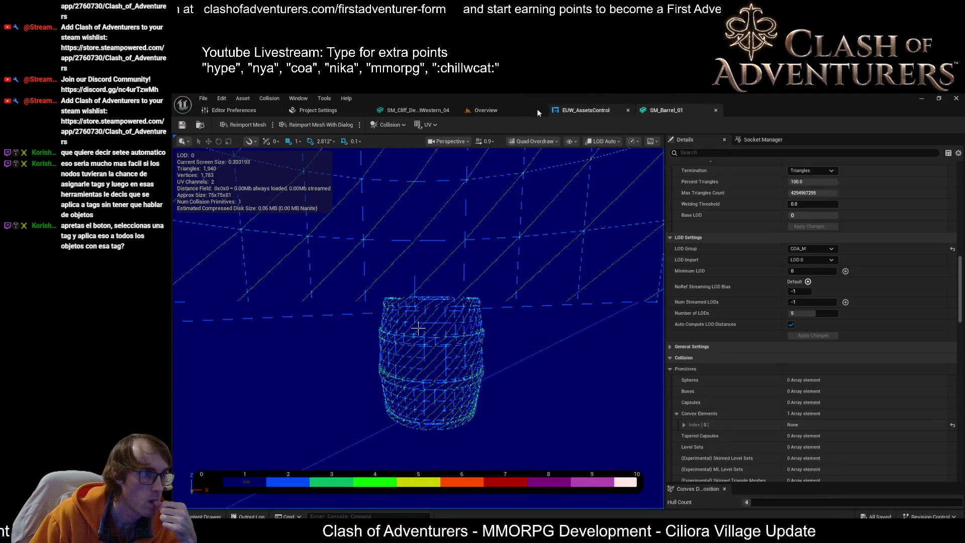
Run Set LODs from the asset-control widget so SM_Barrel_01 switches from COA_M to COA_XS
left_click(481, 110)
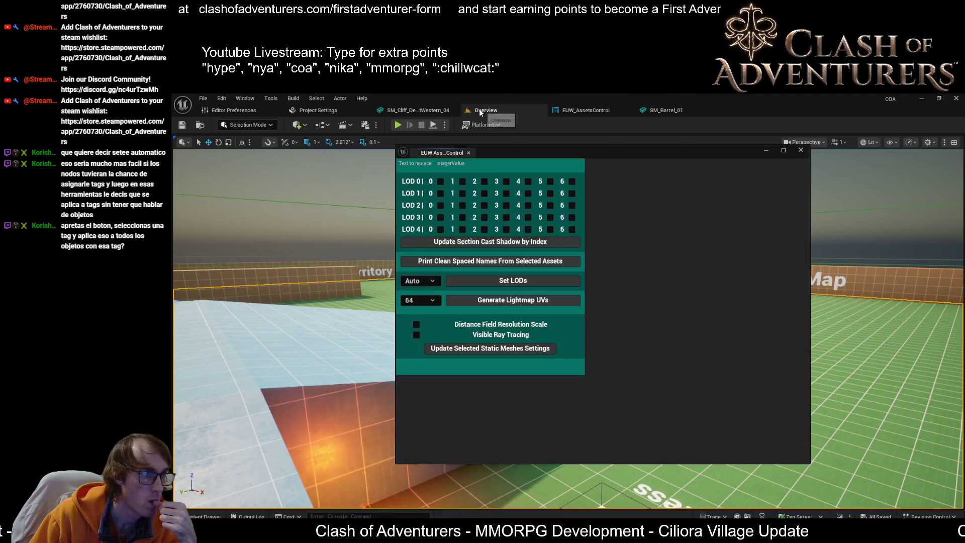
left_click(538, 280)
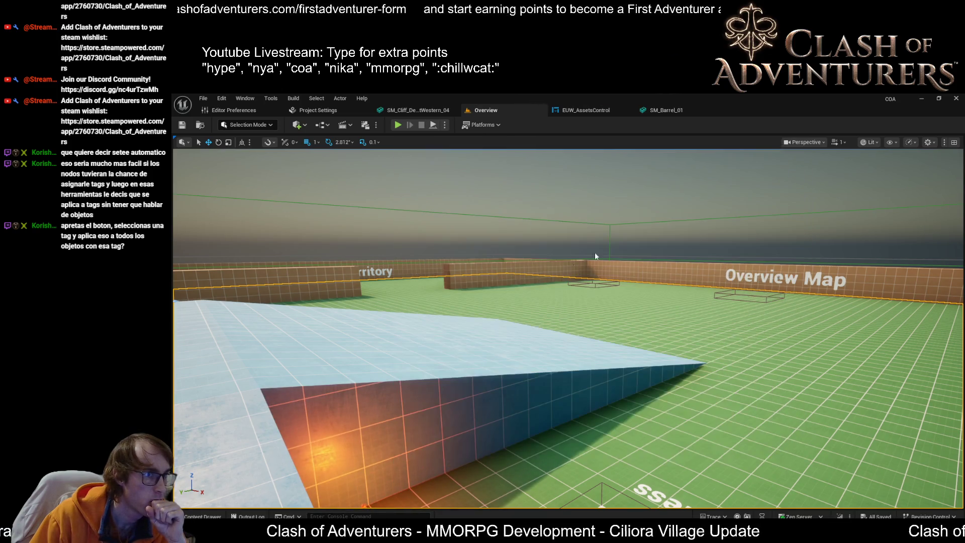
left_click(709, 107)
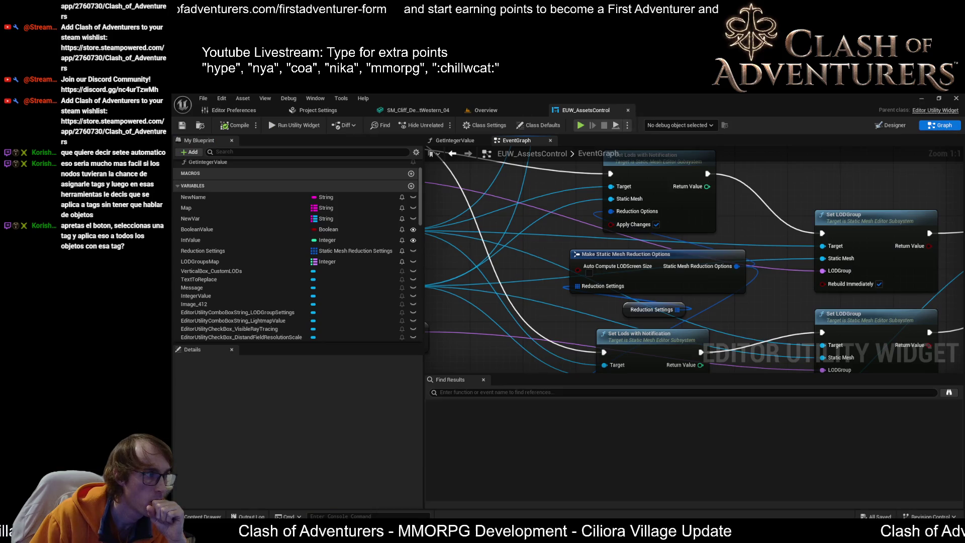
scroll(821, 342, "down", 5)
scroll(838, 355, "down", 6)
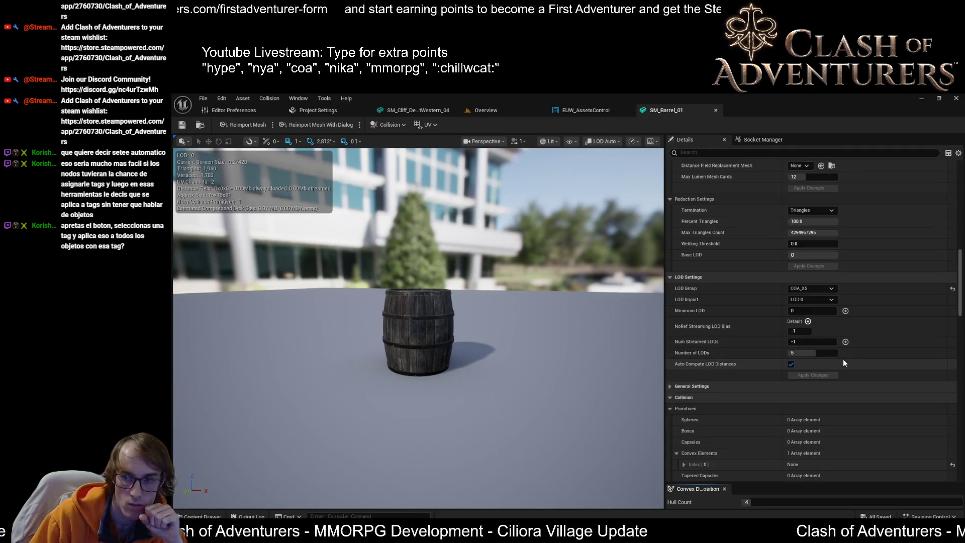
Show all SM_Barrel_01 LODs and verify the 50, 25, 12.5 and 6.25 percent reductions
scroll(843, 363, "up", 2)
scroll(846, 393, "up", 5)
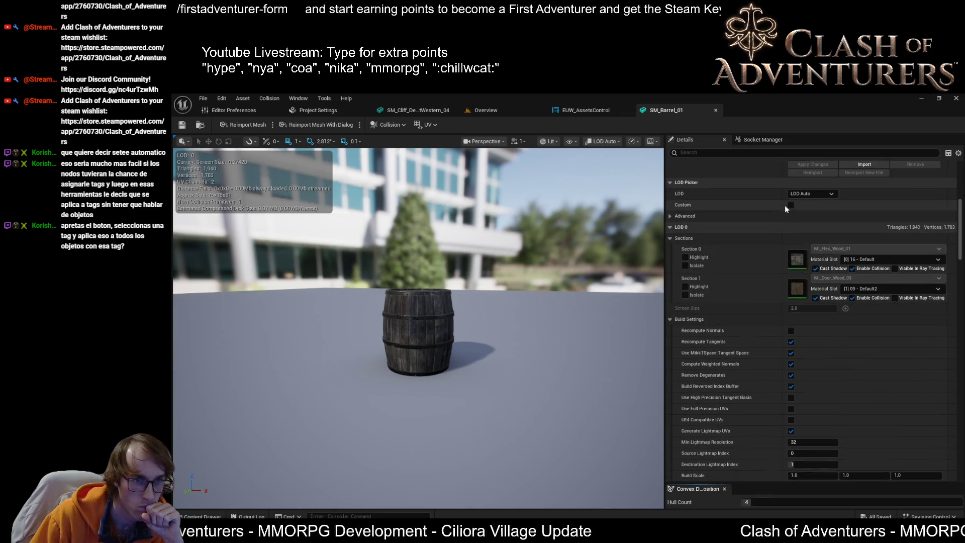
left_click(791, 204)
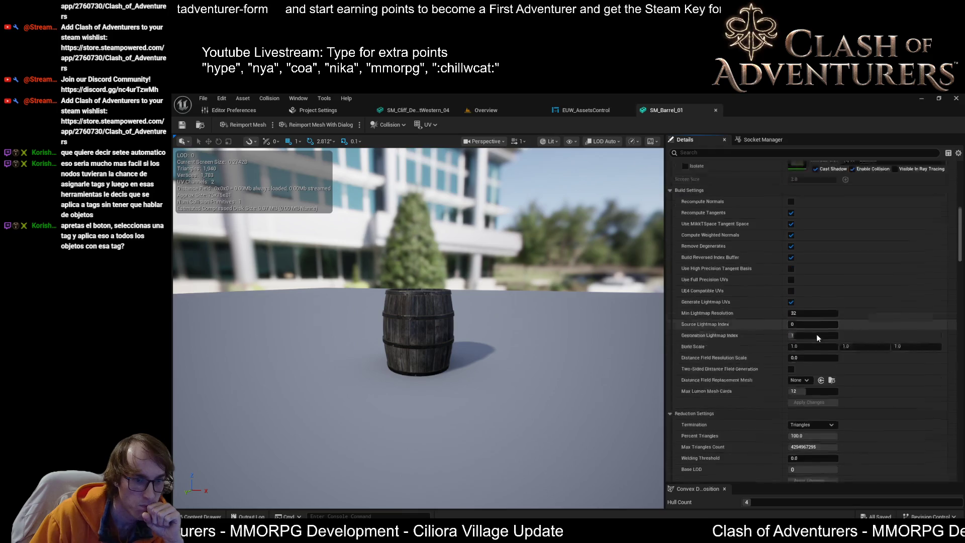
scroll(819, 340, "down", 10)
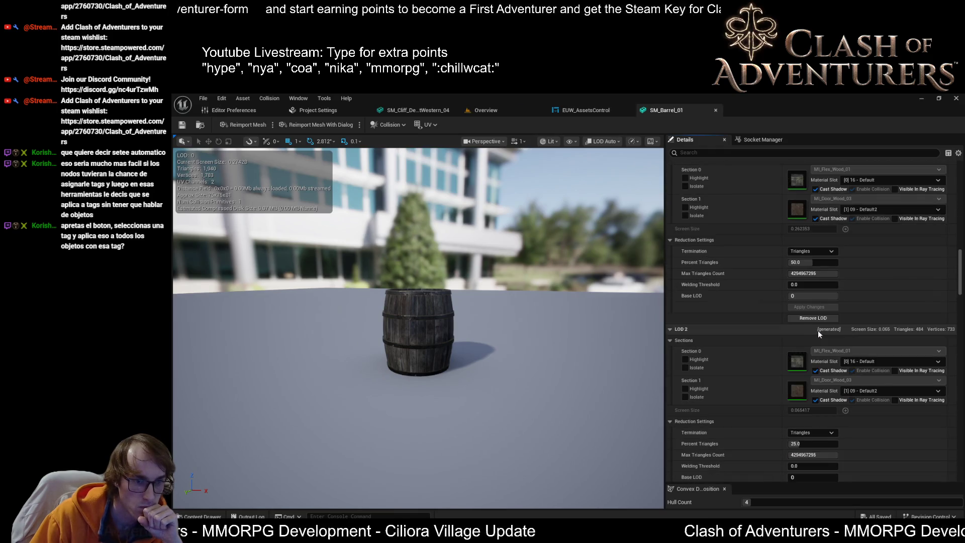
scroll(819, 330, "down", 8)
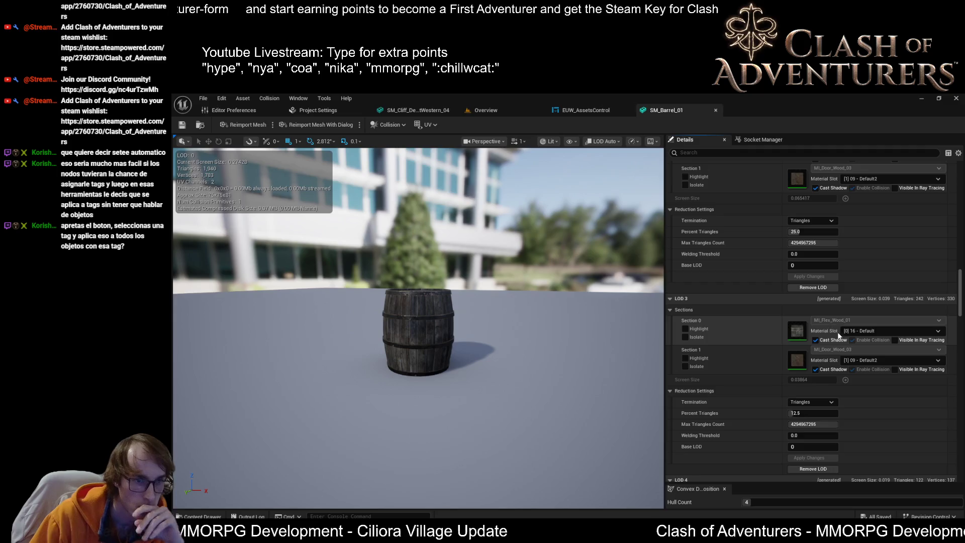
scroll(837, 333, "down", 12)
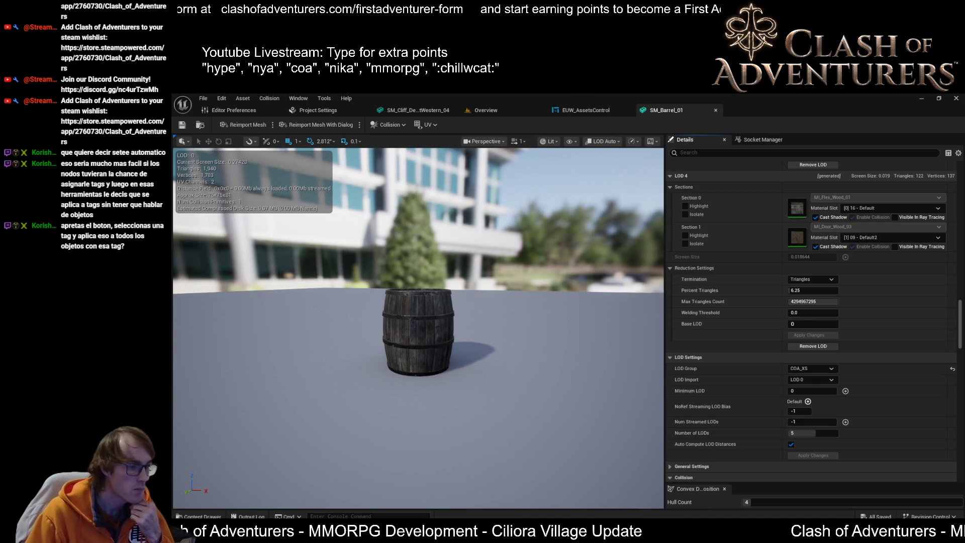
left_click(476, 528)
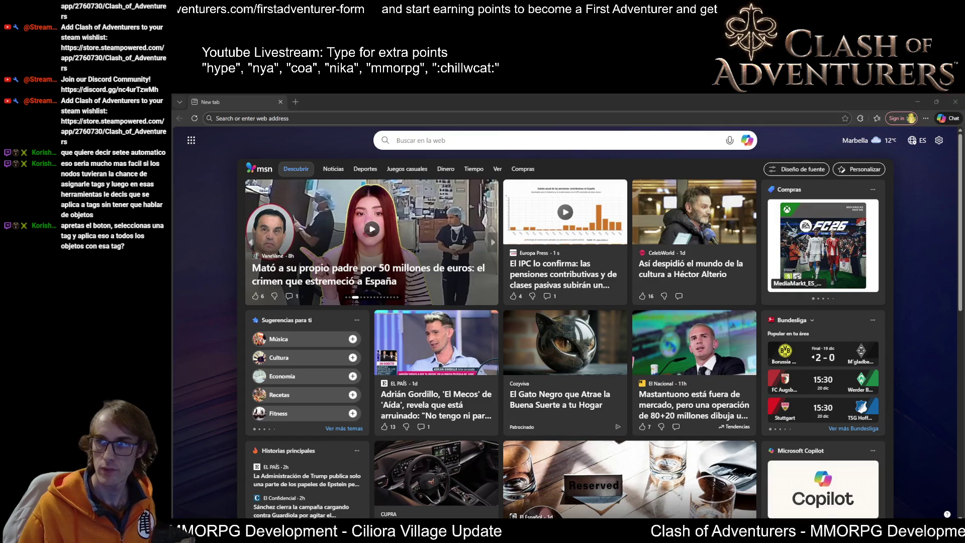
Close the Edge new-tab window and go back to the Overview level in Unreal
left_click(271, 118)
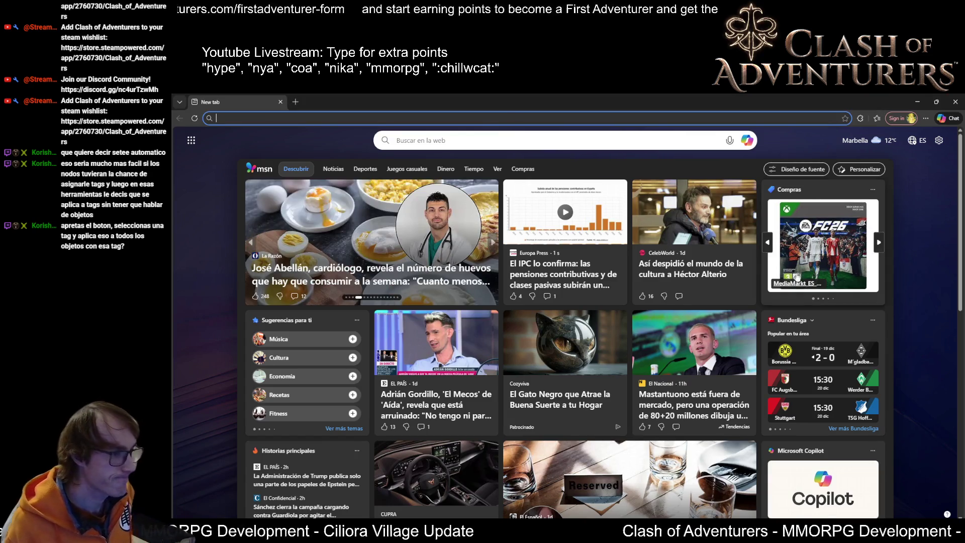
left_click(955, 101)
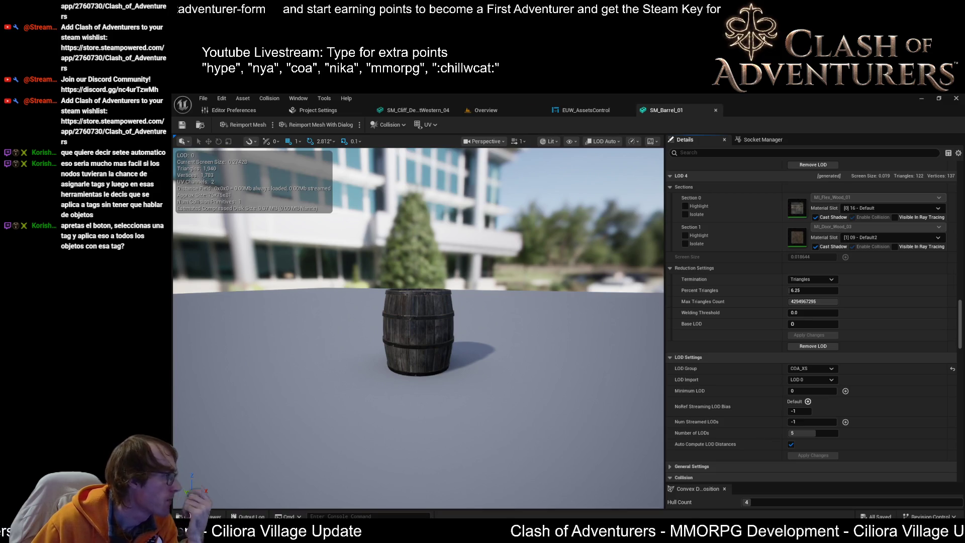
left_click(492, 112)
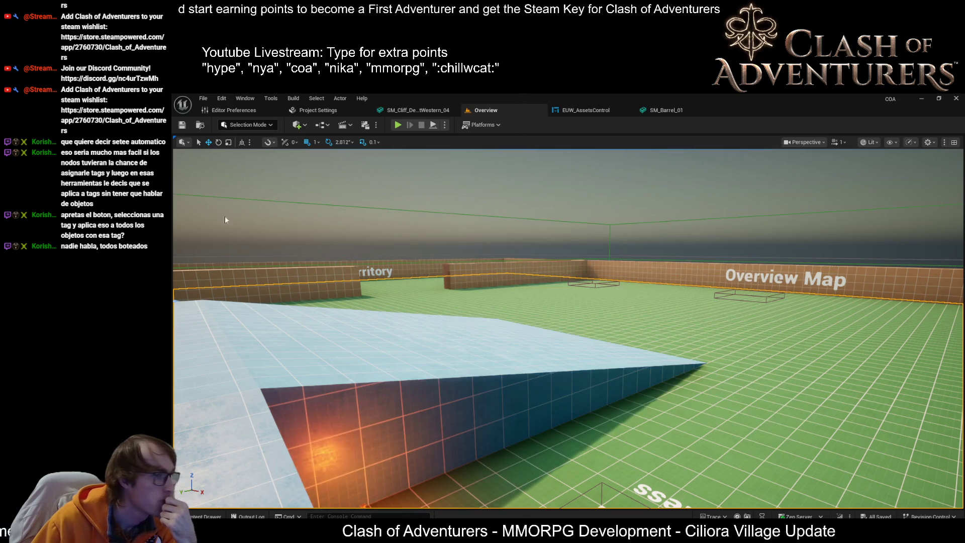
Scroll the SM_Candle_01 mesh editor to inspect its 119-triangle LOD 0
scroll(418, 326, "down", 10)
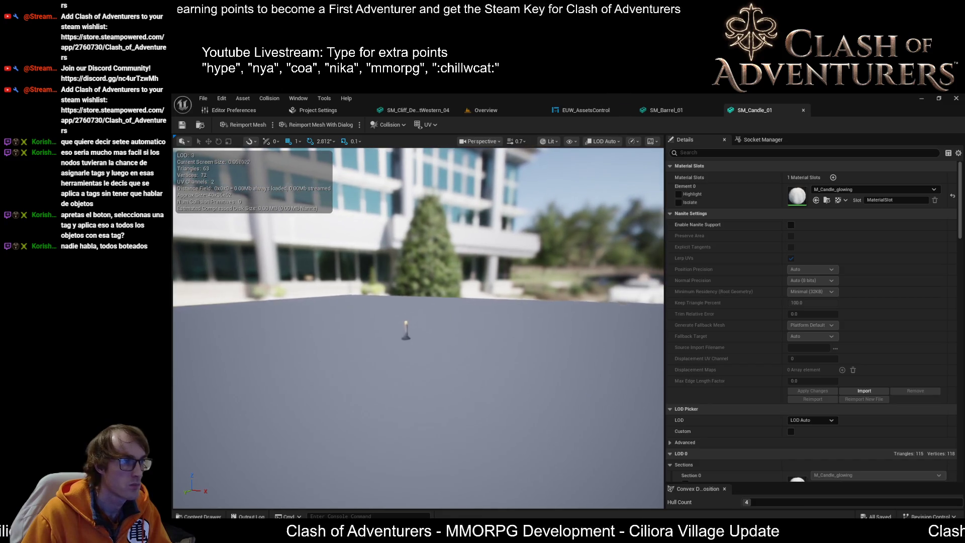
Zoom, orbit and frame SM_Candle_01 to watch its LOD switch at different distances
scroll(418, 327, "up", 5)
scroll(418, 327, "down", 5)
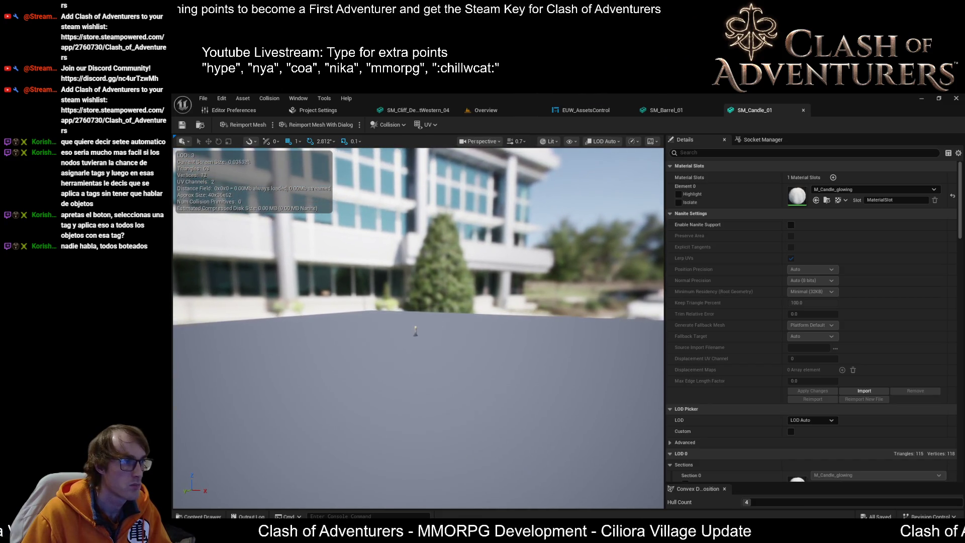
left_click_drag(417, 326, 427, 326)
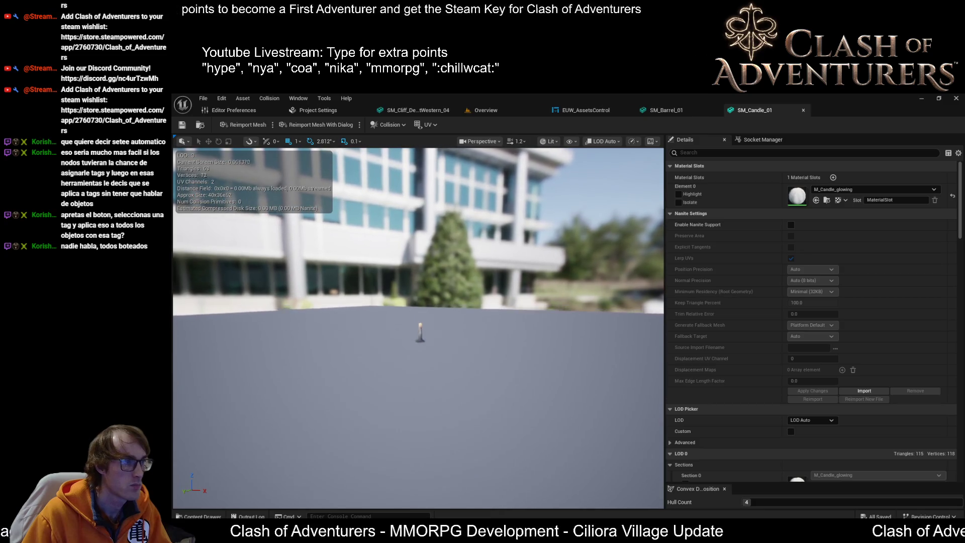
scroll(418, 327, "up", 5)
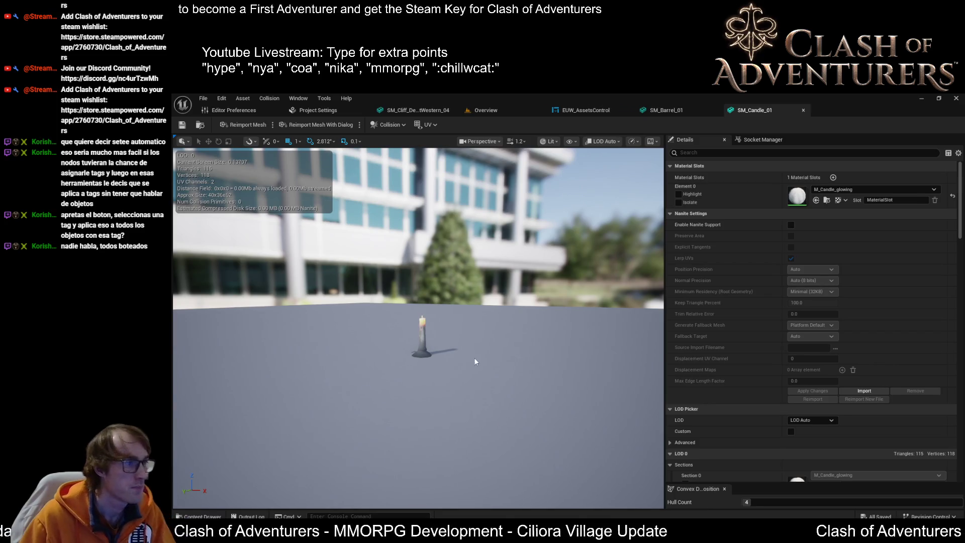
key("f")
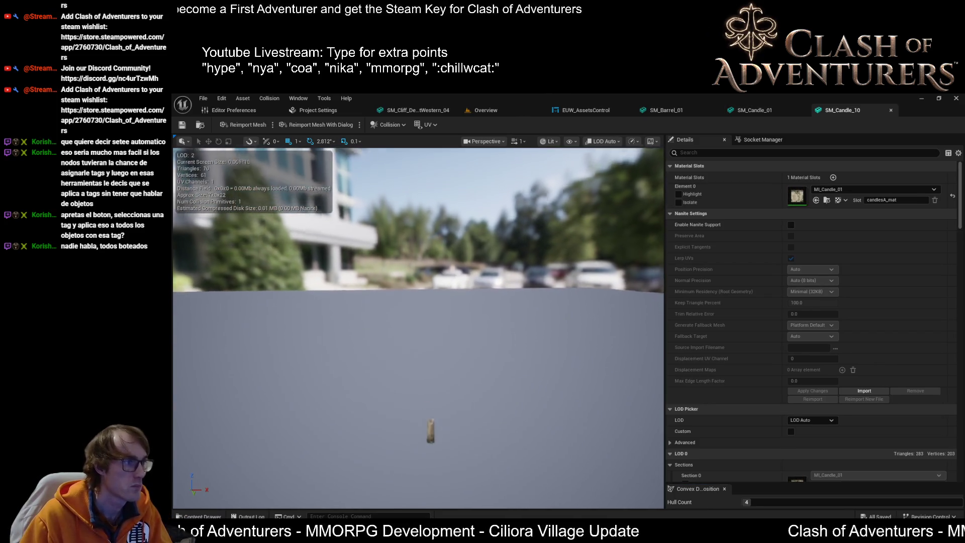
mouse_move(419, 302)
left_mouse_down()
mouse_move(422, 246)
mouse_move(423, 263)
left_mouse_up()
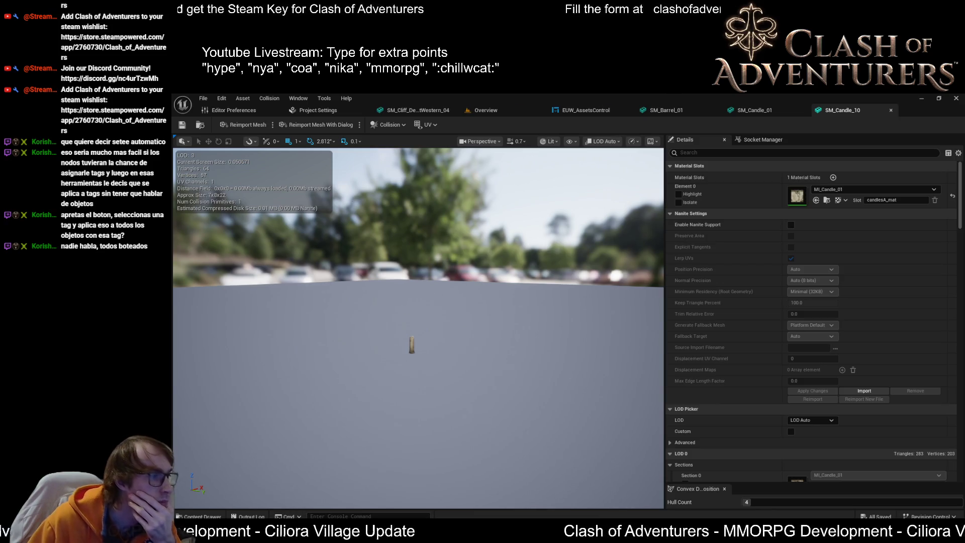
scroll(418, 327, "down", 10)
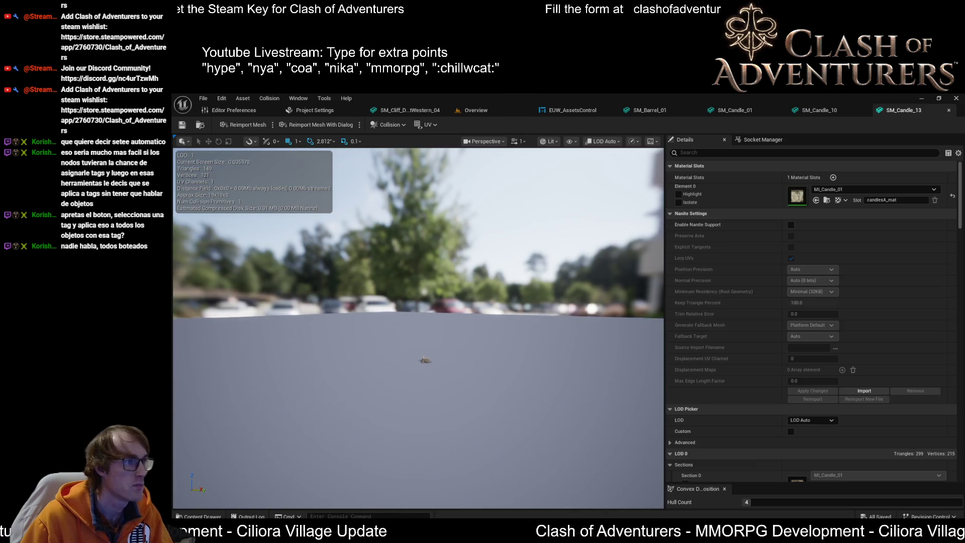
Zoom out from the candle to watch it drop LODs, then close its mesh editor
scroll(418, 328, "up", 5)
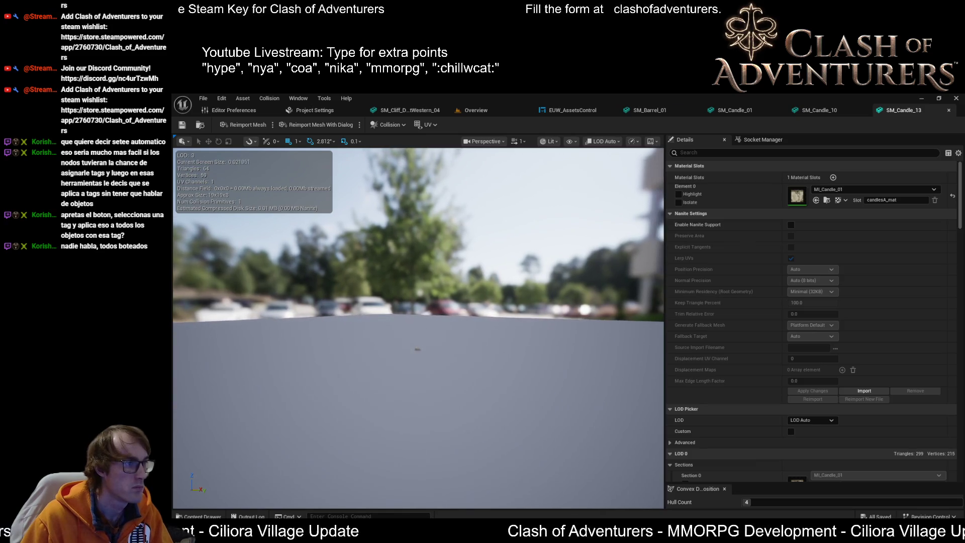
scroll(418, 328, "down", 3)
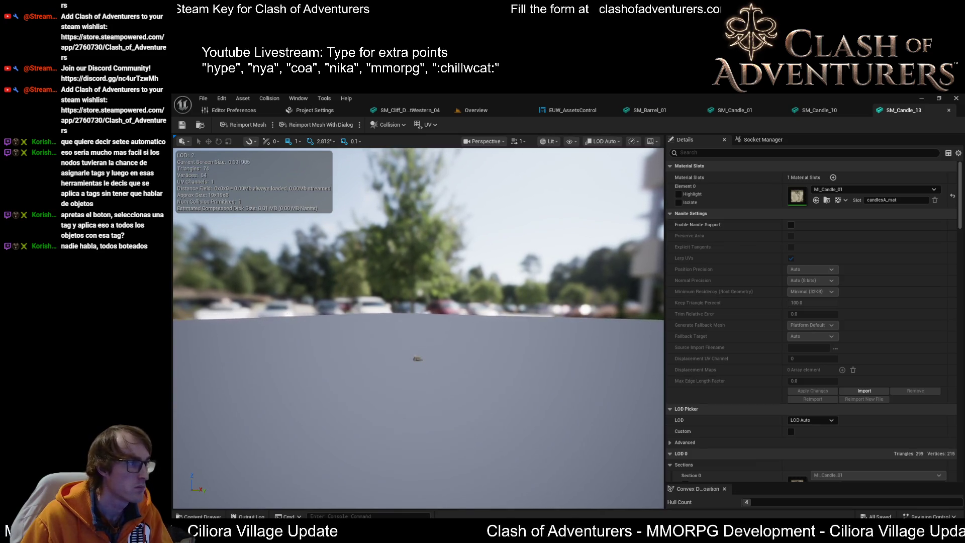
scroll(418, 328, "down", 1)
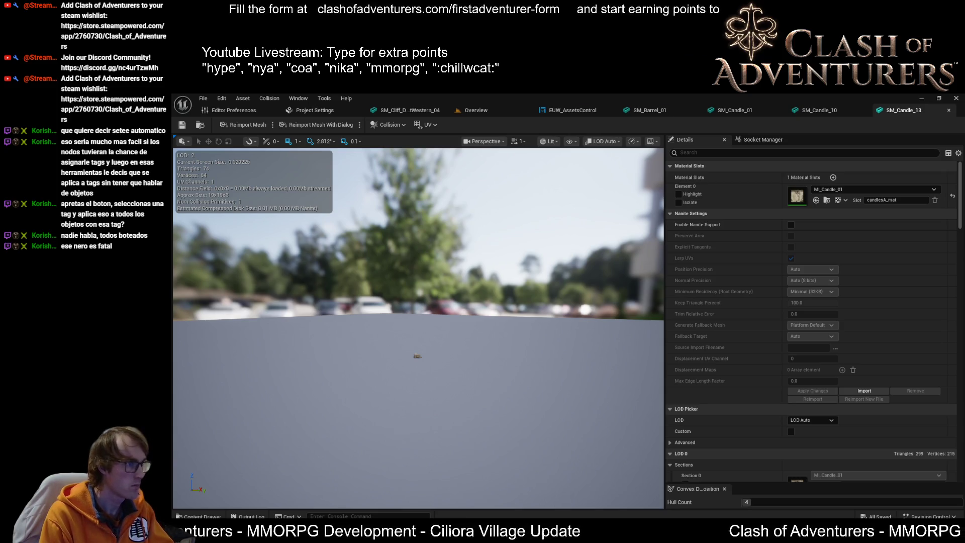
mouse_move(469, 333)
left_mouse_down()
mouse_move(466, 357)
mouse_move(466, 337)
left_mouse_up()
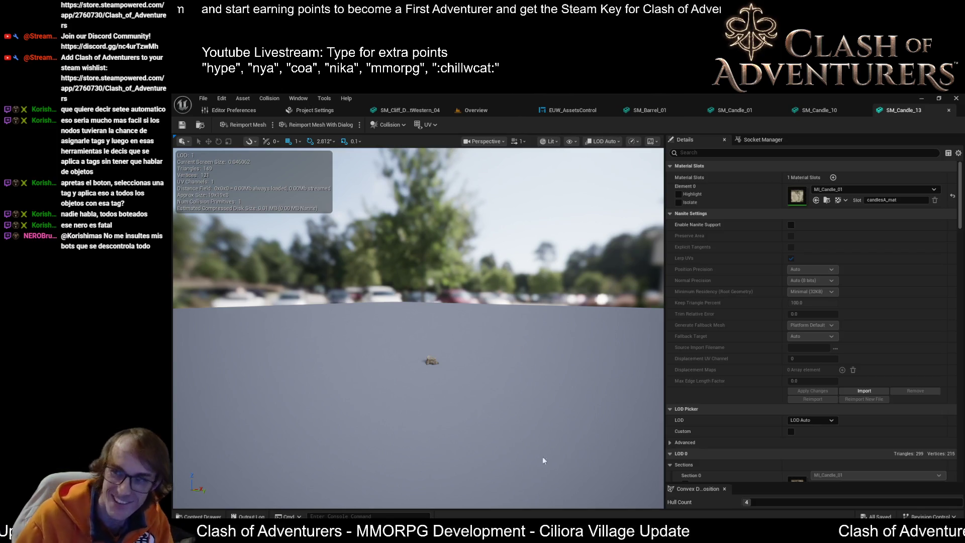
mouse_move(436, 483)
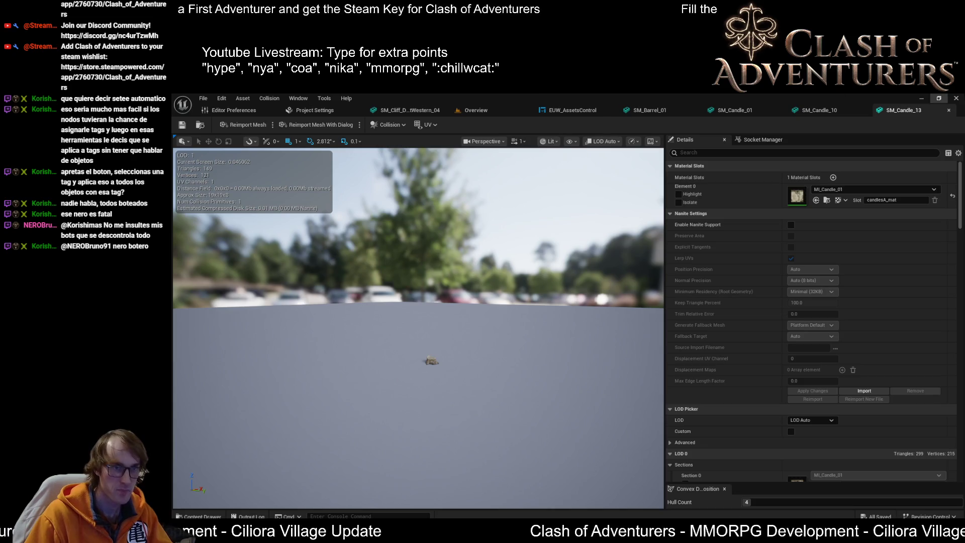
left_click(956, 98)
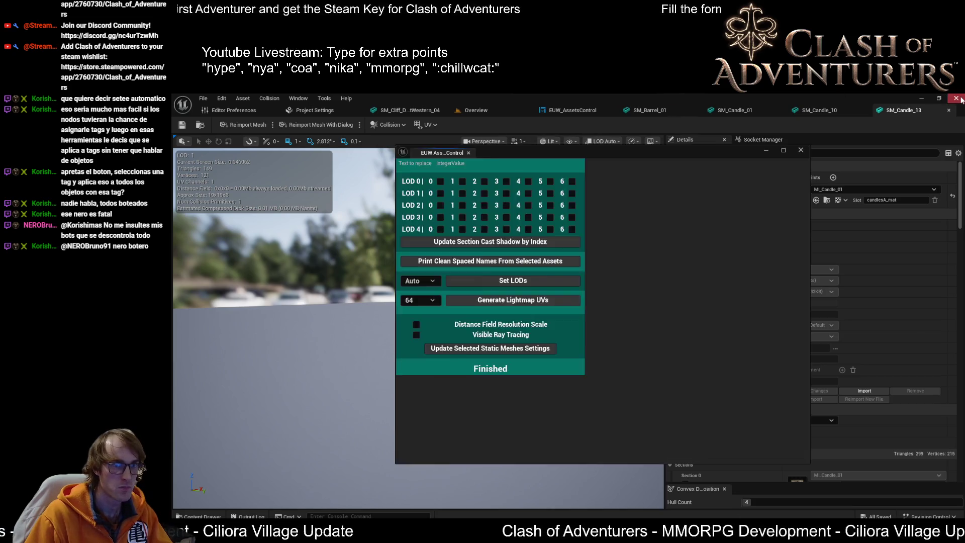
Paste the new LOD group values over the old StaticMeshLODSettings entries in DefaultEngine.ini
key("alt+Tab")
mouse_move(818, 299)
left_mouse_down()
mouse_move(502, 287)
mouse_move(452, 264)
mouse_move(446, 249)
left_mouse_up()
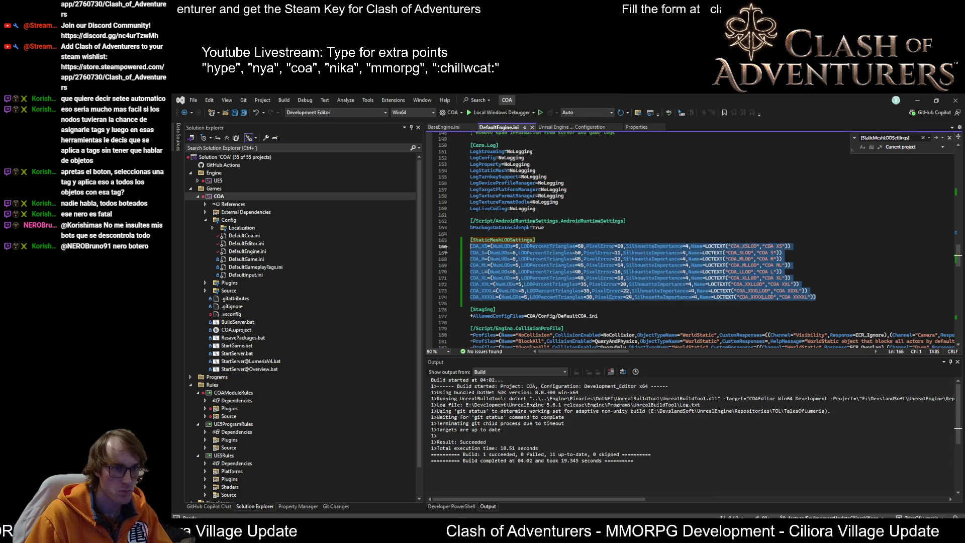
key("ctrl+v")
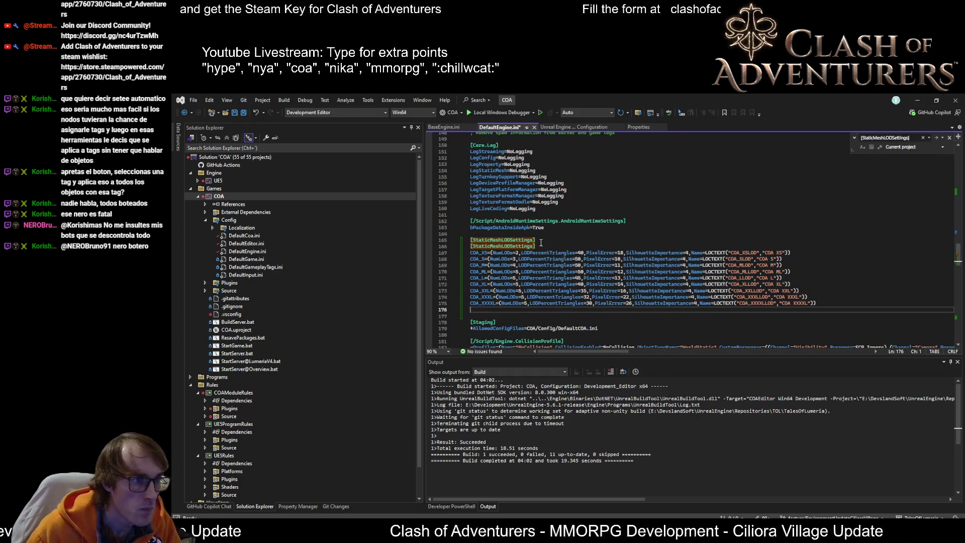
Delete the duplicate StaticMeshLODSettings header and blank line, then save DefaultEngine.ini
left_click_drag(541, 241, 485, 235)
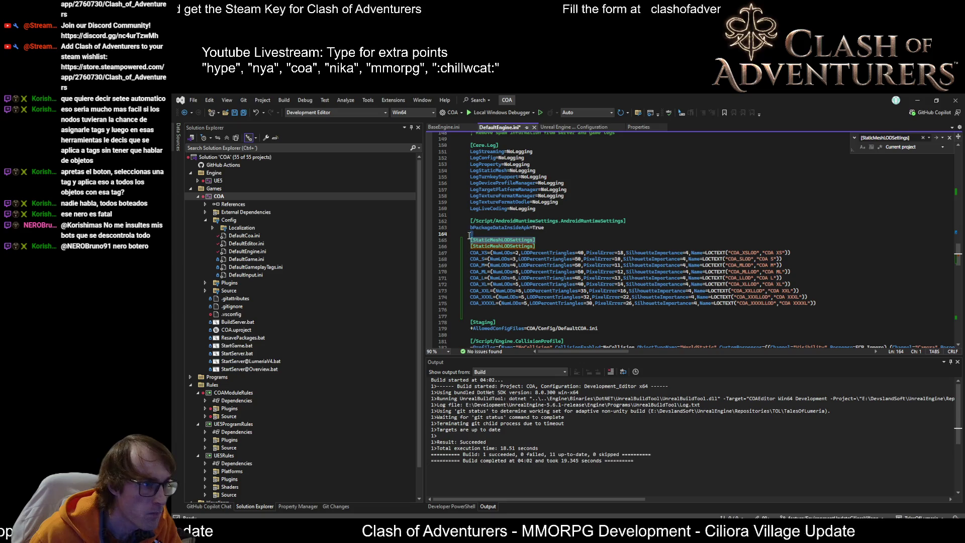
key("Delete")
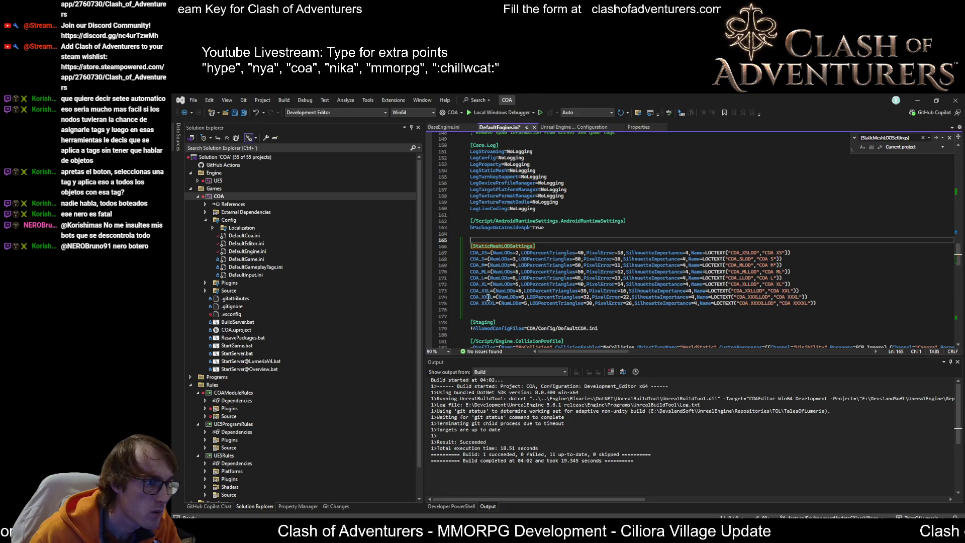
key("ctrl+s")
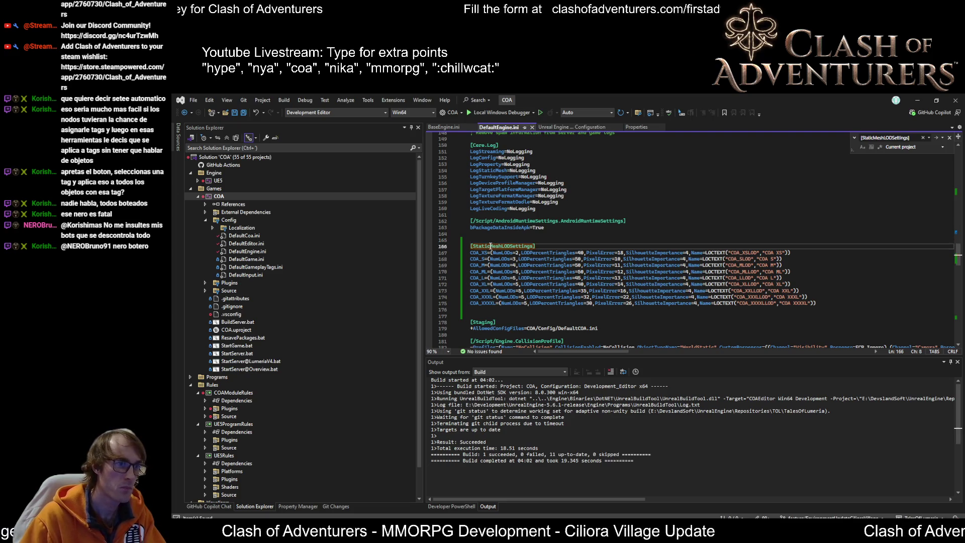
key("Delete")
key("ctrl+s")
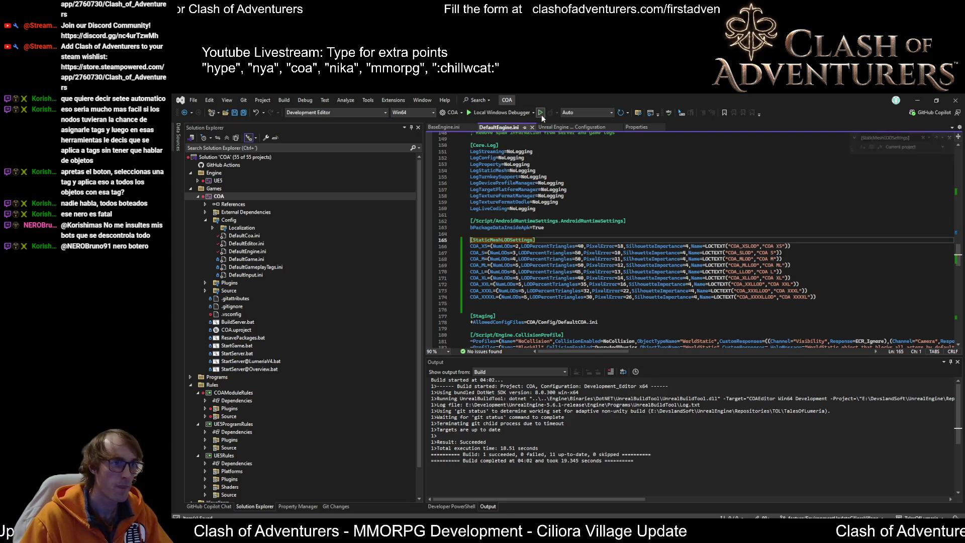
right_click(221, 197)
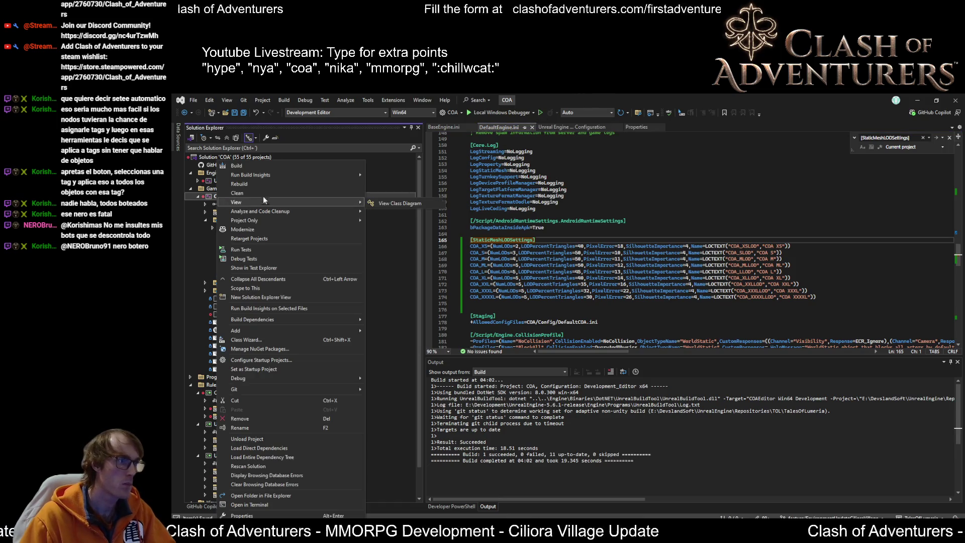
Build the COA project in Visual Studio and launch Unreal Editor with Start Without Debugging
left_click(257, 174)
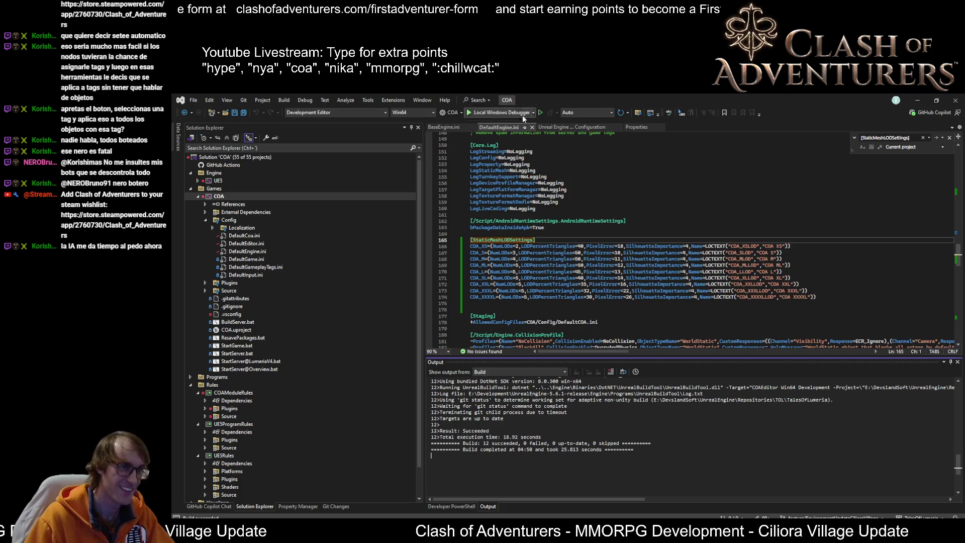
left_click(540, 114)
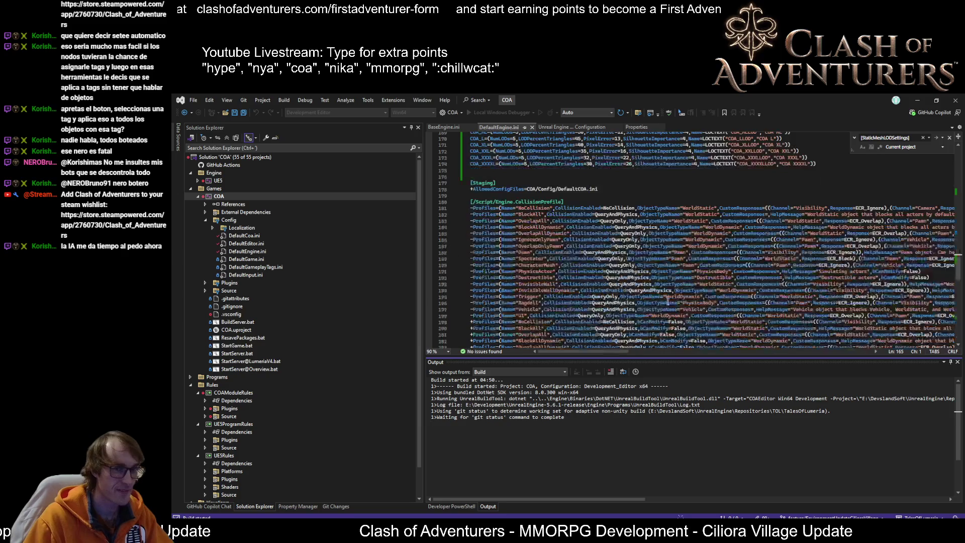
scroll(669, 294, "up", 1)
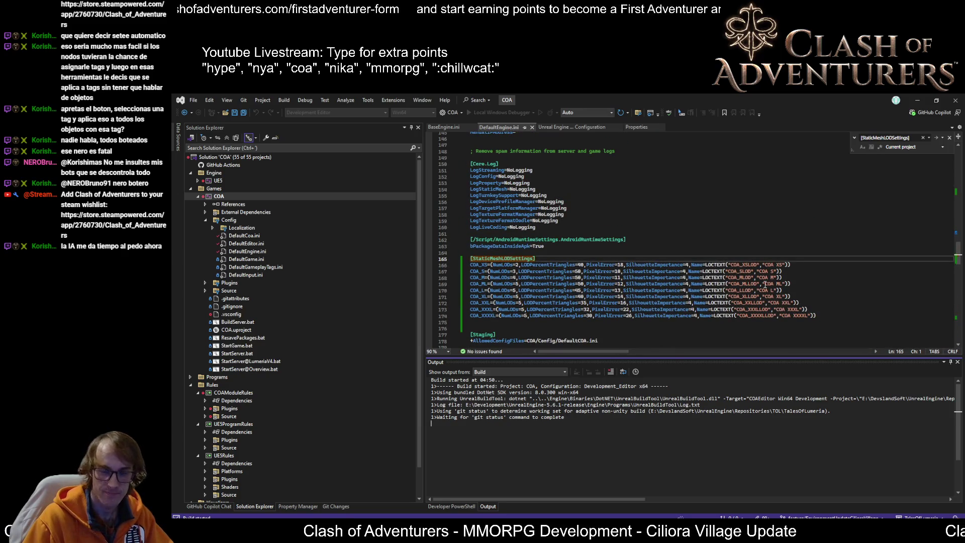
scroll(628, 340, "down", 1)
scroll(628, 339, "up", 1)
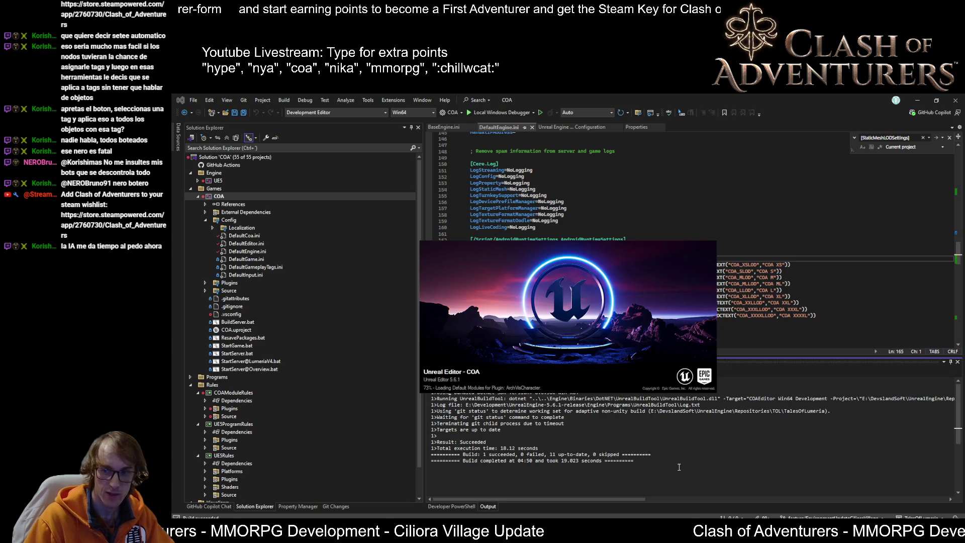
Switch to the new Unreal Editor, close the floating widget, and reopen the six previous asset editors
left_click(642, 466)
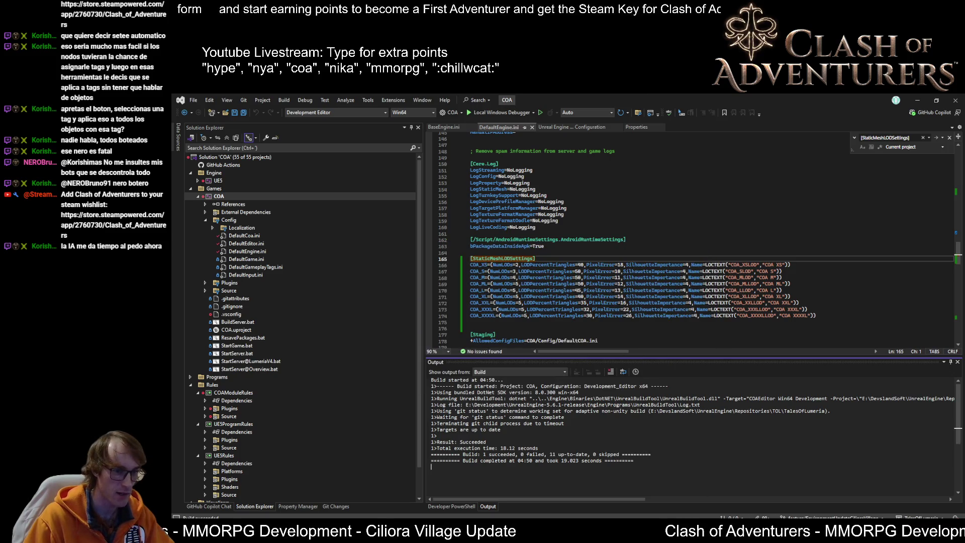
mouse_move(786, 532)
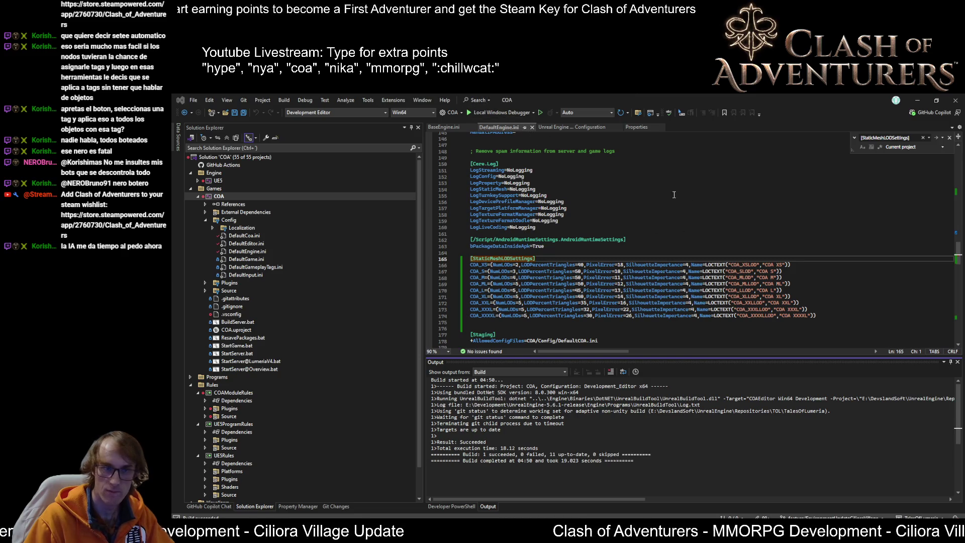
key("alt+Tab")
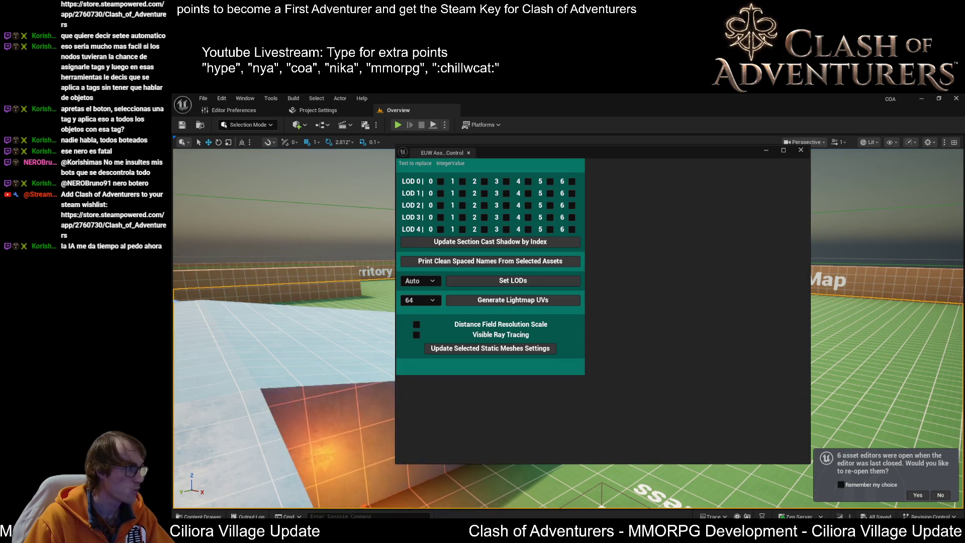
left_click(918, 495)
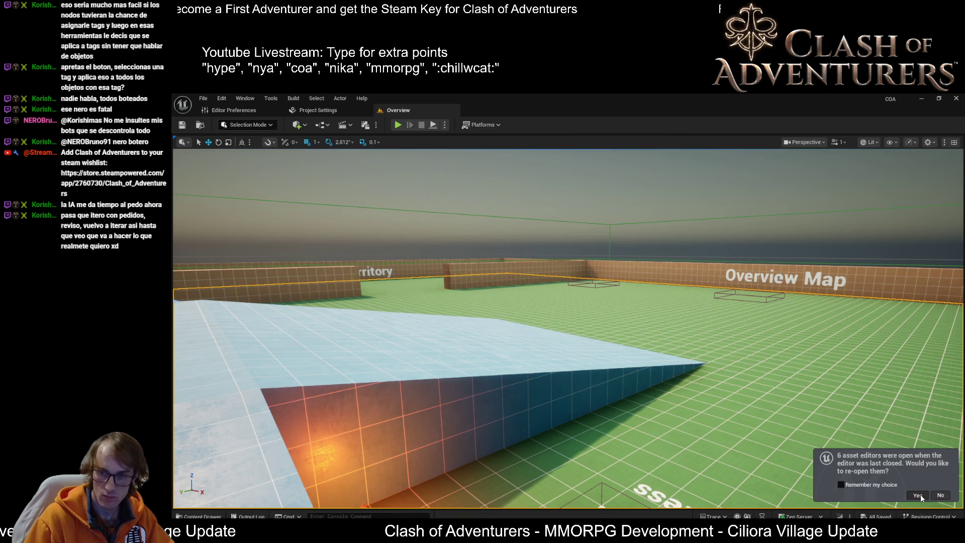
left_click(919, 495)
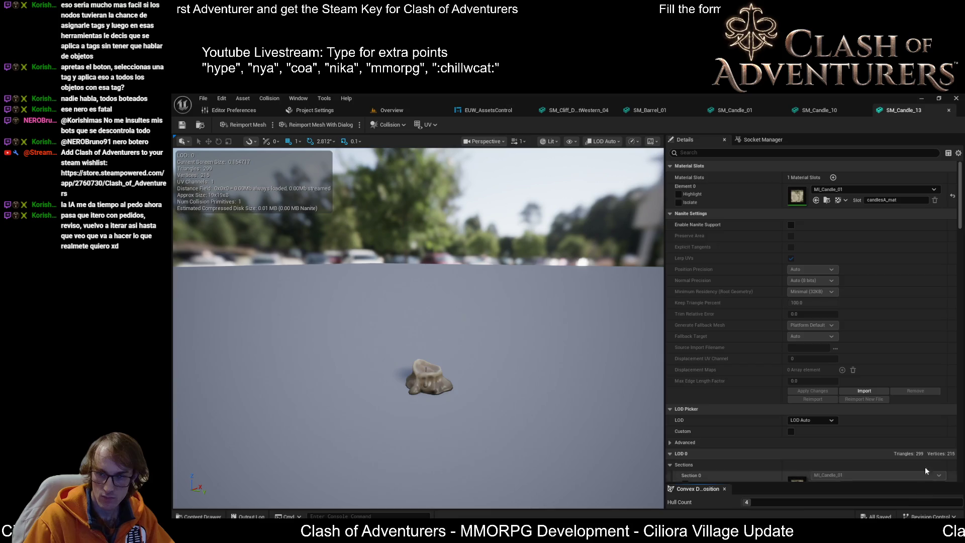
Orbit and zoom the SM_Candle_13 viewport to check its LOD switching
mouse_move(546, 263)
left_mouse_down()
mouse_move(543, 302)
mouse_move(546, 264)
left_mouse_up()
scroll(547, 264, "up", 5)
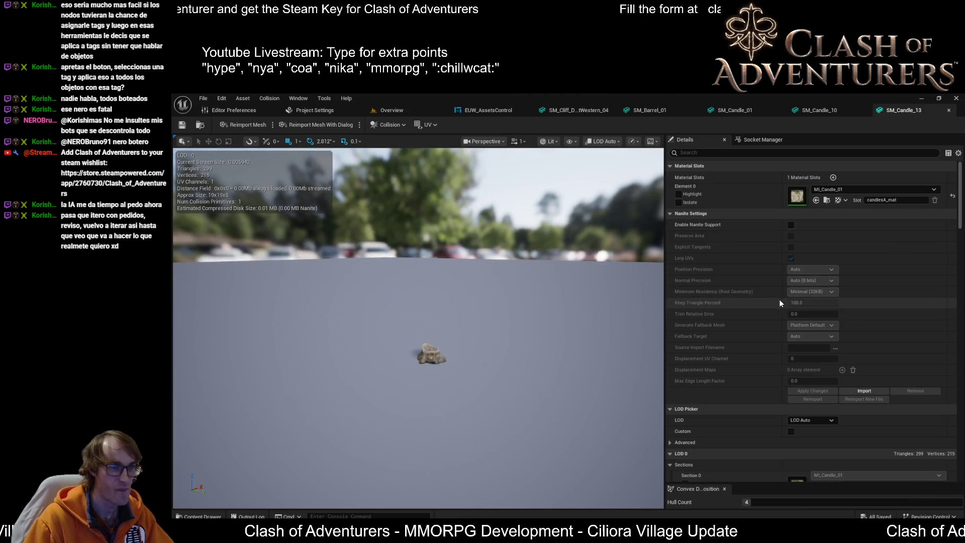
scroll(803, 299, "down", 1)
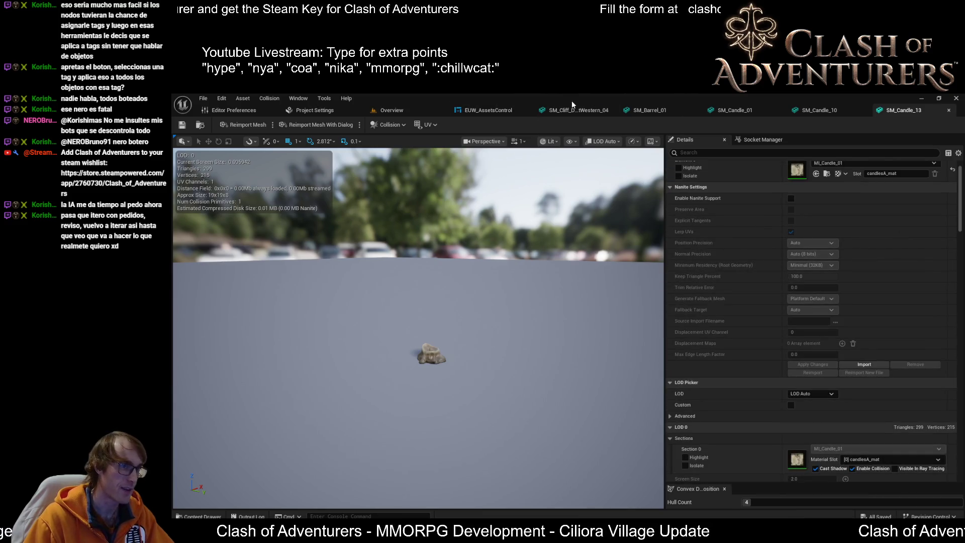
Check the EUW_AssetsControl widget and Overview level, then close the floating utility window
left_click(487, 112)
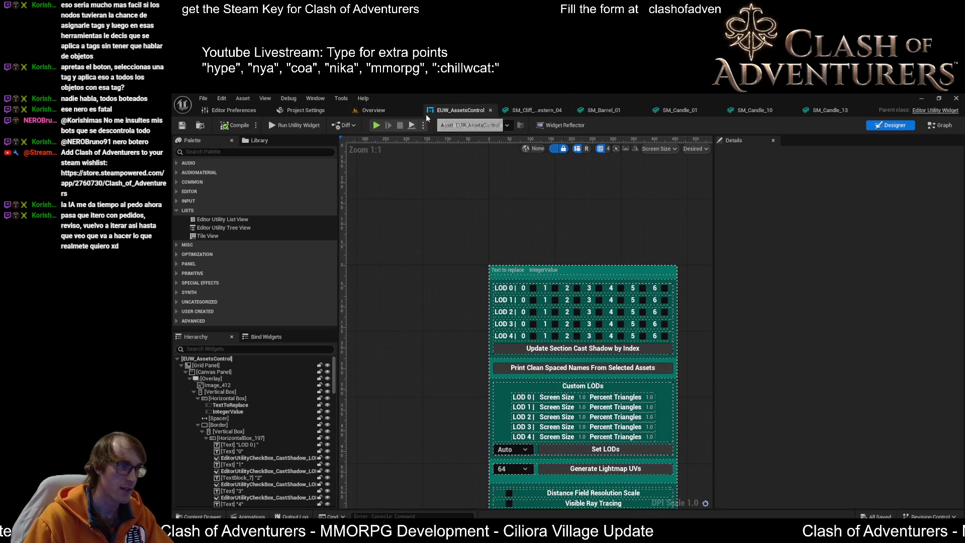
left_click(402, 110)
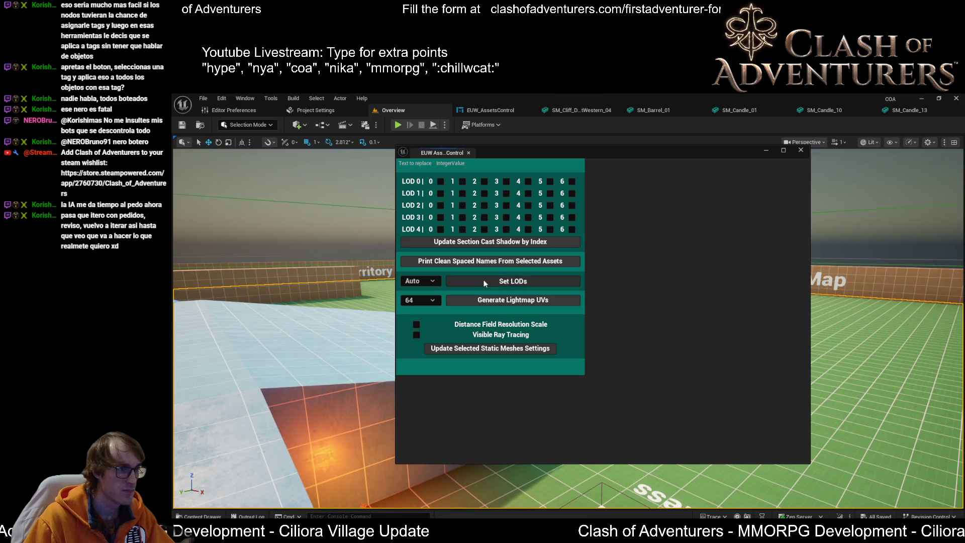
key("ctrl+w")
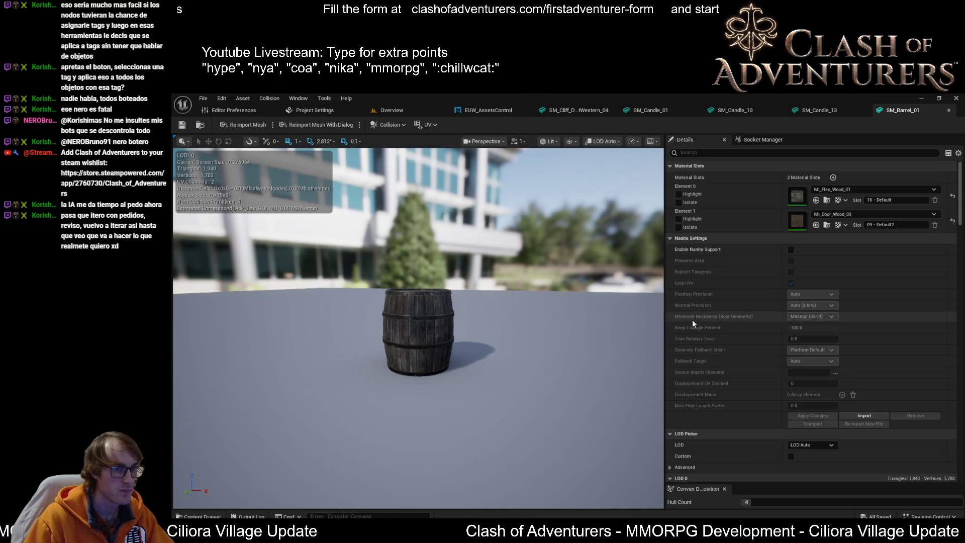
Review SM_Barrel_01's LOD 1 reduction and COA_XS LOD group, then open EUW_AssetsControl's Designer
scroll(451, 346, "down", 5)
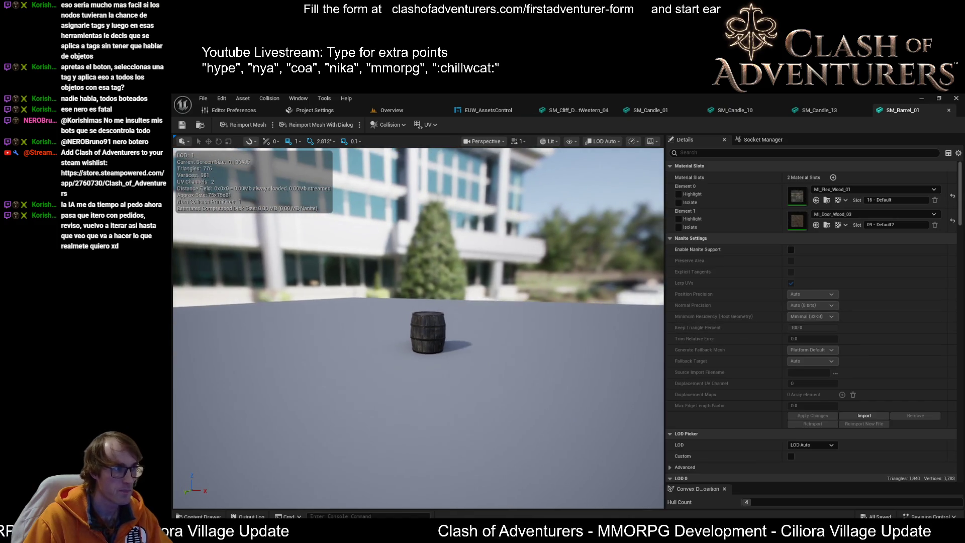
scroll(418, 327, "down", 10)
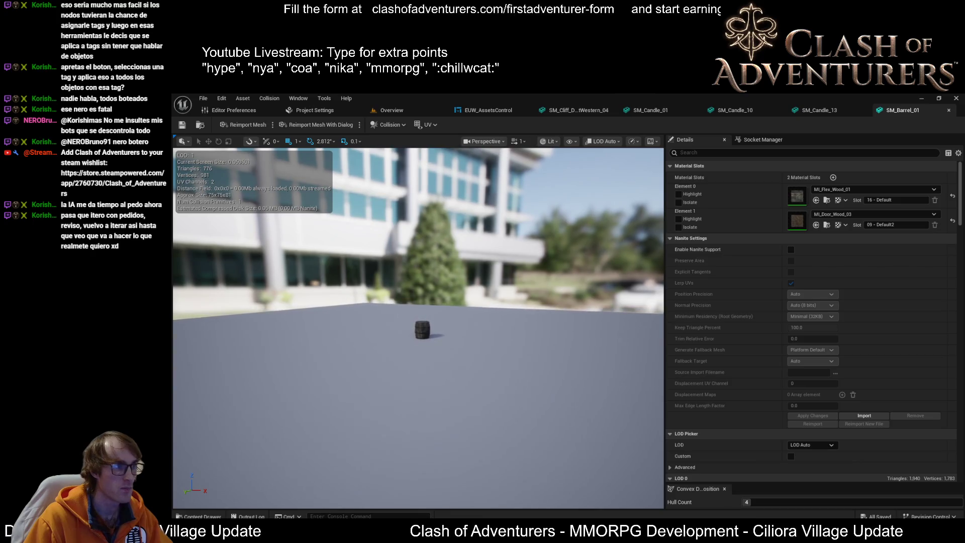
scroll(419, 330, "down", 10)
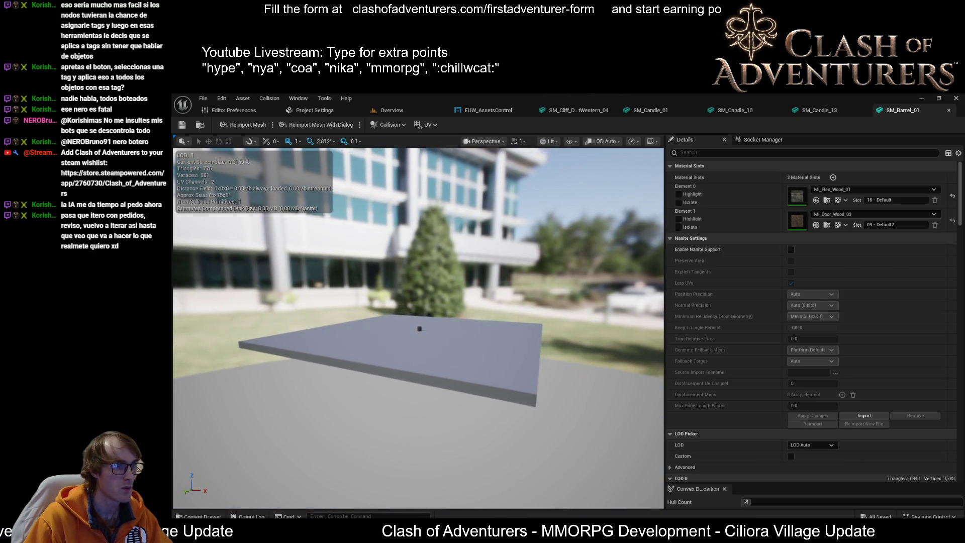
scroll(418, 329, "up", 10)
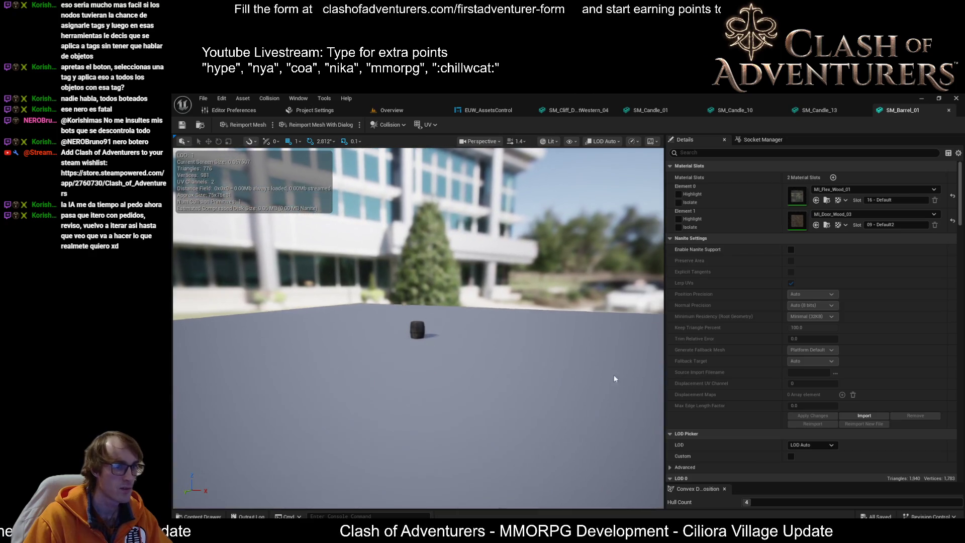
scroll(830, 371, "down", 4)
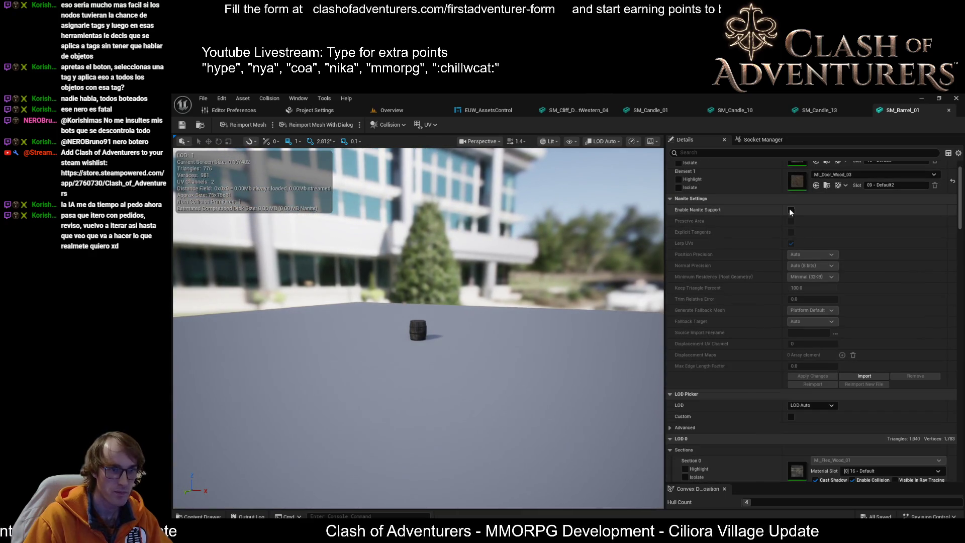
scroll(810, 358, "down", 1)
scroll(794, 347, "down", 10)
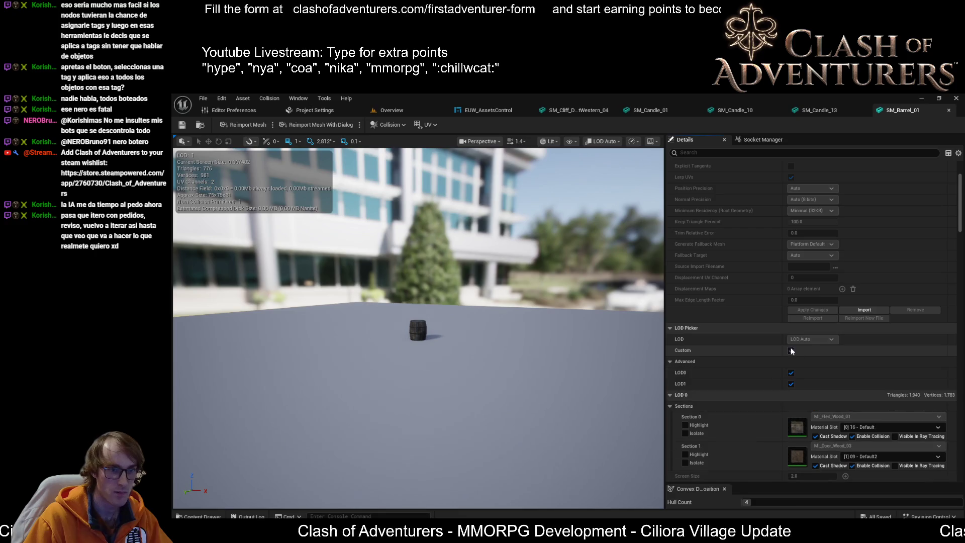
scroll(903, 415, "down", 10)
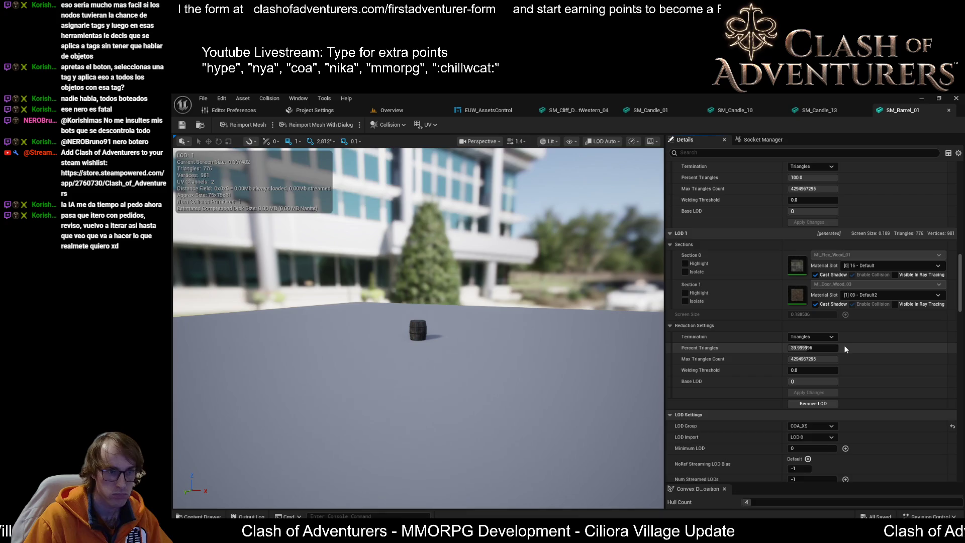
scroll(418, 332, "up", 10)
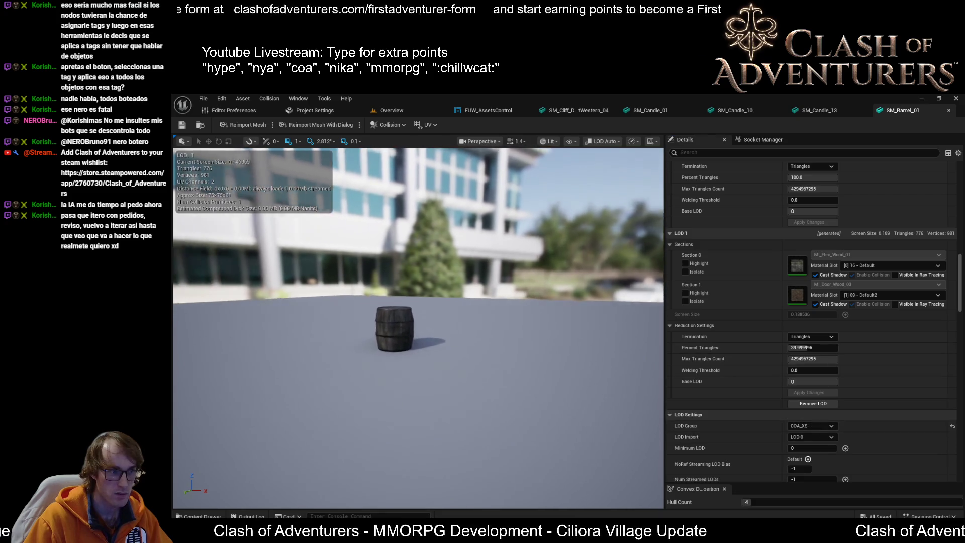
scroll(418, 331, "down", 5)
left_click(527, 110)
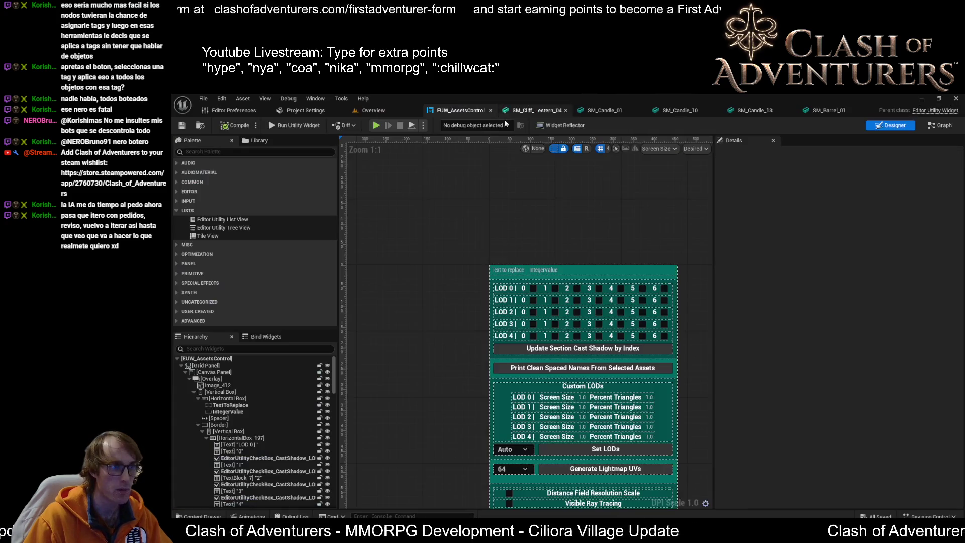
Set the Clamp node's Max to 9 in the event graph and save the widget blueprint
scroll(531, 370, "down", 5)
scroll(548, 358, "up", 2)
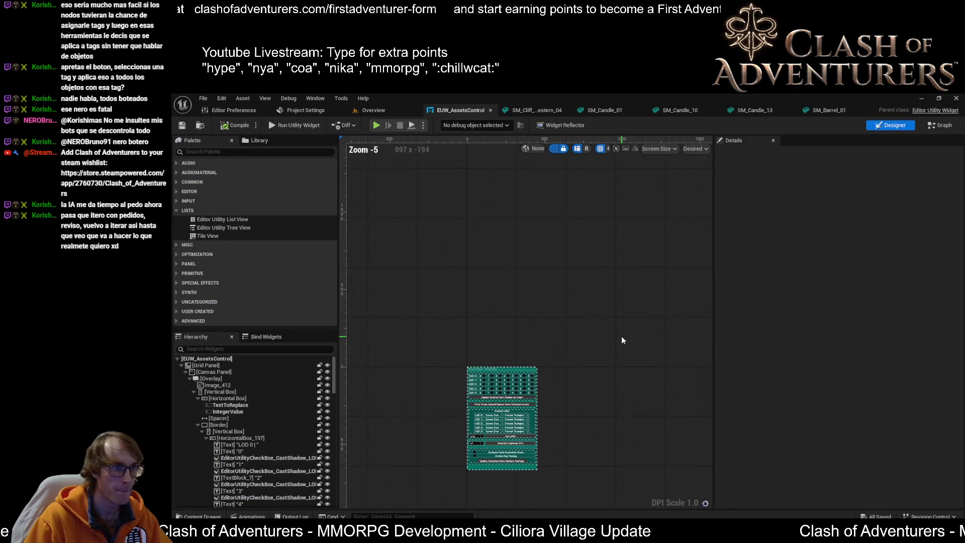
left_click_drag(636, 347, 641, 345)
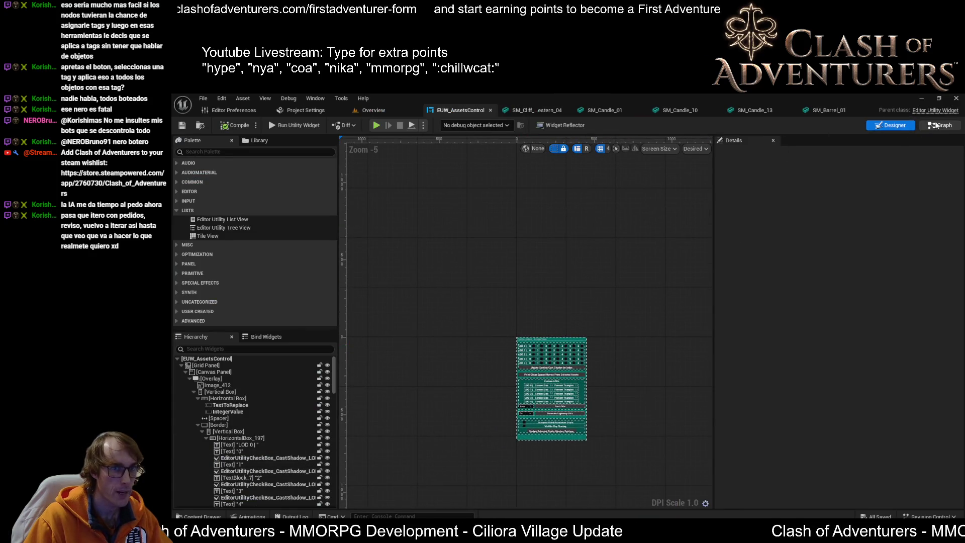
left_click(936, 125)
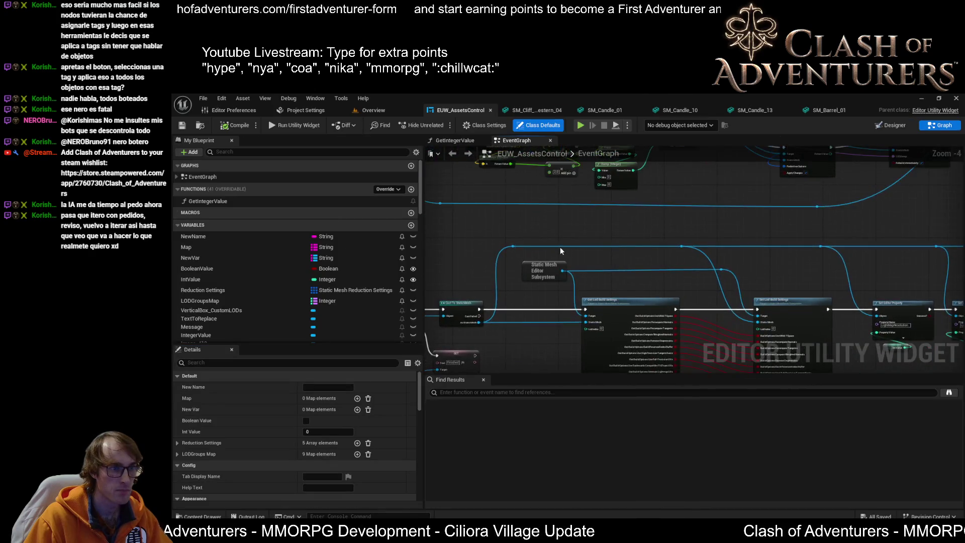
left_click(560, 270)
type("9")
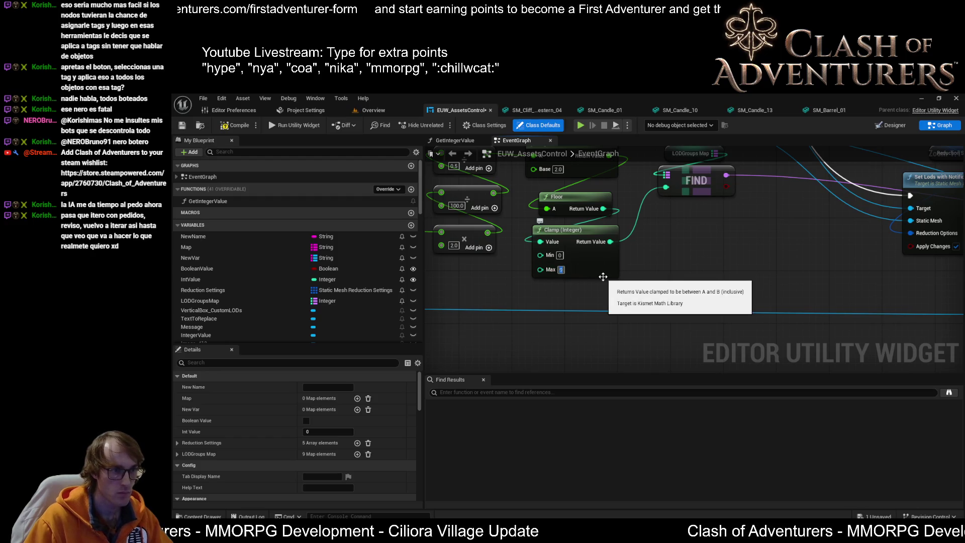
key("Return")
left_click(187, 125)
Close all mesh tabs to the right of the EUW_AssetsControl tab
left_click_drag(632, 244, 727, 296)
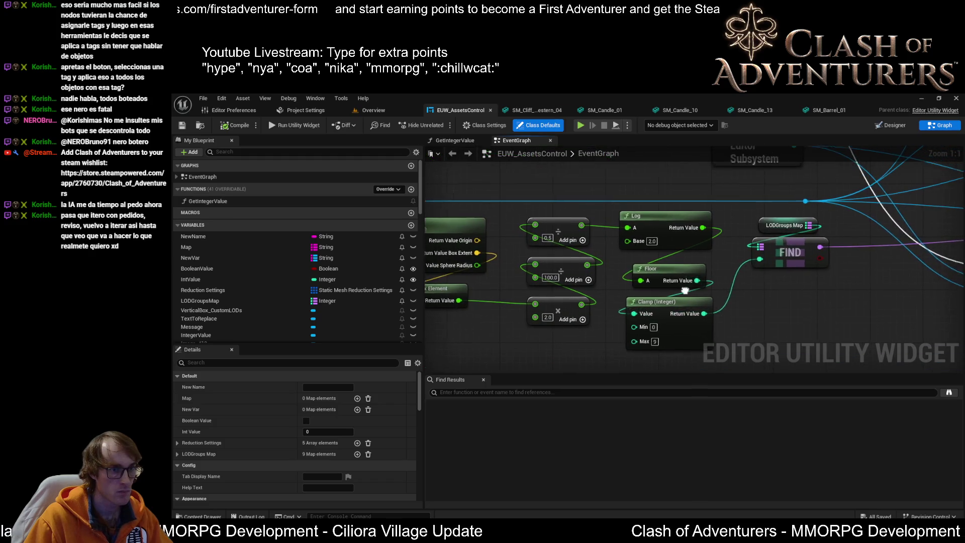
scroll(617, 351, "down", 3)
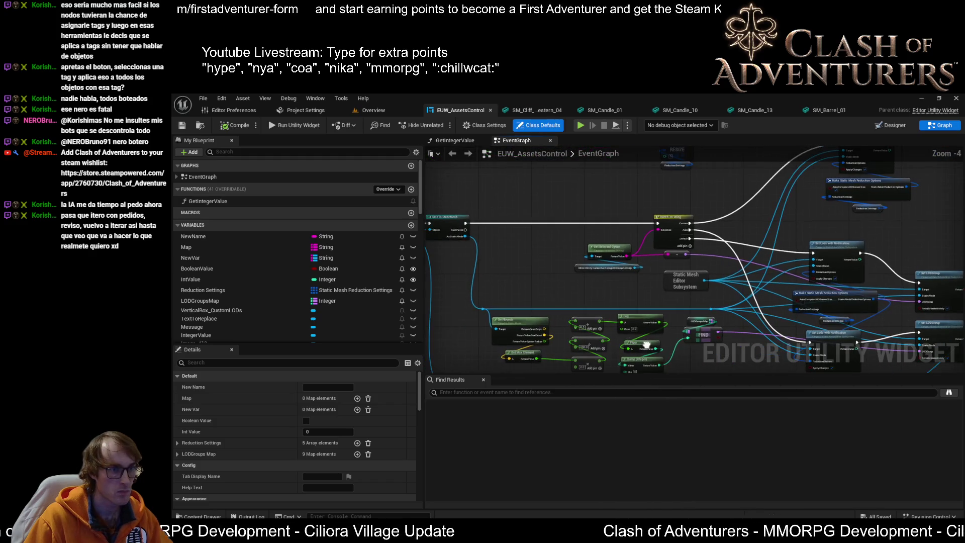
left_click(374, 110)
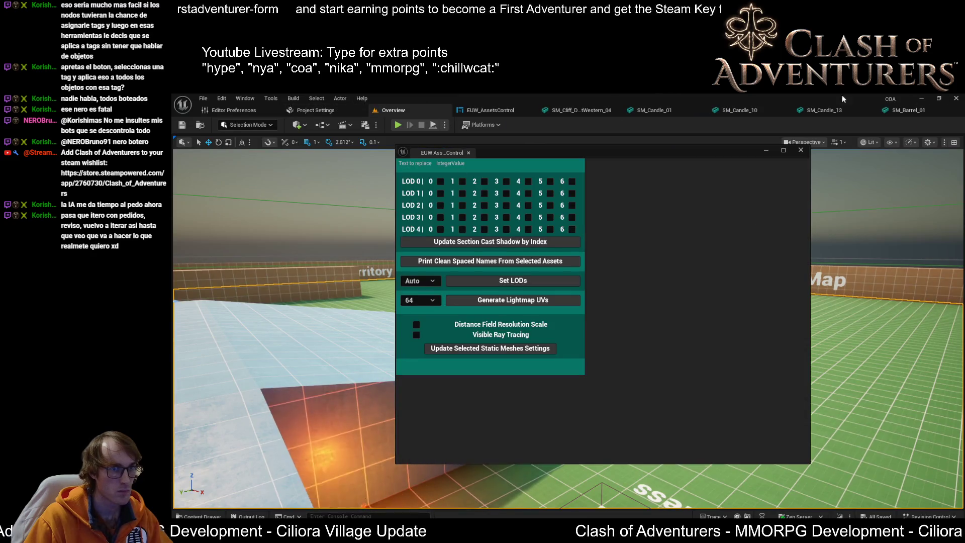
left_click(466, 115)
right_click(466, 115)
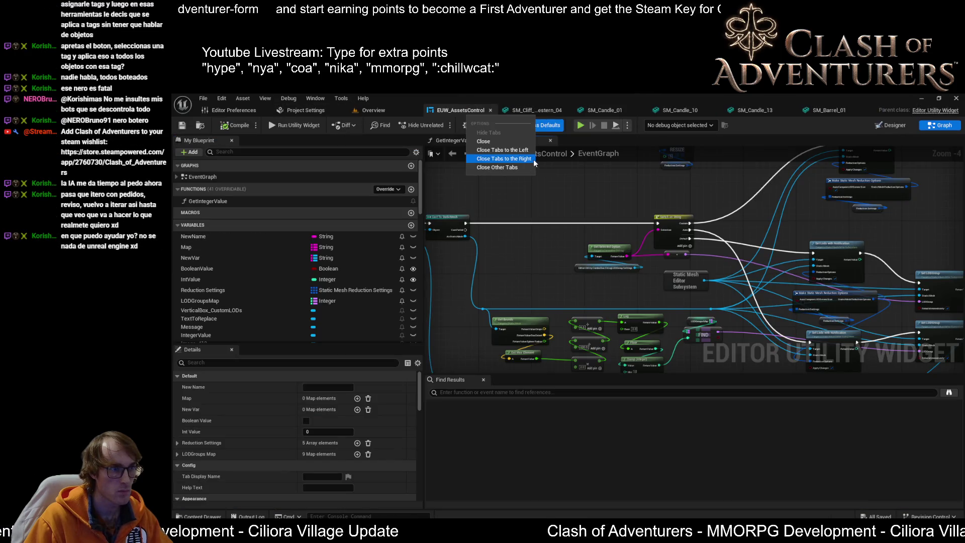
left_click(497, 158)
Rerun Set LODs in the widget on the selected meshes
left_click(419, 114)
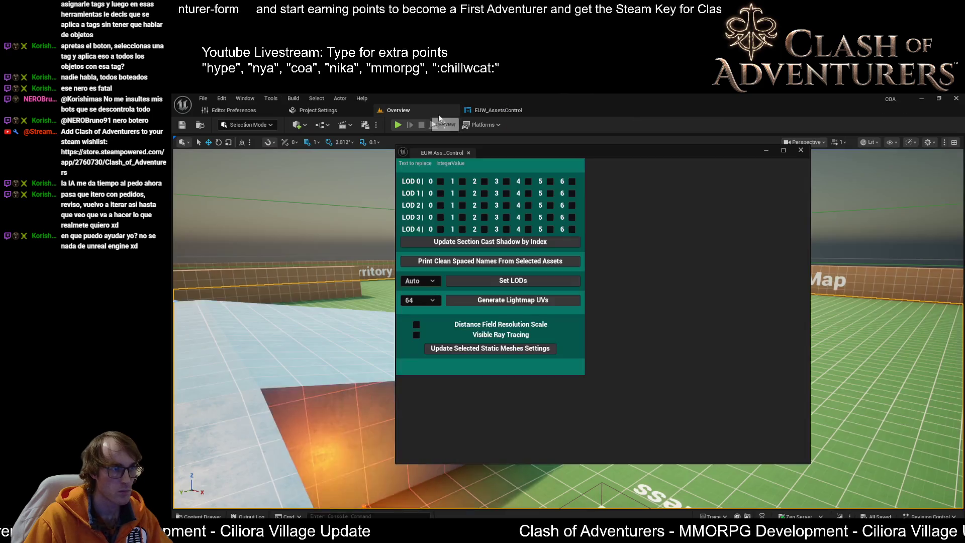
left_click(477, 113)
left_click(396, 110)
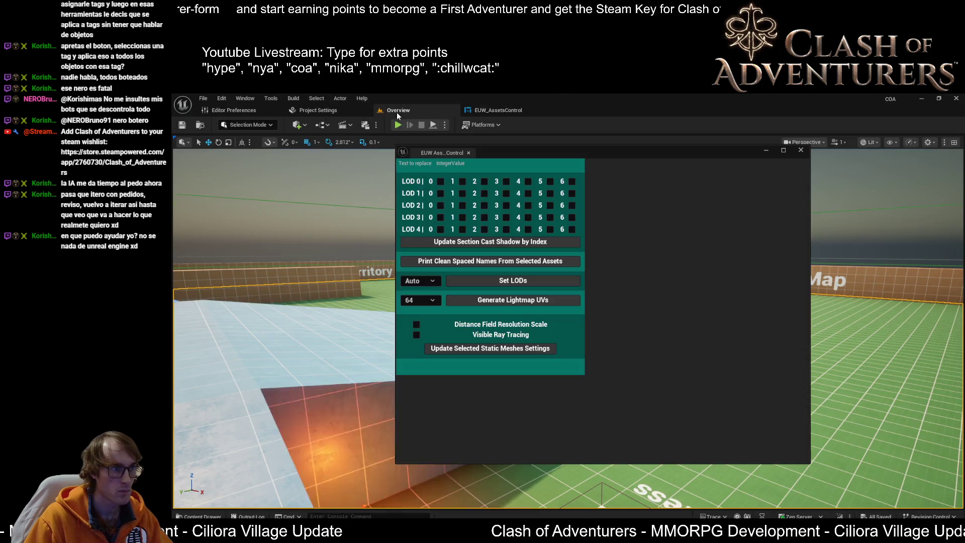
left_click(515, 281)
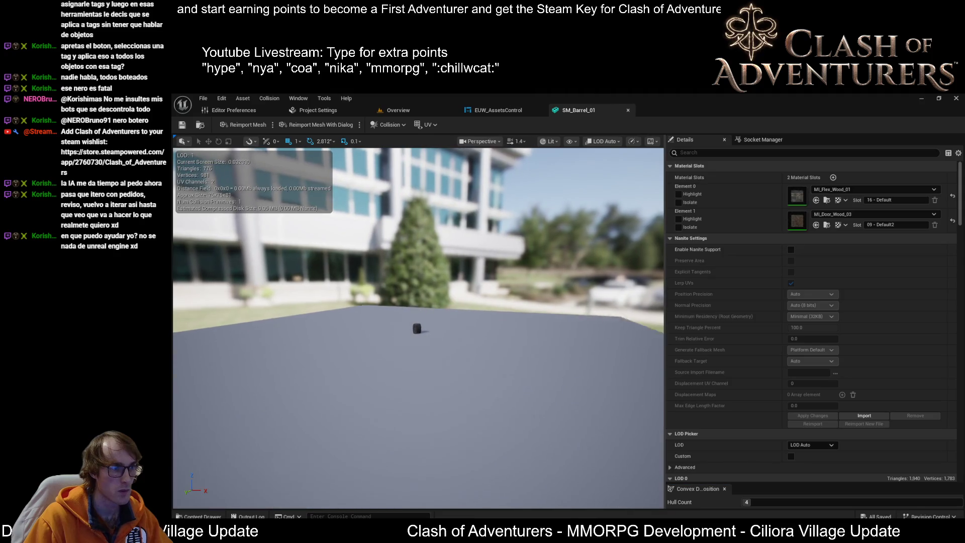
Check SM_Barrel_01's LOD Settings: COA_XS group, 2 LODs, roughly 40 percent triangles
scroll(605, 298, "up", 5)
scroll(797, 373, "down", 3)
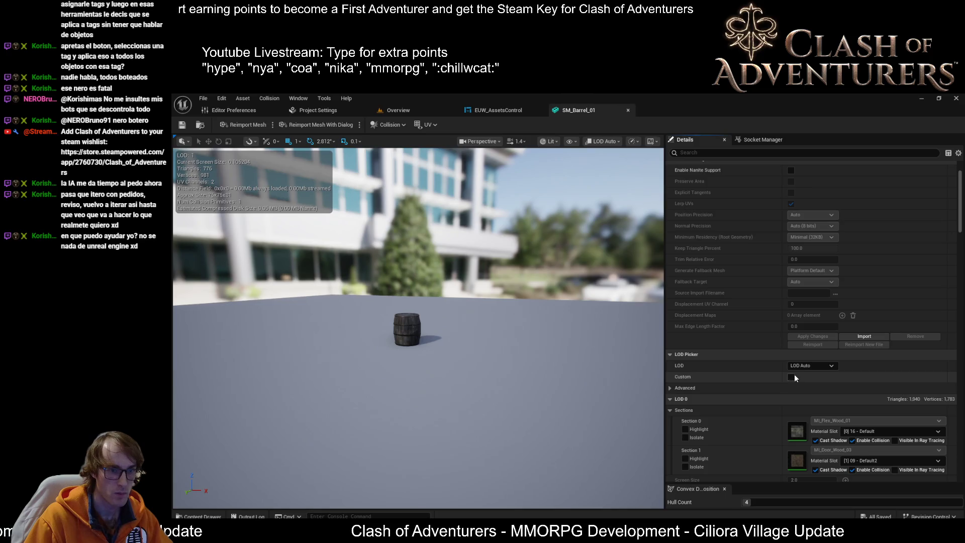
scroll(851, 429, "down", 10)
scroll(852, 433, "down", 4)
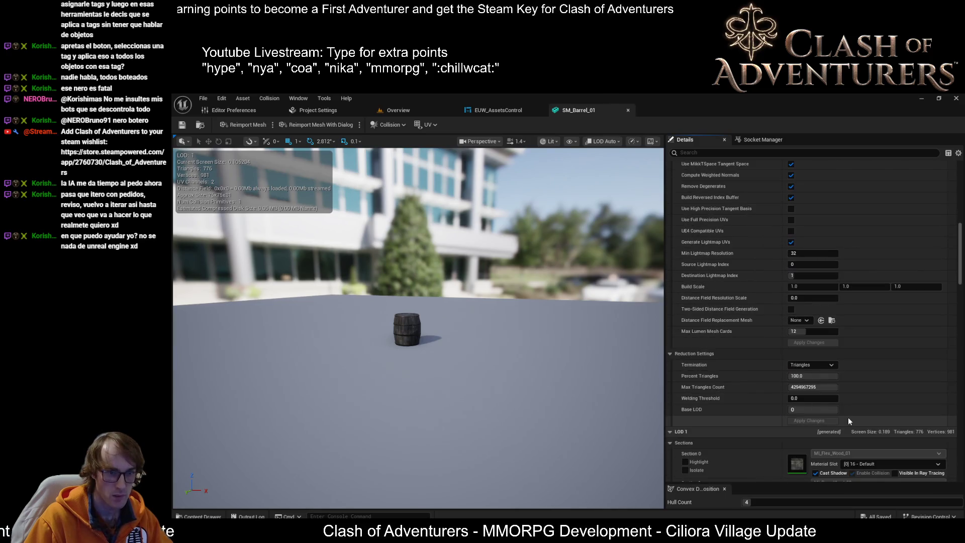
scroll(824, 399, "down", 2)
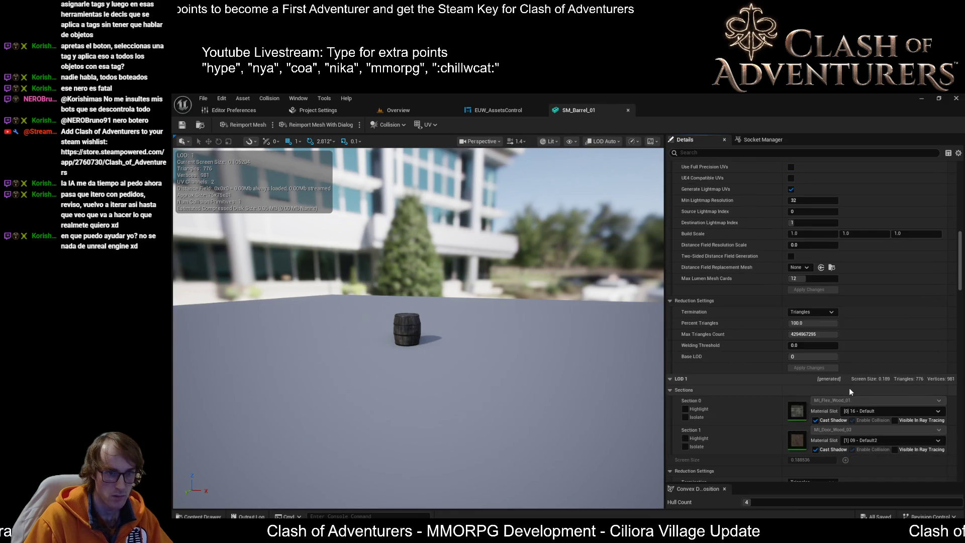
scroll(852, 385, "down", 4)
scroll(879, 385, "down", 7)
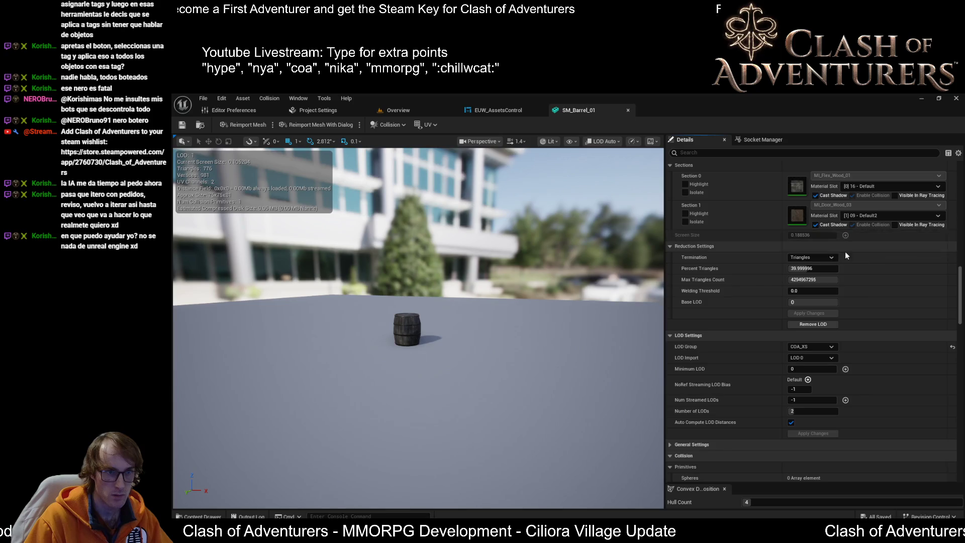
scroll(865, 271, "up", 6)
scroll(885, 307, "up", 3)
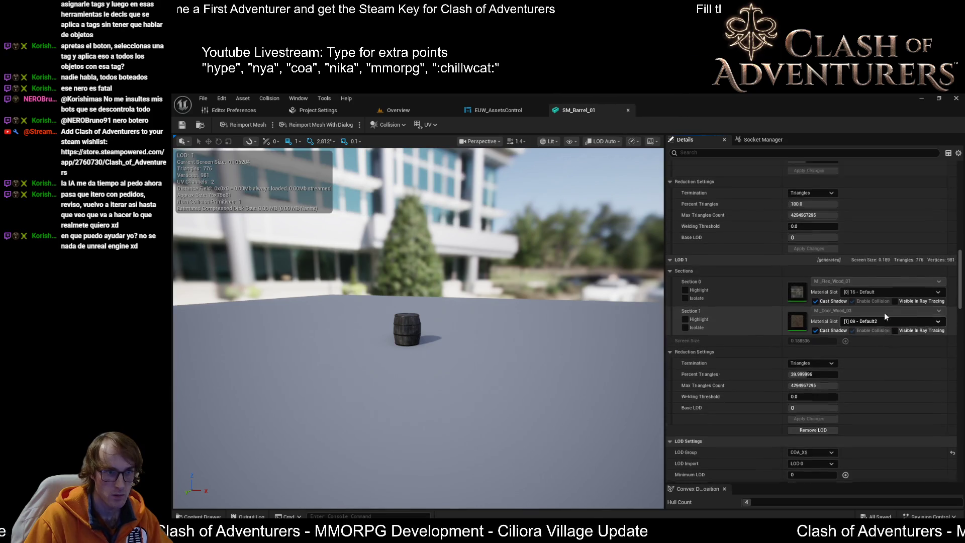
scroll(885, 313, "up", 5)
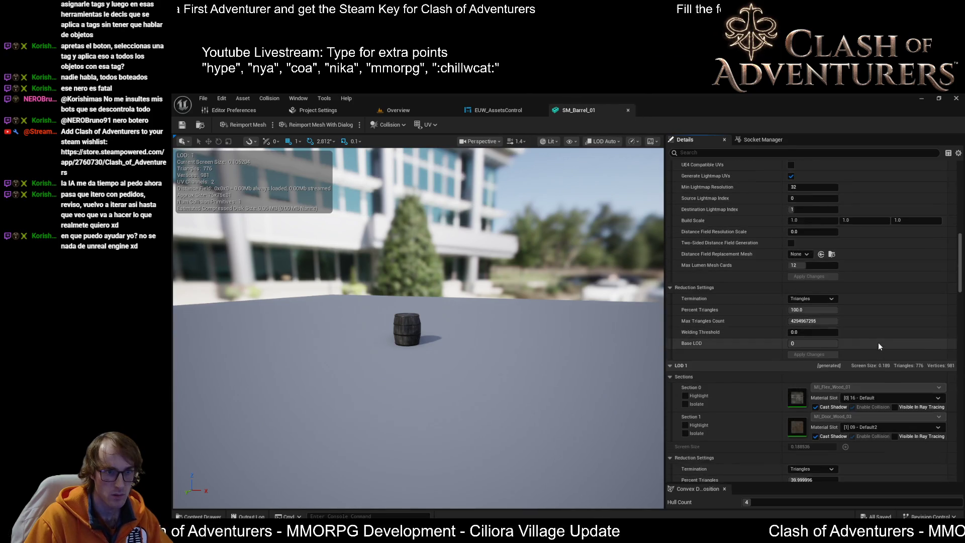
scroll(879, 352, "up", 3)
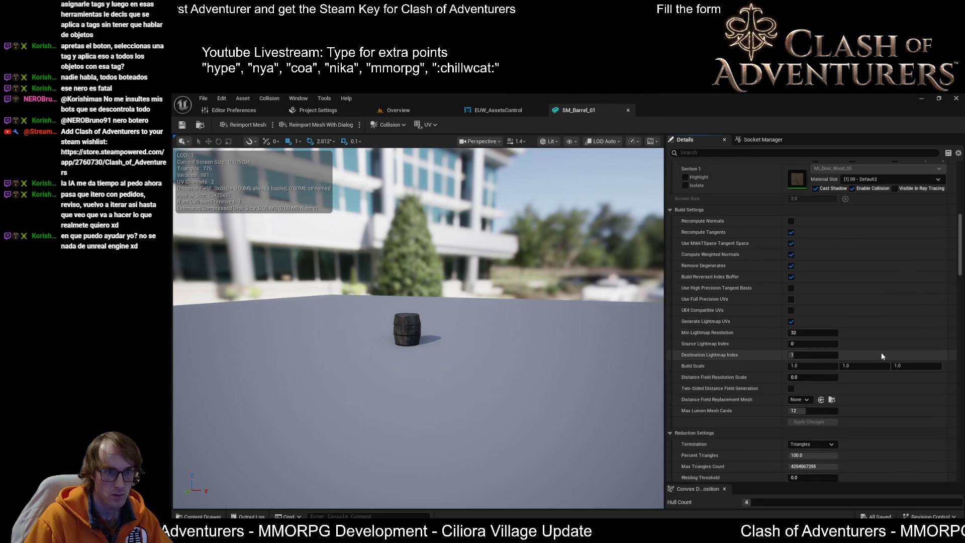
scroll(882, 357, "down", 10)
scroll(880, 366, "down", 5)
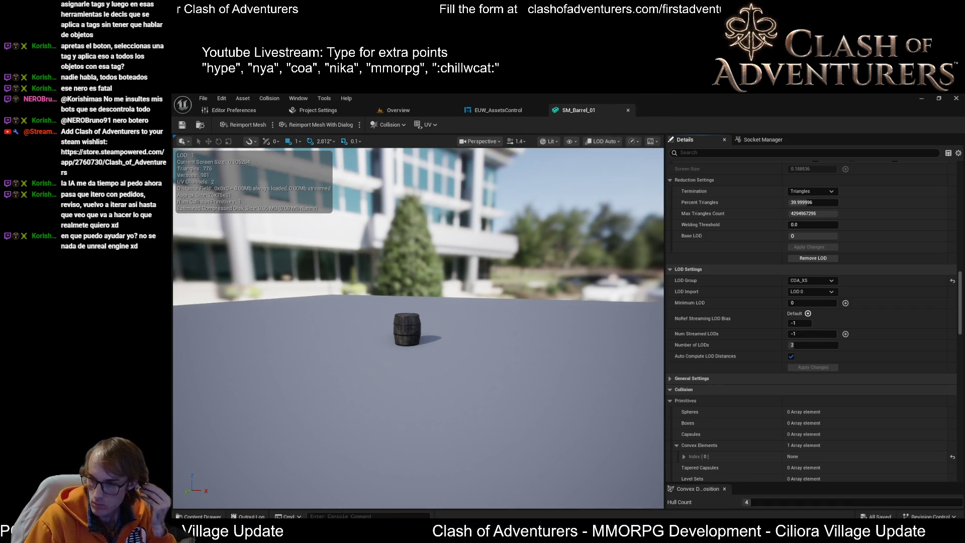
Return to the EUW_AssetsControl event graph via the Overview level and SM_Barrel_01 tab
left_click(402, 112)
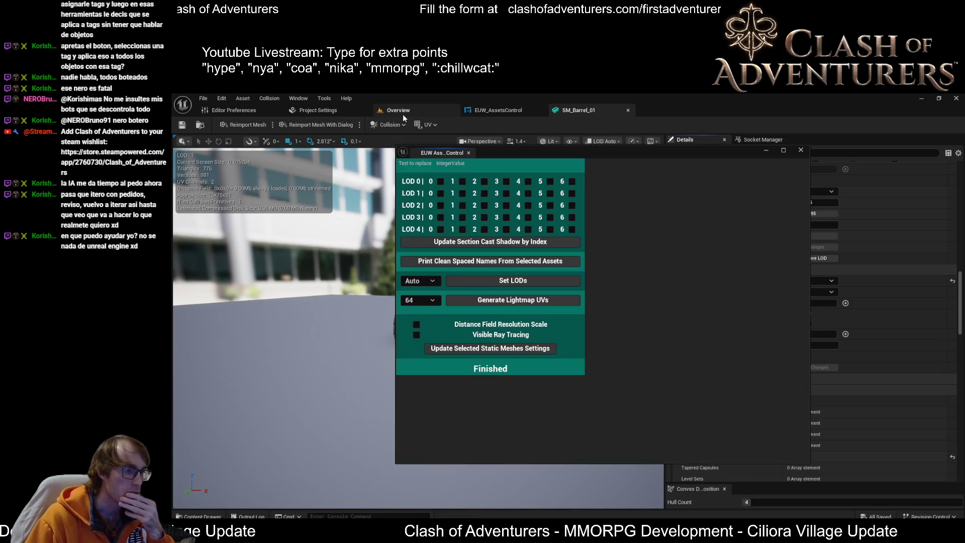
key("alt+p")
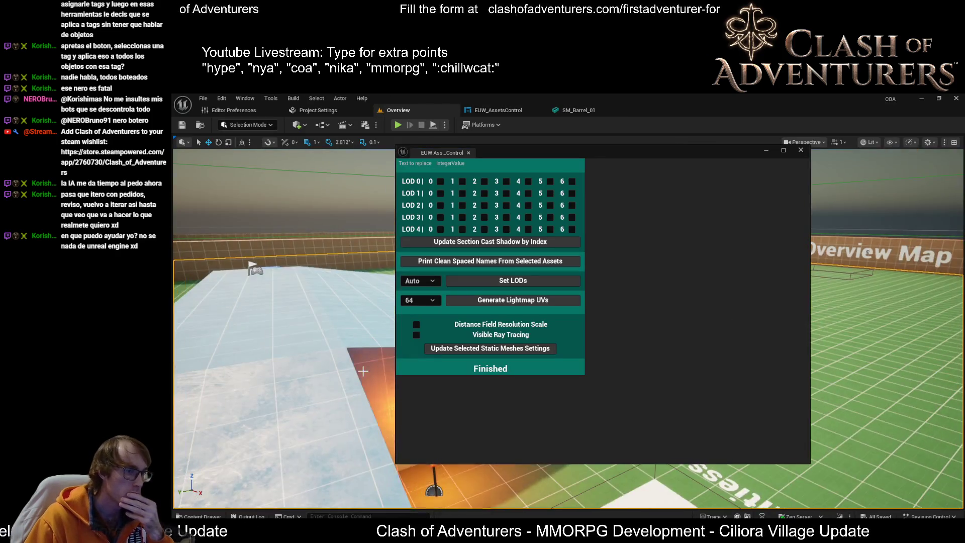
left_click(582, 110)
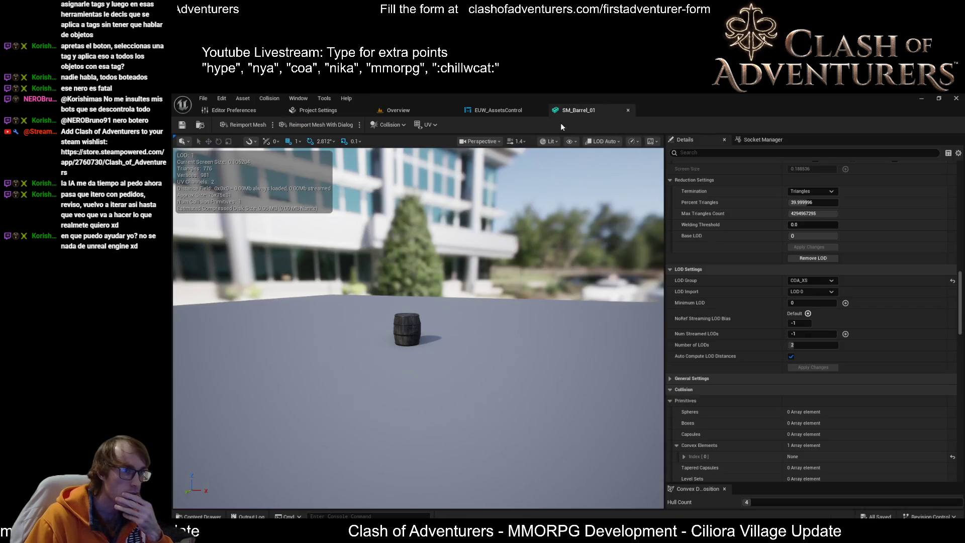
left_click(501, 112)
scroll(661, 198, "up", 1)
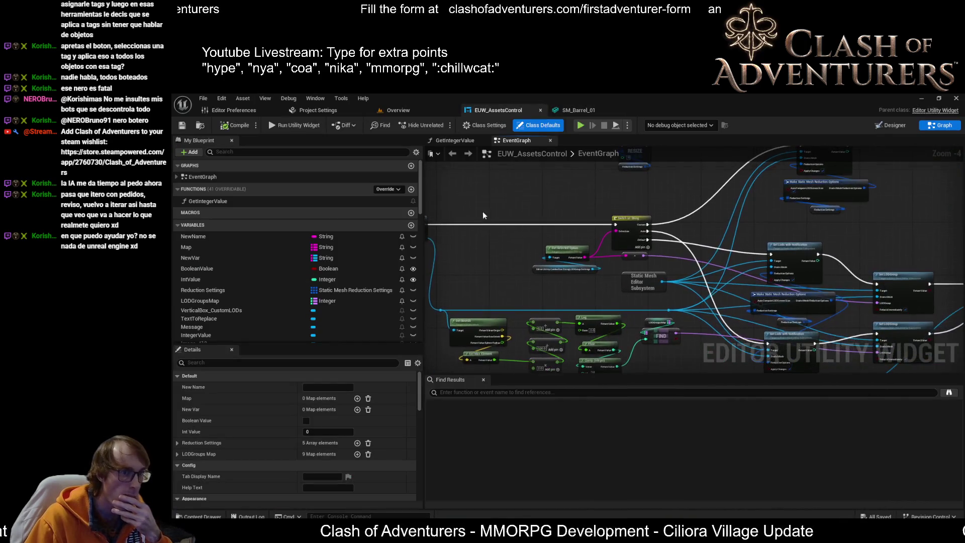
Move the Switch on String node group right, tidy the combo box variable, and save
scroll(661, 198, "up", 2)
mouse_move(641, 205)
left_mouse_down()
mouse_move(499, 298)
mouse_move(502, 316)
left_mouse_up()
left_click_drag(591, 235, 613, 234)
mouse_move(499, 267)
left_mouse_down()
mouse_move(551, 275)
mouse_move(533, 322)
mouse_move(565, 256)
left_mouse_up()
mouse_move(554, 287)
left_mouse_down()
mouse_move(553, 299)
mouse_move(541, 298)
mouse_move(550, 298)
left_mouse_up()
left_click(181, 125)
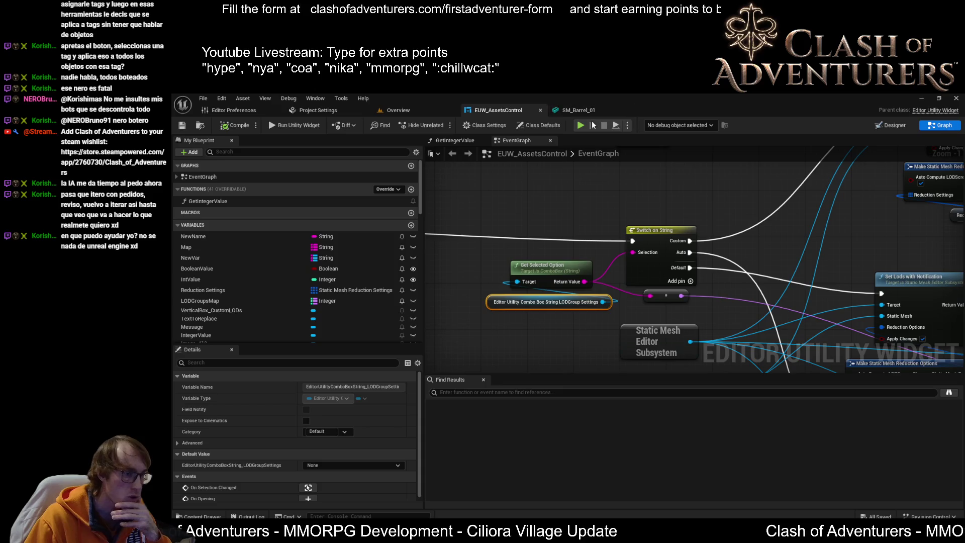
Reposition the reroute node and nudge the Clamp (Integer) node slightly left
left_click(598, 108)
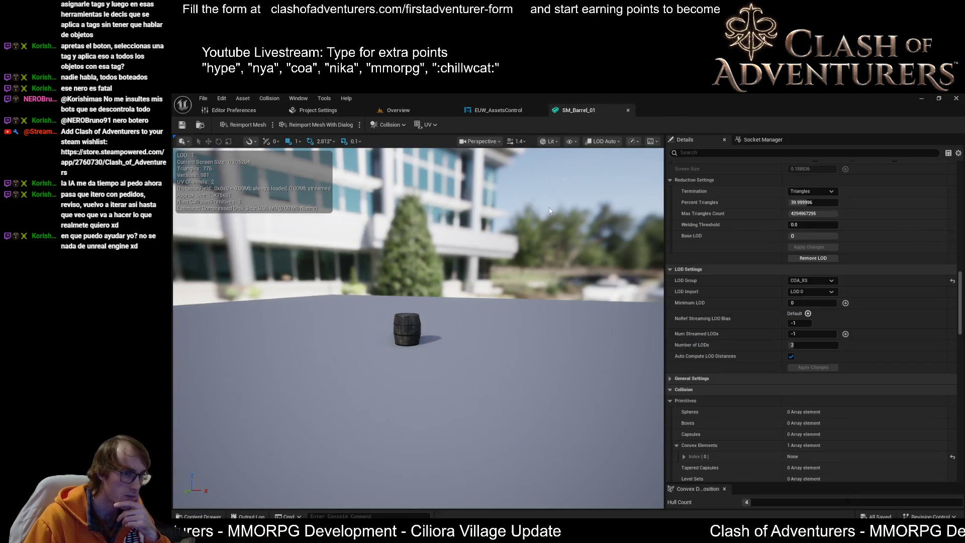
left_click(499, 110)
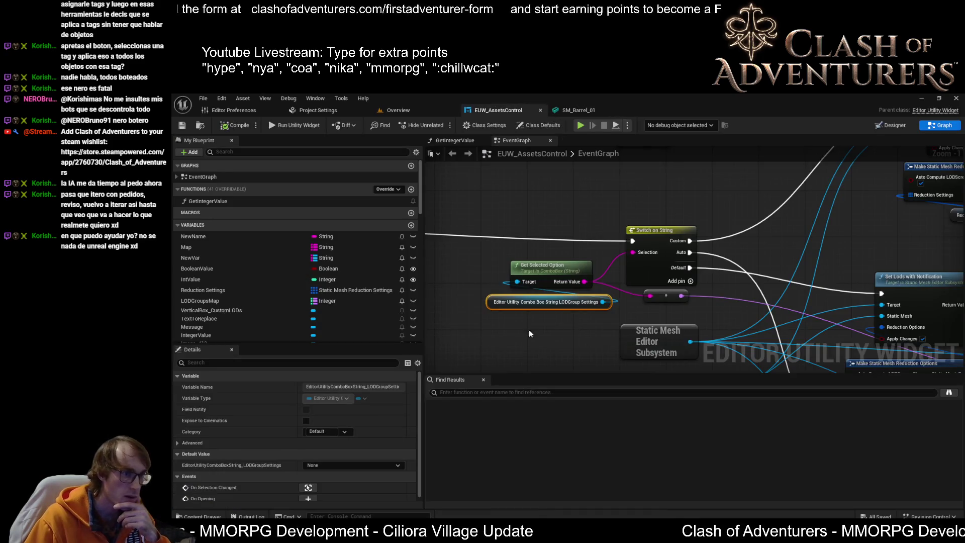
scroll(529, 332, "down", 2)
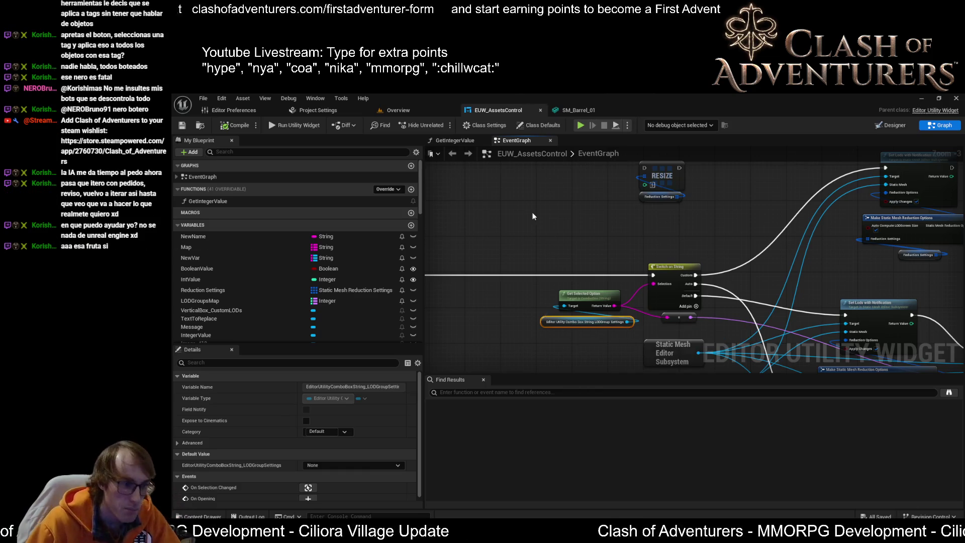
scroll(613, 242, "up", 3)
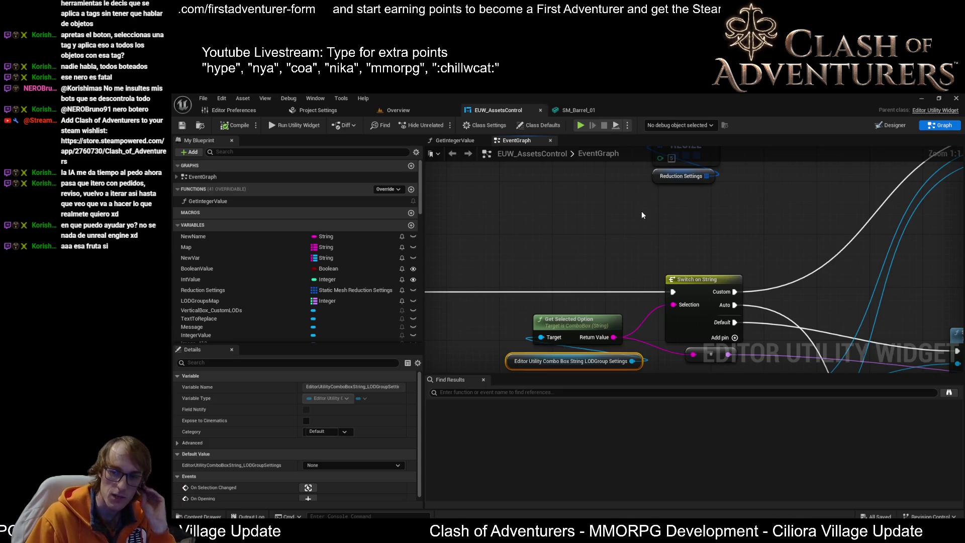
left_click_drag(686, 199, 602, 305)
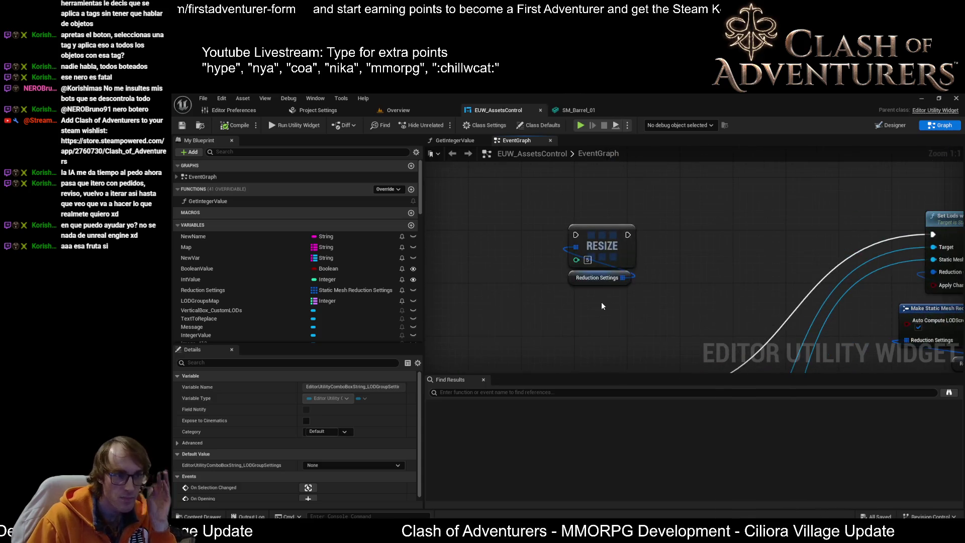
left_click_drag(605, 271, 623, 147)
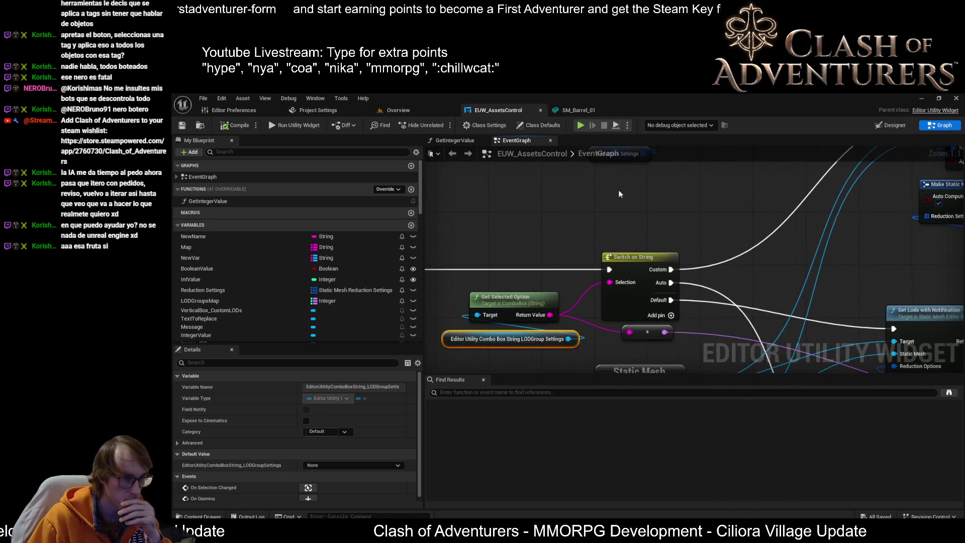
mouse_move(646, 338)
left_mouse_down()
mouse_move(640, 352)
mouse_move(686, 158)
mouse_move(714, 305)
mouse_move(595, 223)
left_mouse_up()
scroll(682, 173, "down", 2)
scroll(714, 305, "up", 1)
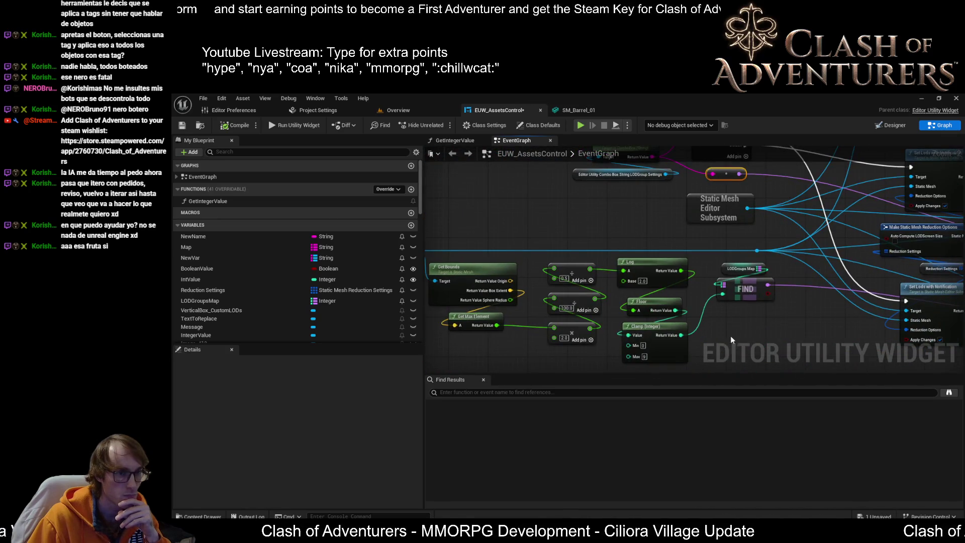
left_click_drag(678, 332, 673, 333)
scroll(681, 334, "down", 2)
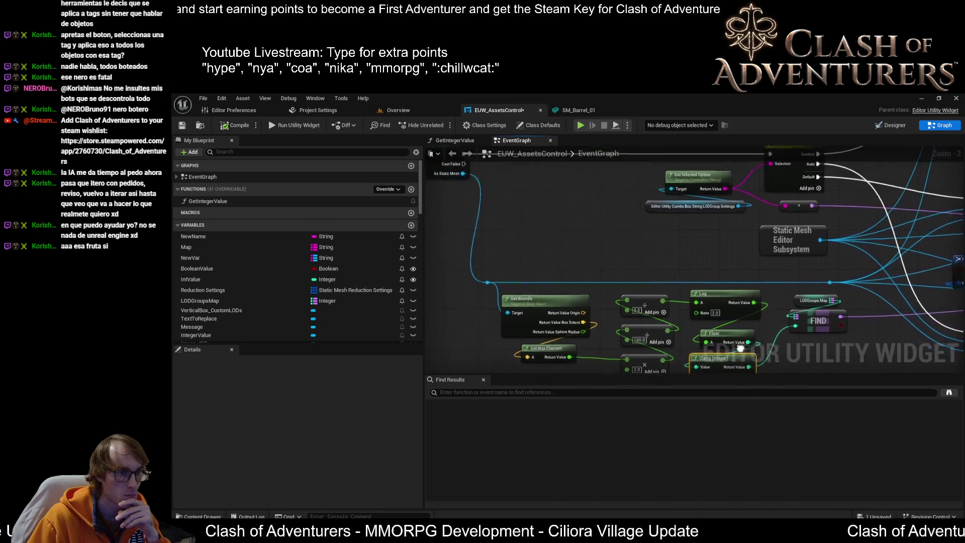
scroll(515, 224, "up", 2)
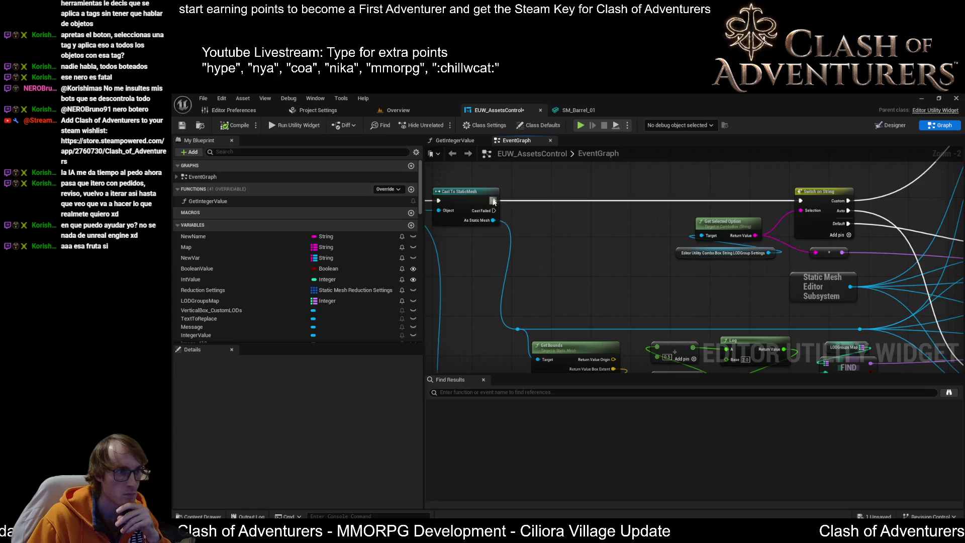
Duplicate the Message SET node and wire Cast To StaticMesh's success output into it
left_click_drag(494, 202, 595, 216)
left_click(565, 208)
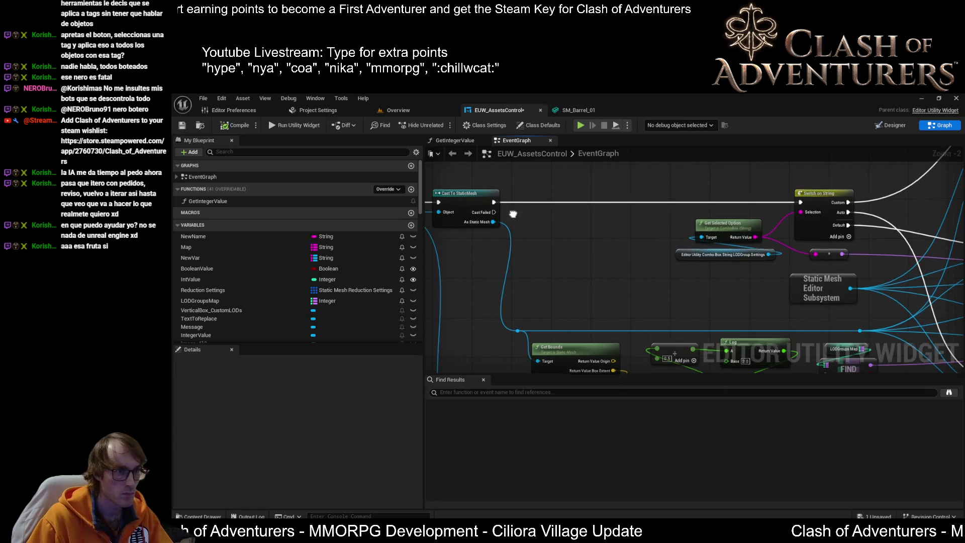
mouse_move(699, 312)
left_mouse_down()
mouse_move(603, 274)
mouse_move(632, 275)
left_mouse_up()
key("ctrl+c")
key("ctrl+v")
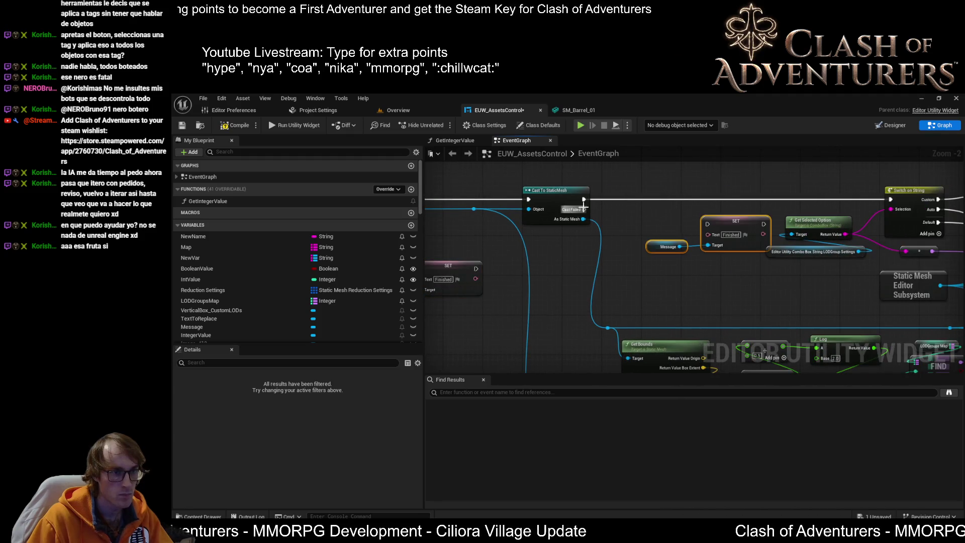
left_click_drag(569, 196, 623, 203)
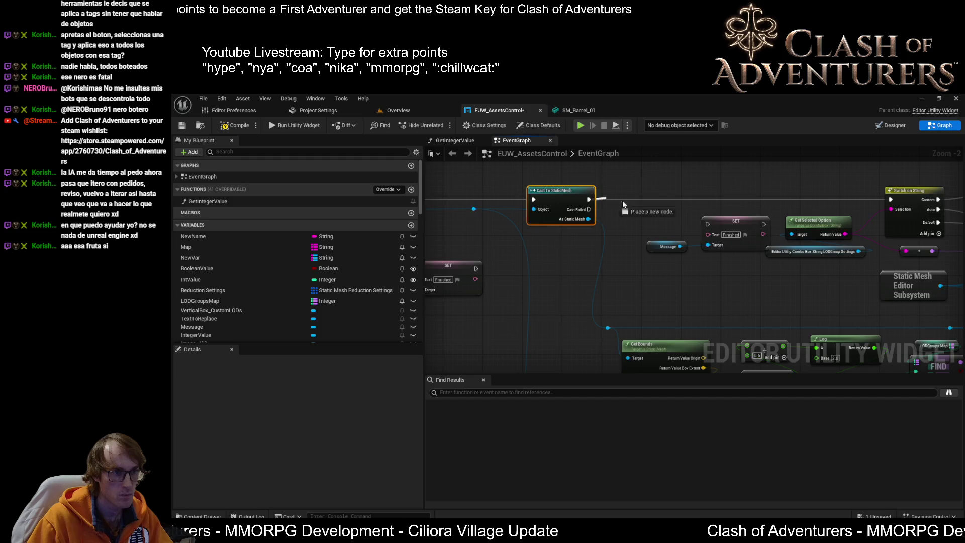
left_click_drag(701, 219, 707, 223)
Add an Append string node feeding the SET's Text, with the computed value on its C pin
right_click(698, 292)
type("append strin")
key("Return")
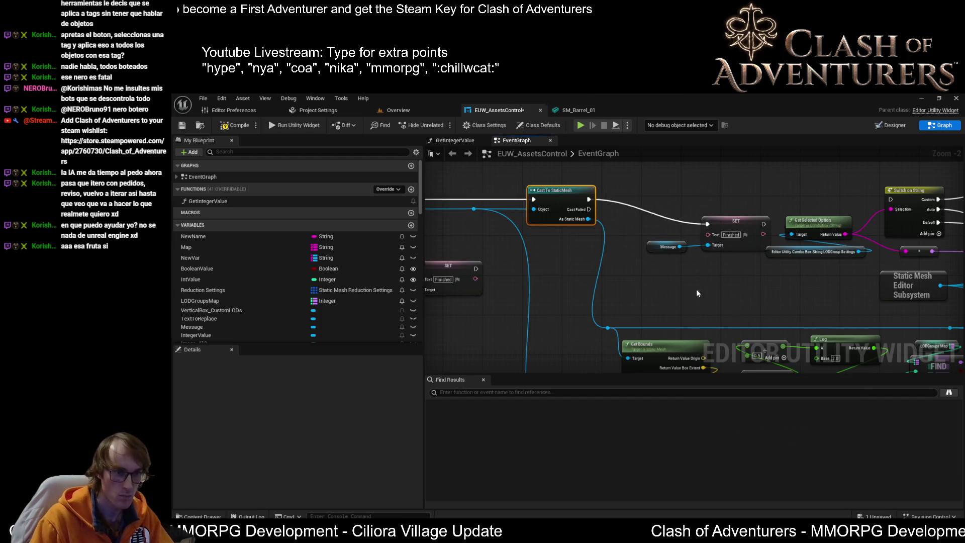
left_click_drag(715, 282, 673, 218)
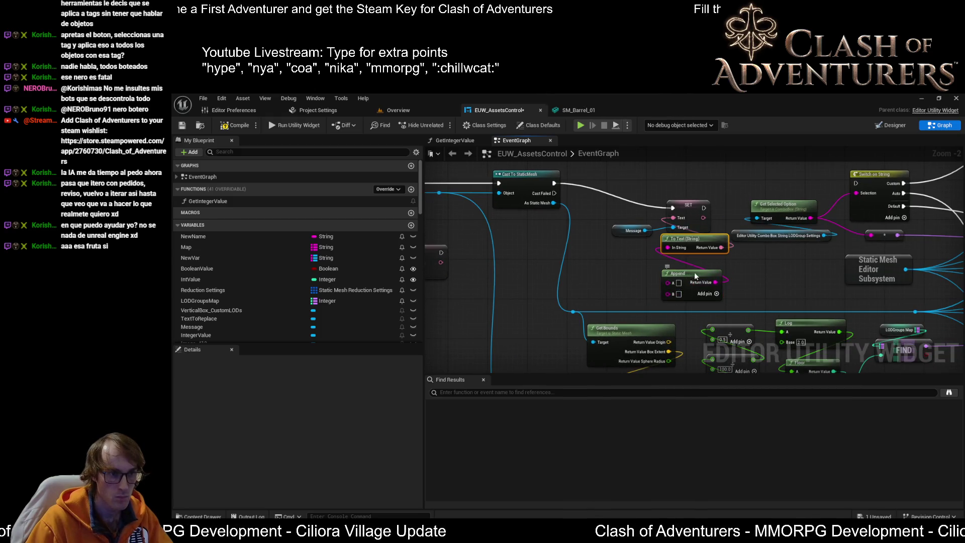
left_click_drag(697, 271, 591, 201)
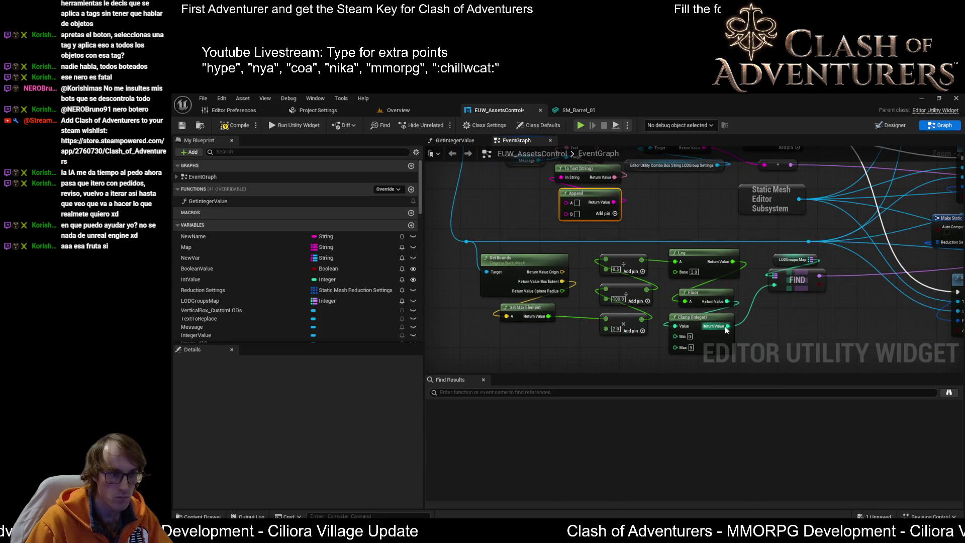
mouse_move(641, 259)
left_mouse_down()
mouse_move(554, 215)
mouse_move(566, 213)
left_mouse_up()
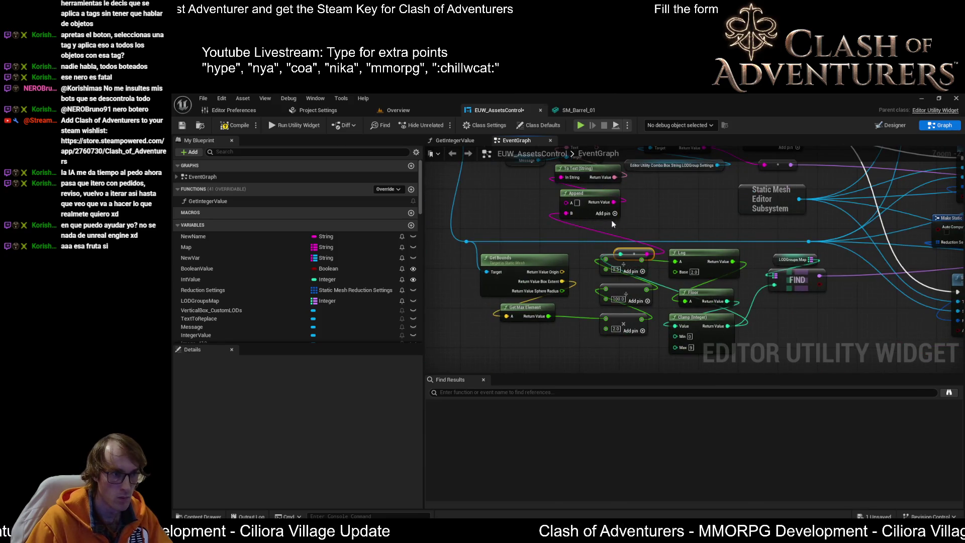
left_click(614, 213)
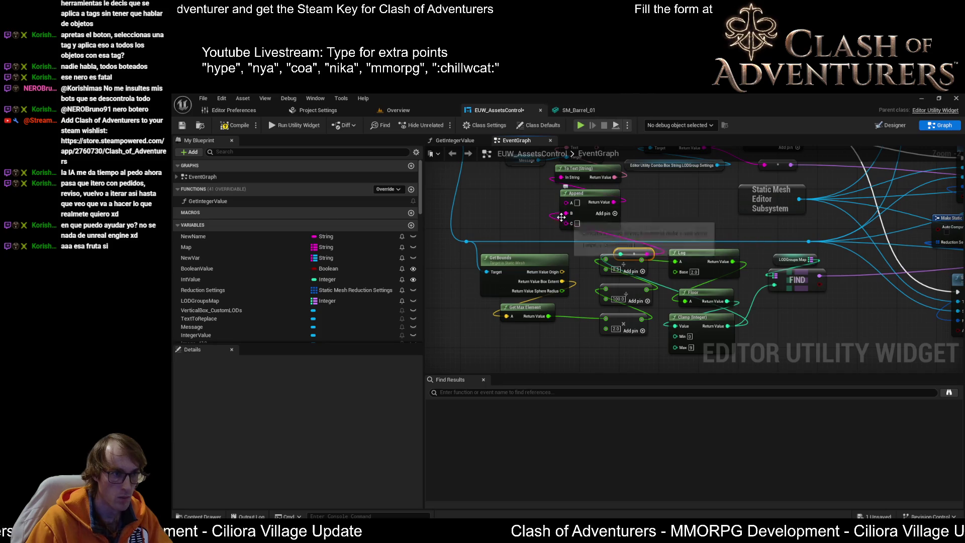
left_click_drag(568, 213, 571, 224)
Wire Get Max Element's result into the Append node's A input
right_click(660, 231)
scroll(668, 281, "up", 1)
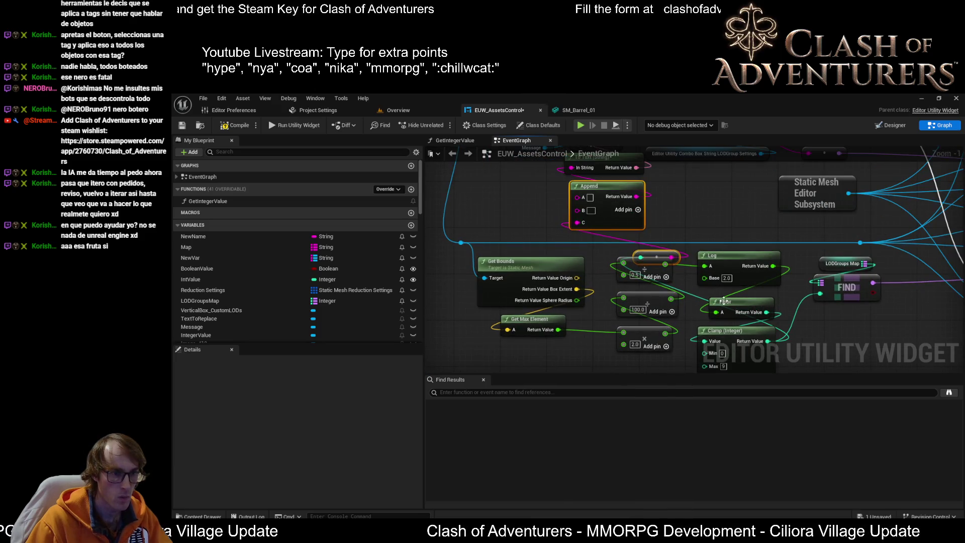
scroll(723, 300, "up", 1)
scroll(730, 254, "down", 1)
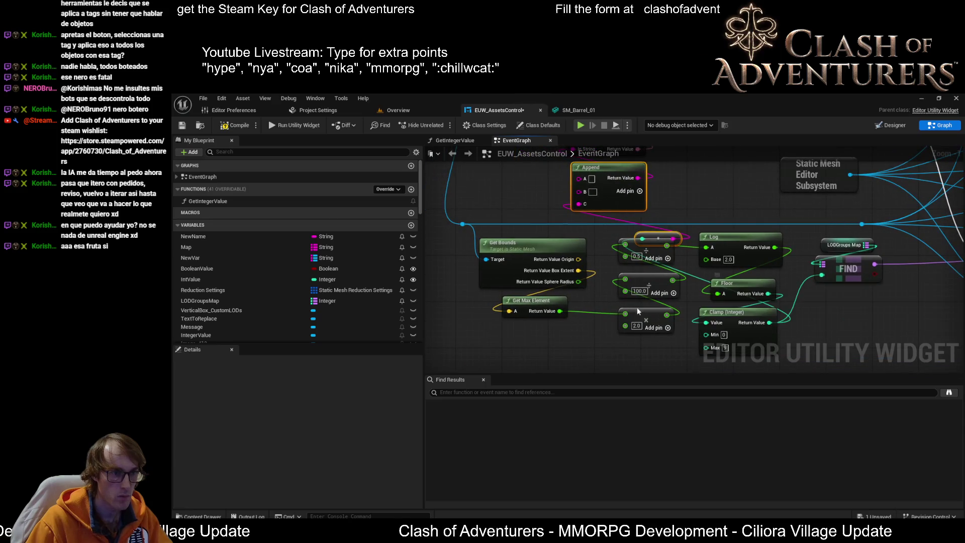
scroll(506, 359, "up", 1)
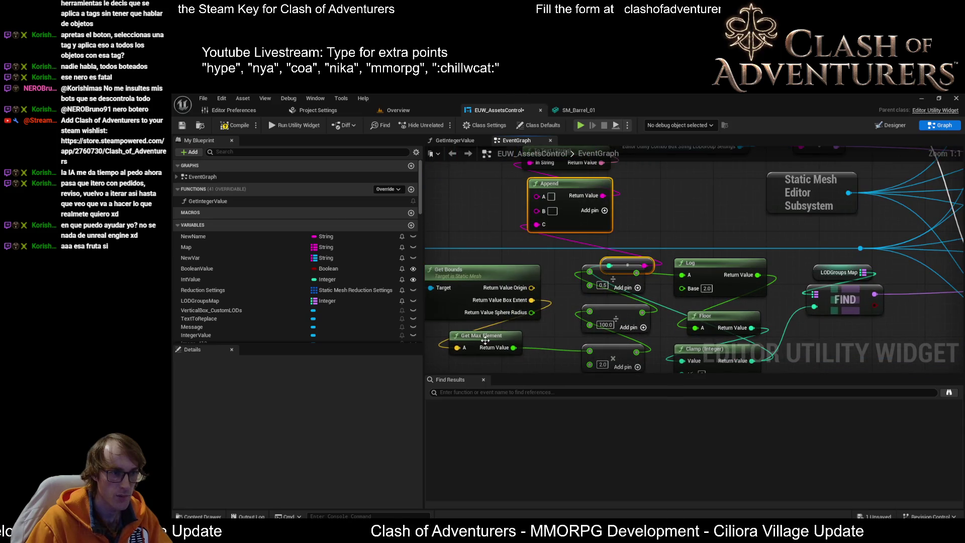
left_click_drag(572, 282, 540, 239)
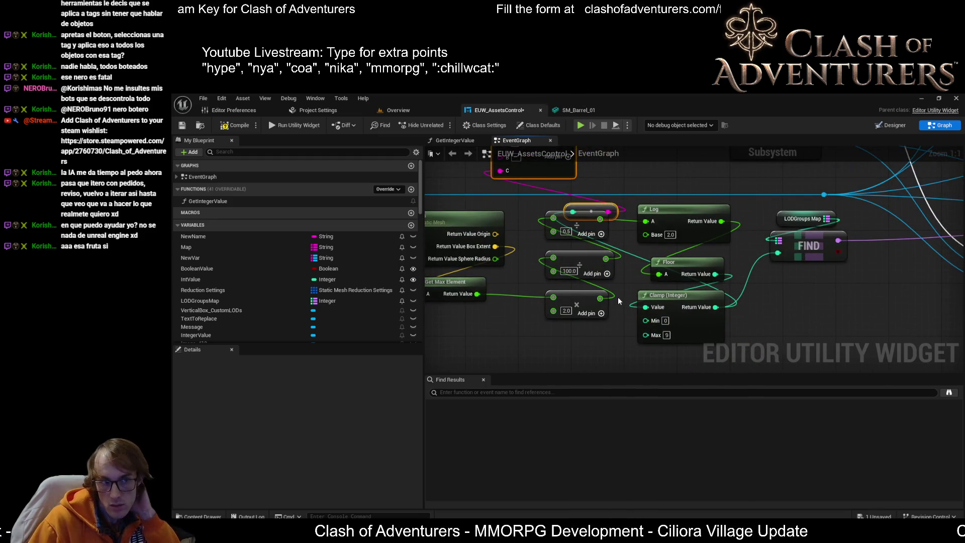
mouse_move(613, 297)
left_mouse_down()
mouse_move(574, 313)
mouse_move(556, 338)
left_mouse_up()
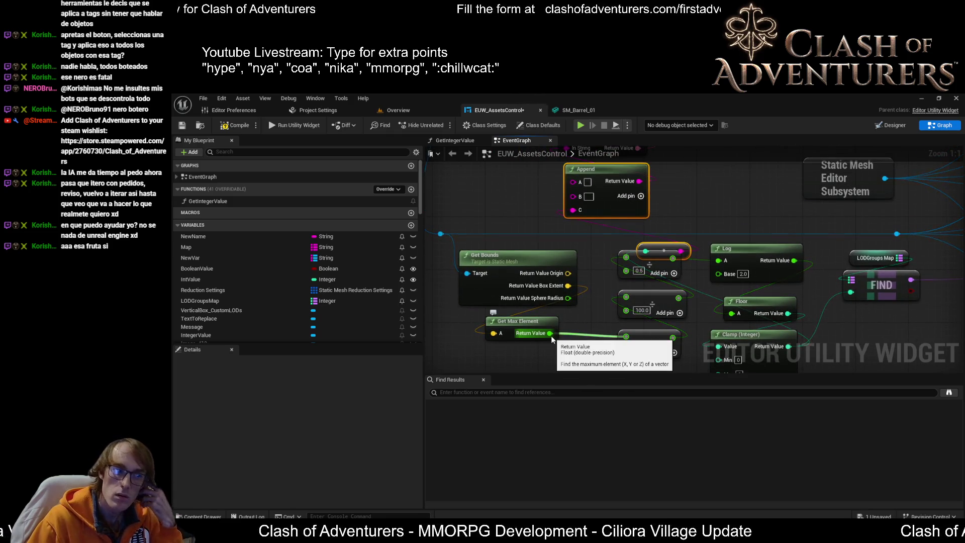
mouse_move(551, 339)
left_mouse_down()
mouse_move(598, 241)
mouse_move(579, 185)
left_mouse_up()
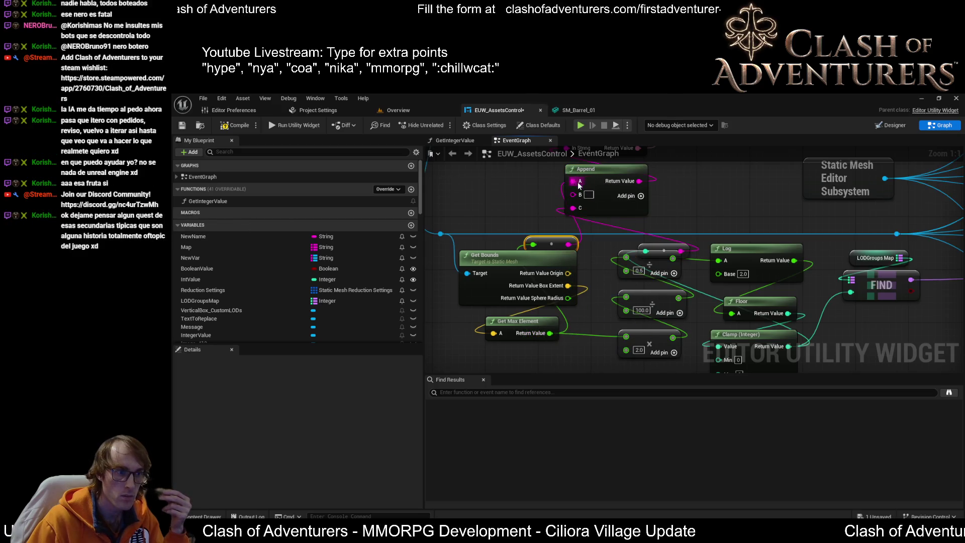
left_click_drag(506, 225, 546, 369)
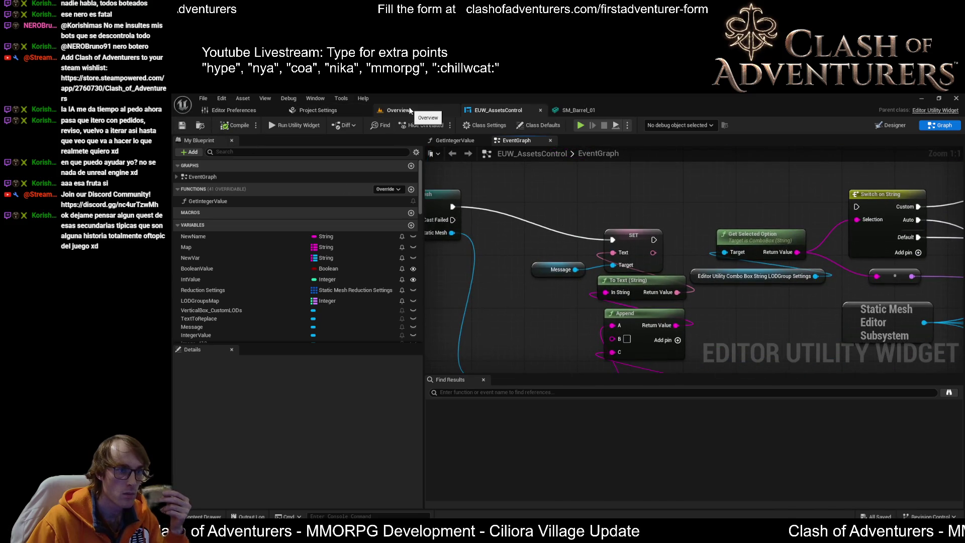
Delete the loop's Completed link to the Finished message and rerun Set LODs, reporting 40.500008 0
left_click(399, 110)
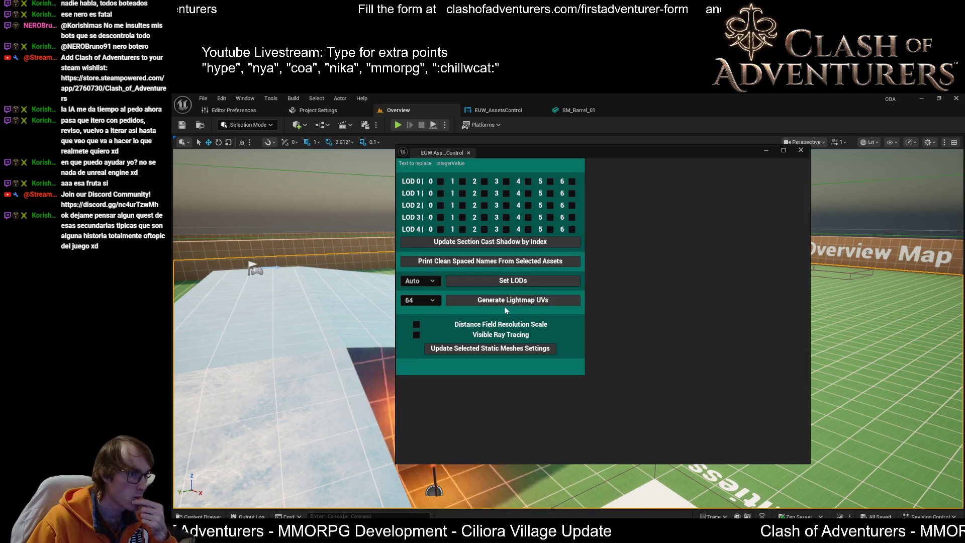
left_click(512, 280)
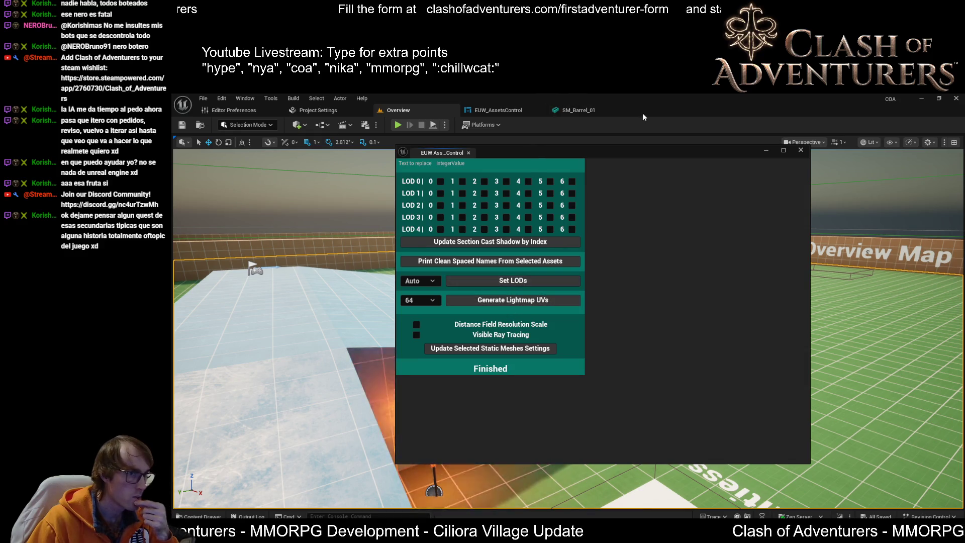
left_click(515, 108)
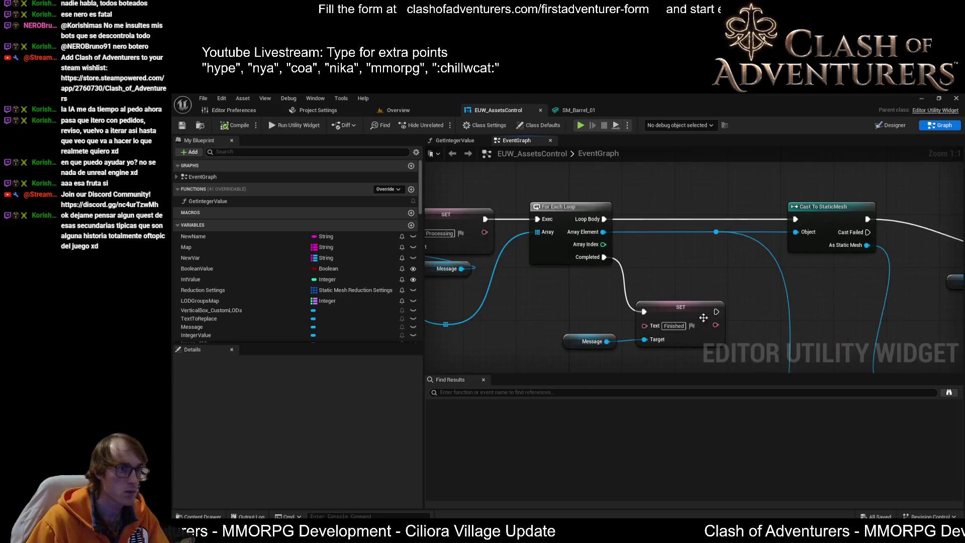
left_click(626, 277, "alt")
left_click(270, 125)
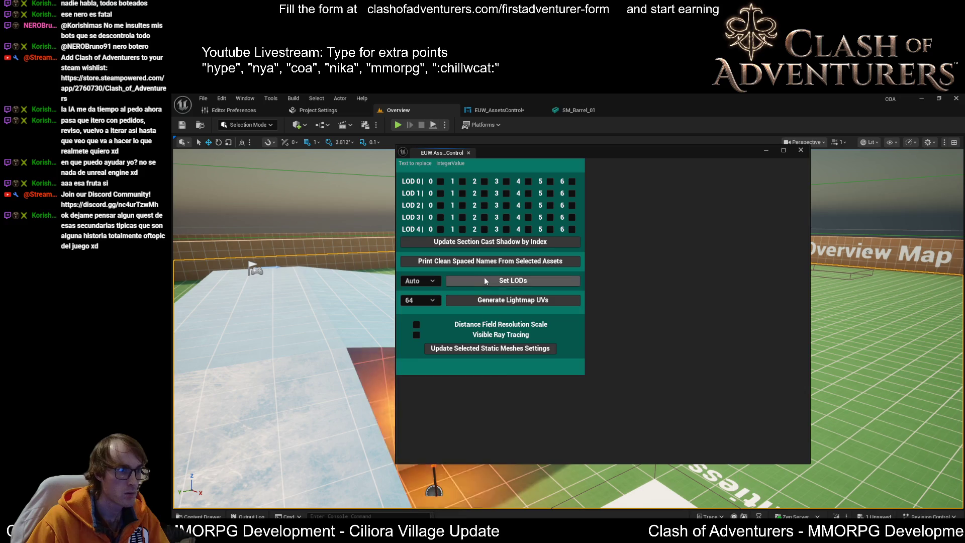
left_click(485, 280)
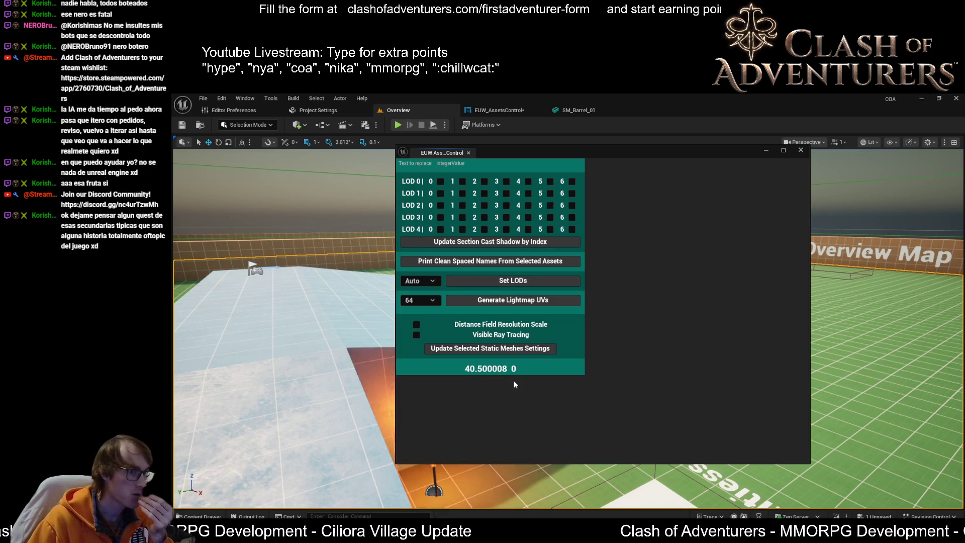
Save the EUW_AssetsControl widget blueprint
left_click(522, 111)
left_click(181, 126)
scroll(514, 270, "down", 2)
scroll(514, 270, "up", 2)
Move the Log and reroute nodes and wire the divide node's output into the reroute
mouse_move(601, 256)
left_mouse_down()
mouse_move(623, 201)
mouse_move(650, 291)
left_mouse_up()
mouse_move(614, 263)
left_mouse_down()
mouse_move(628, 308)
mouse_move(624, 240)
mouse_move(589, 295)
mouse_move(669, 273)
left_mouse_up()
left_click_drag(617, 240, 751, 269)
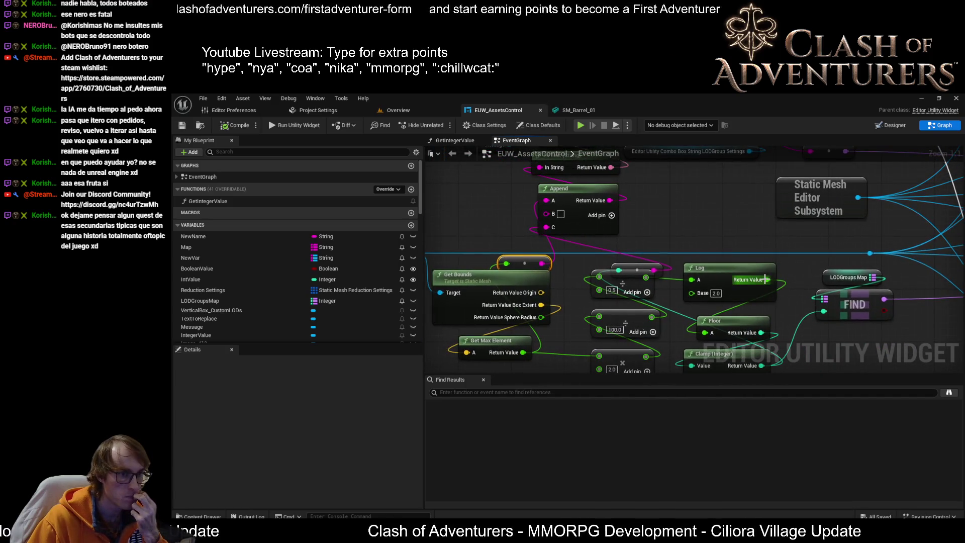
left_click_drag(696, 236, 704, 217)
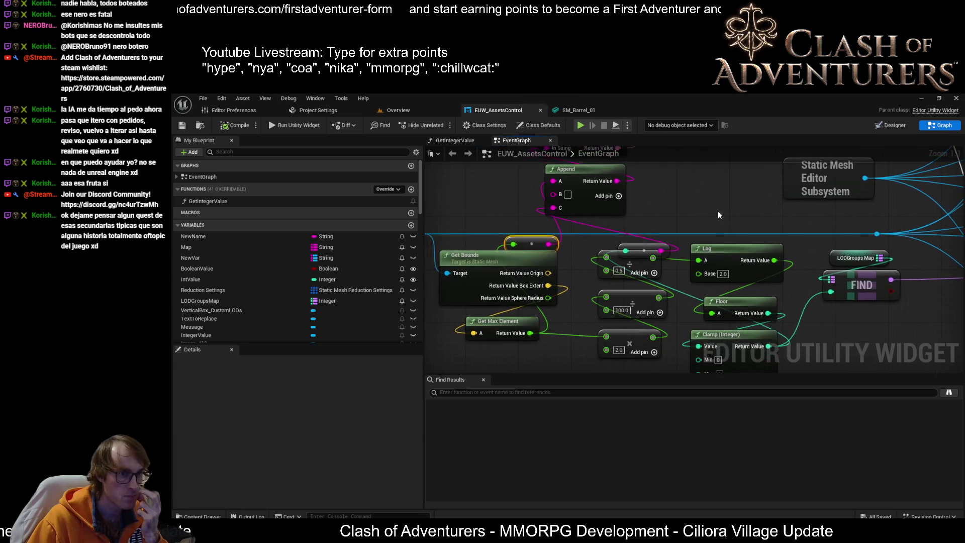
left_click_drag(730, 258, 740, 258)
left_click_drag(643, 250, 696, 204)
left_click_drag(668, 269, 701, 305)
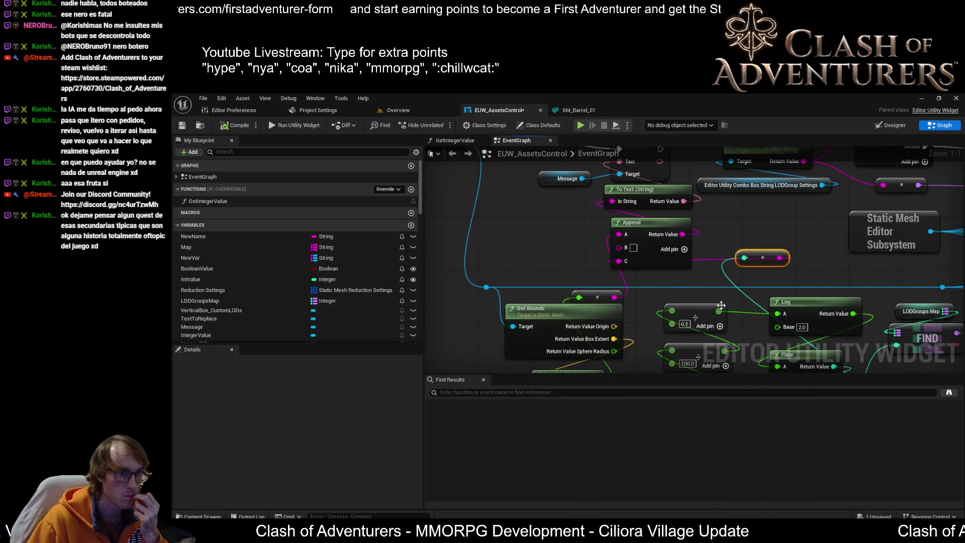
left_click_drag(719, 311, 581, 298)
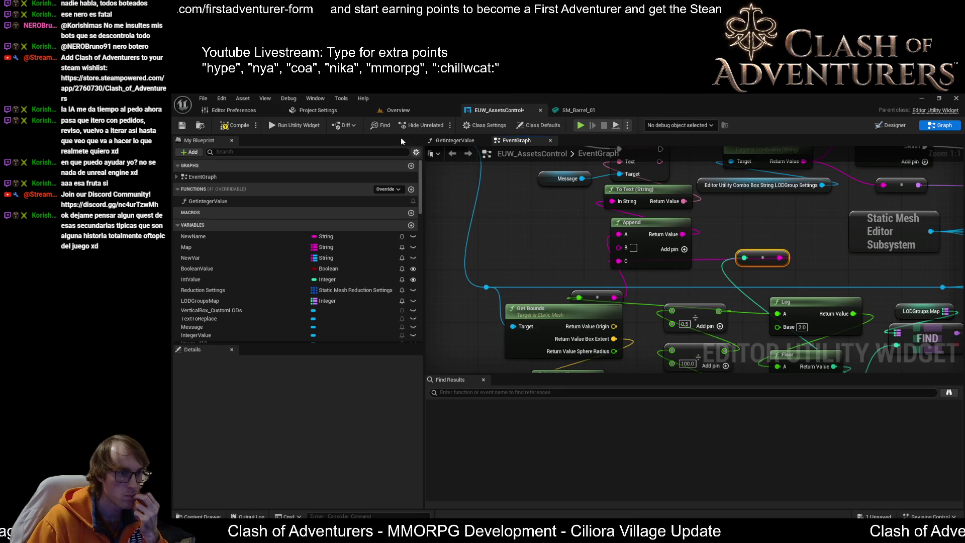
Compile, save, and rerun Set LODs, now reporting 1.62 0, then view SM_Barrel_01
left_click(229, 126)
left_click(181, 126)
left_click(412, 109)
left_click(528, 281)
left_click(578, 110)
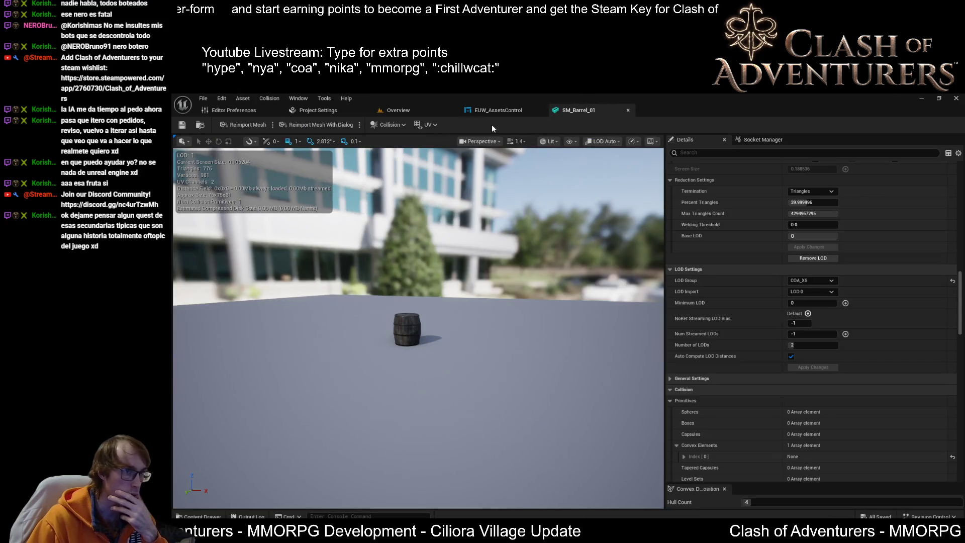
Swap the Floor node after Log for a Round node wired to Log's Return Value
left_click(490, 110)
scroll(533, 151, "up", 2)
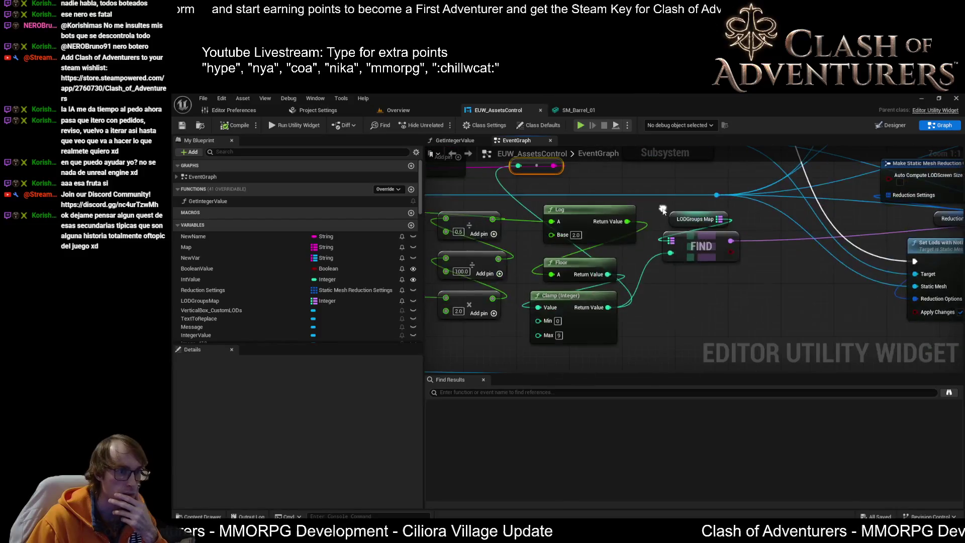
left_click(603, 263)
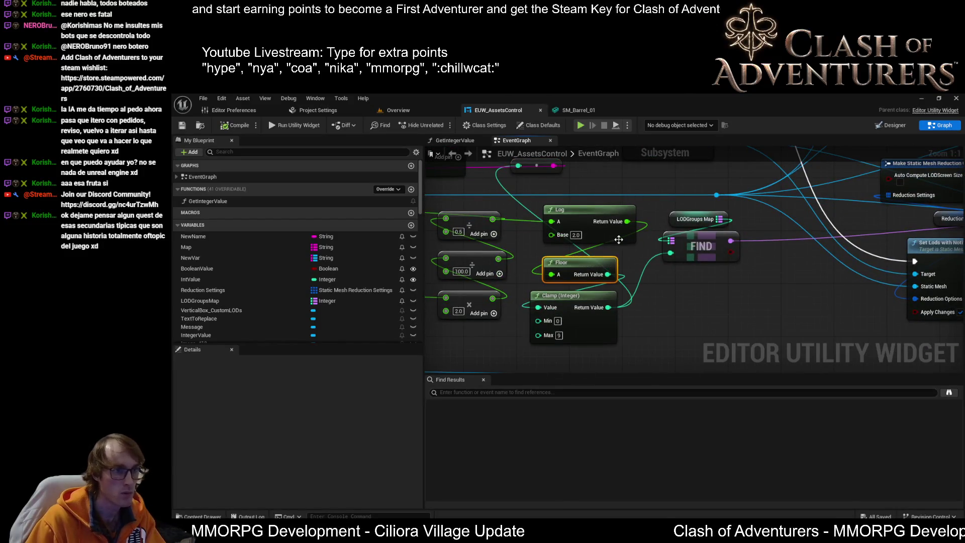
key("Delete")
mouse_move(627, 221)
left_mouse_down()
mouse_move(551, 265)
mouse_move(565, 272)
left_mouse_up()
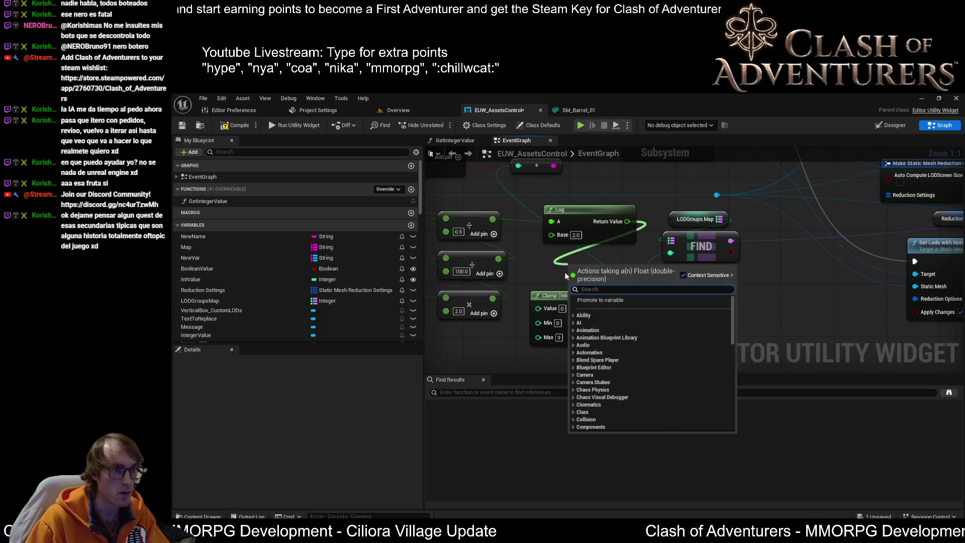
type("round")
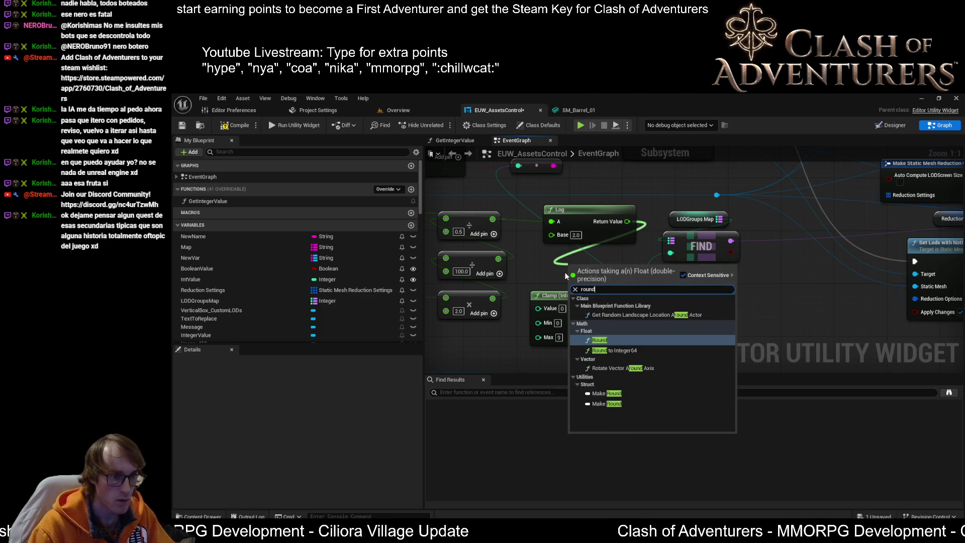
key("Return")
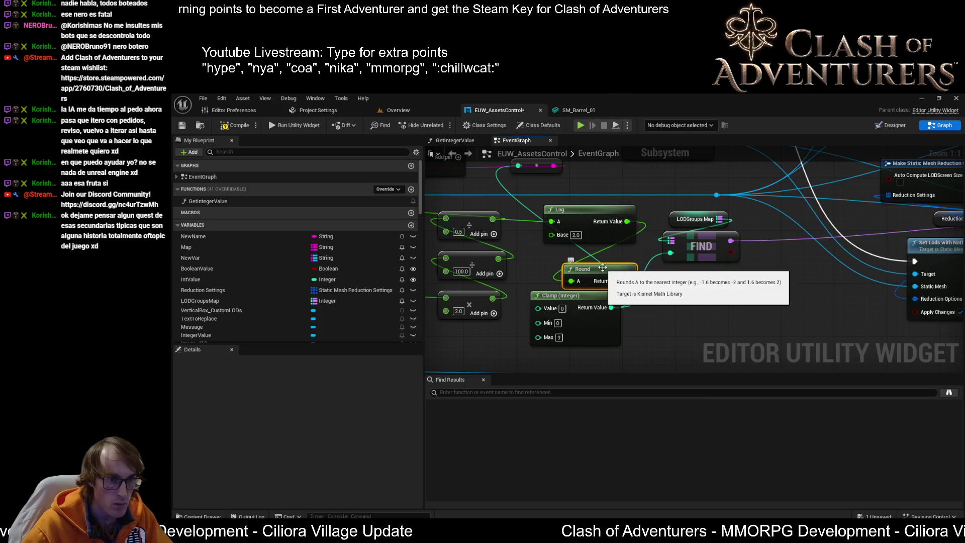
mouse_move(603, 268)
left_mouse_down()
mouse_move(582, 254)
mouse_move(618, 302)
mouse_move(525, 301)
mouse_move(539, 308)
left_mouse_up()
Wire Round's result into Clamp's Value input, then locate the SET and subsystem nodes
left_click(182, 125)
left_click(411, 110)
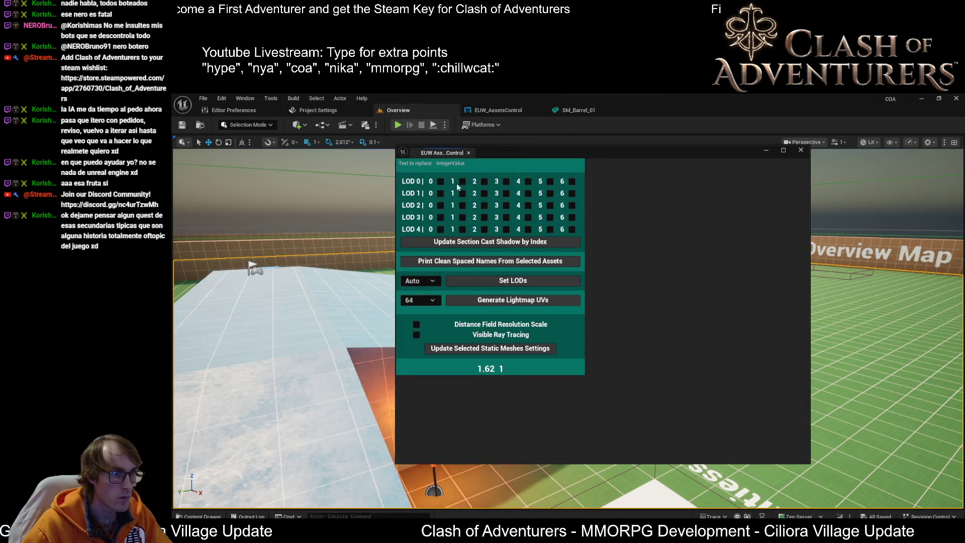
left_click(502, 110)
mouse_move(688, 311)
left_mouse_down()
mouse_move(854, 352)
mouse_move(825, 320)
mouse_move(739, 298)
mouse_move(769, 332)
left_mouse_up()
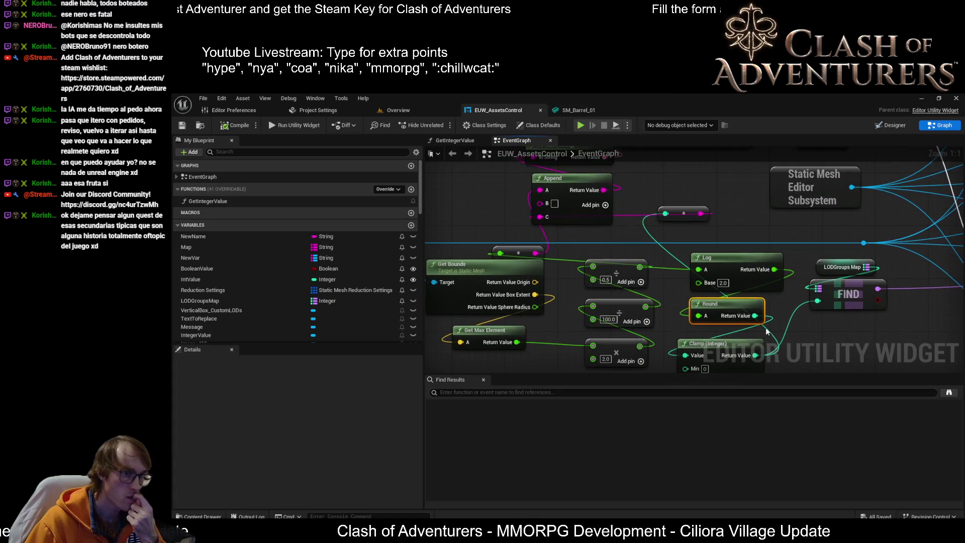
left_click_drag(712, 248, 654, 212)
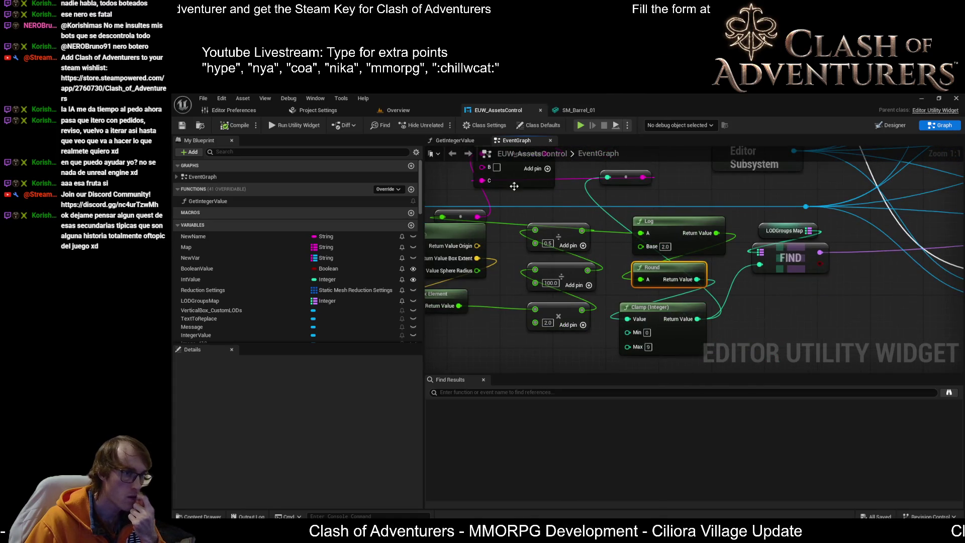
mouse_move(592, 222)
left_mouse_down()
mouse_move(605, 317)
mouse_move(693, 413)
left_mouse_up()
Link SET's execution output to Switch on String, save EUW_AssetsControl, and close SM_Barrel_01
mouse_move(603, 262)
left_mouse_down()
mouse_move(626, 274)
mouse_move(805, 229)
left_mouse_up()
scroll(450, 229, "down", 3)
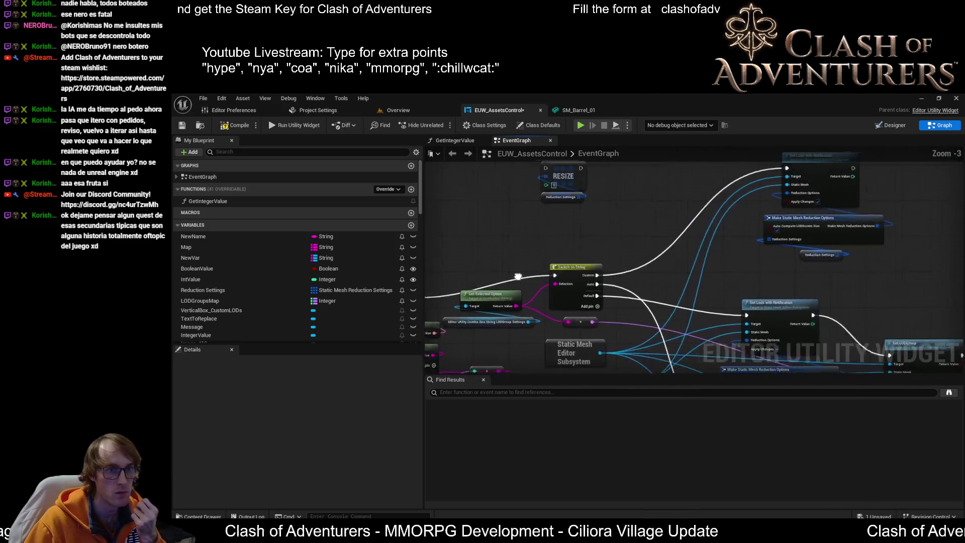
left_click_drag(450, 229, 579, 209)
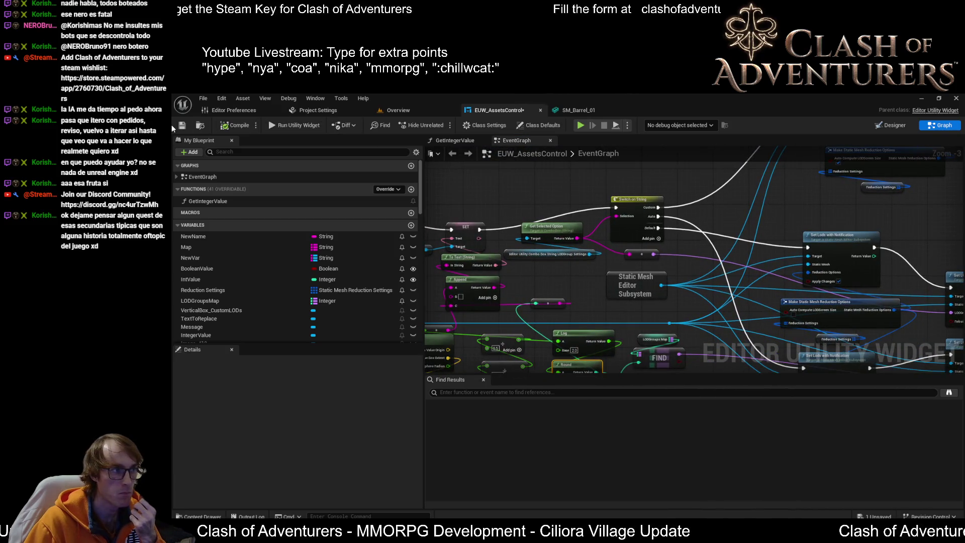
key("ctrl+s")
left_click(578, 110)
left_click(601, 110)
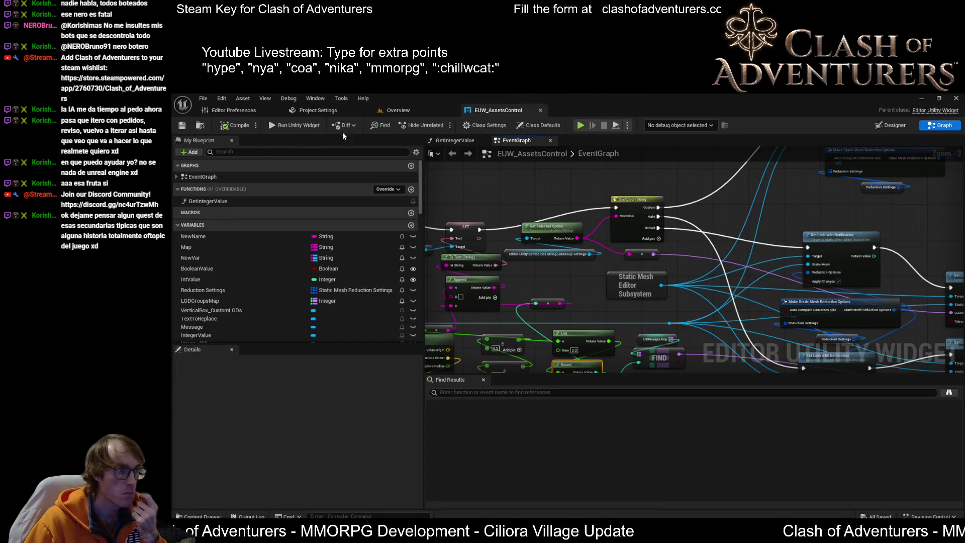
Return to the level showing the asset-control widget window
left_click_drag(503, 211, 454, 229)
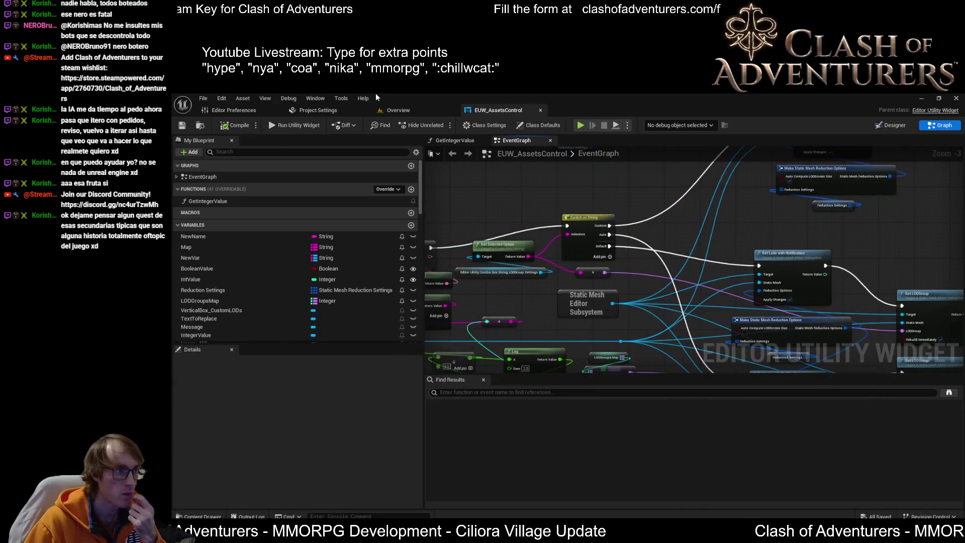
left_click(408, 112)
left_click(495, 285)
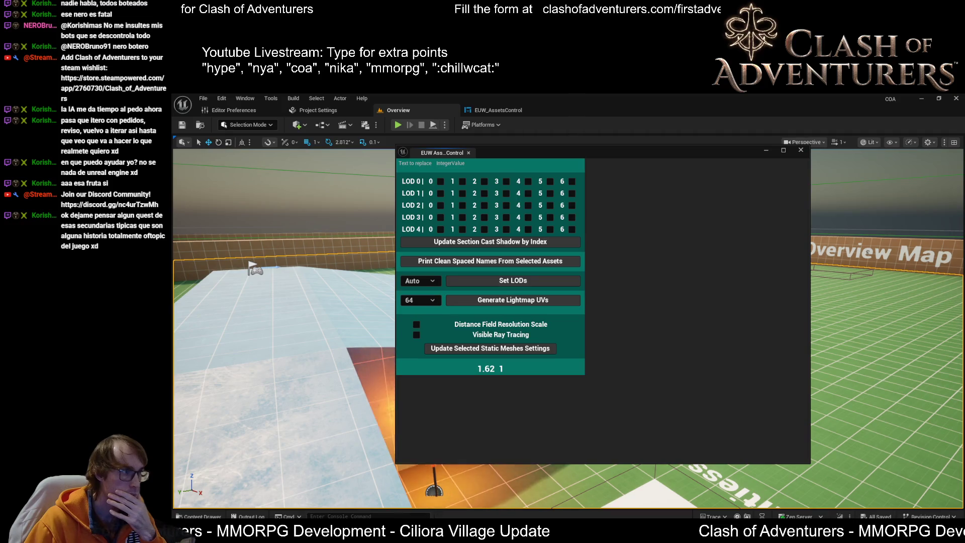
Scroll to SM_Barrel_01's LOD Settings and orbit the preview to watch its three COA_S LODs switch
scroll(882, 357, "down", 10)
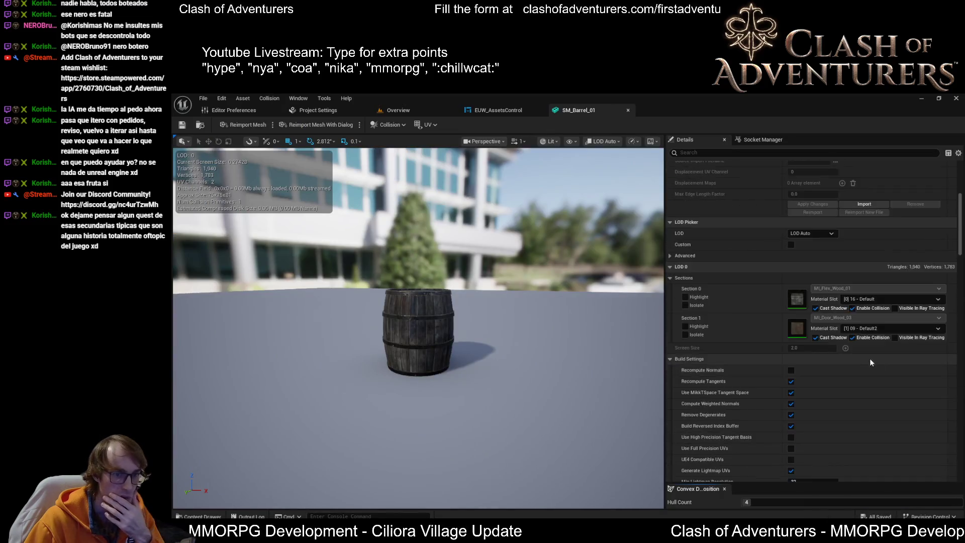
scroll(868, 373, "down", 8)
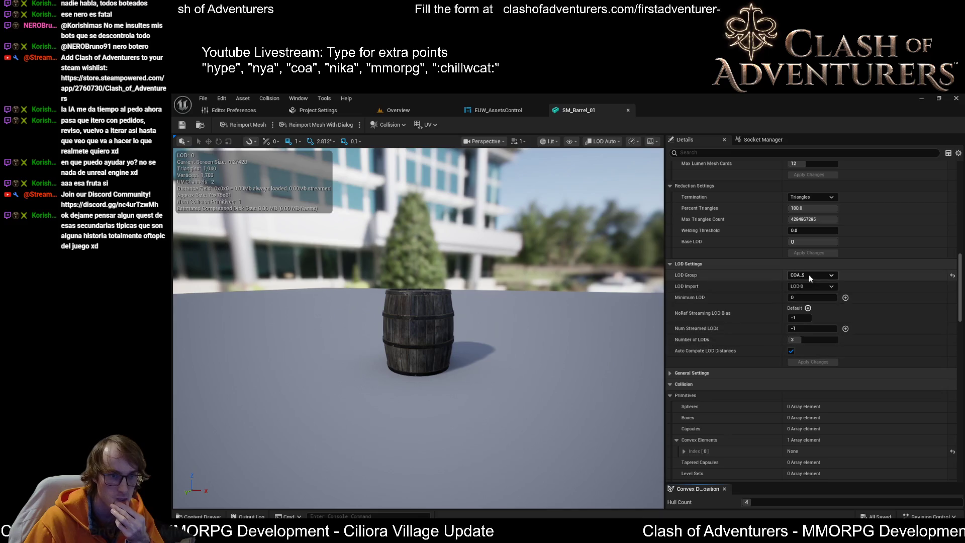
scroll(418, 326, "down", 8)
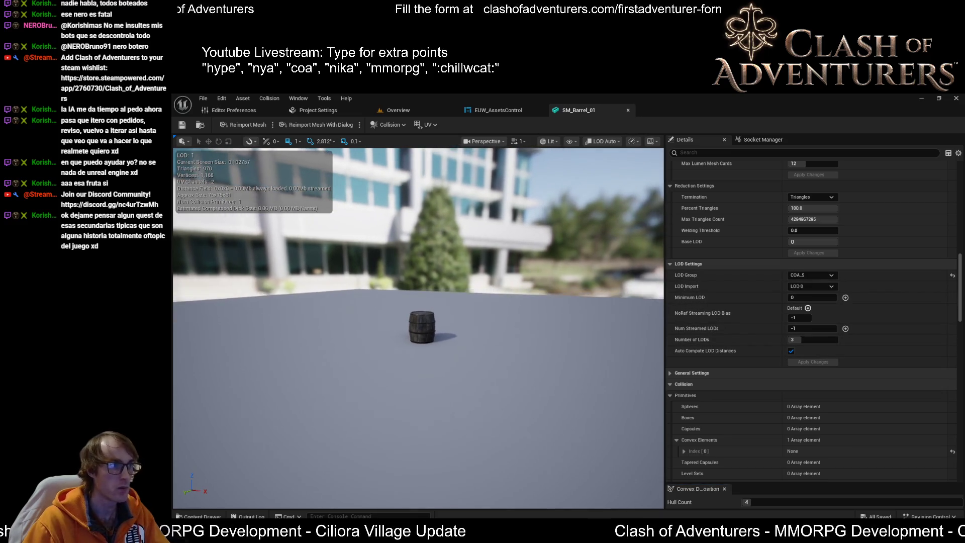
scroll(418, 327, "down", 5)
left_click_drag(418, 326, 372, 332)
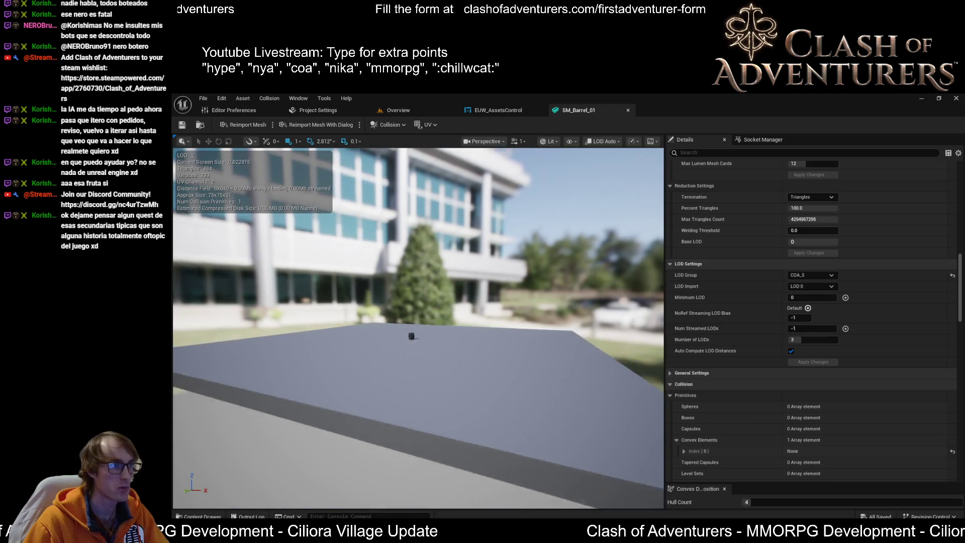
scroll(418, 331, "down", 10)
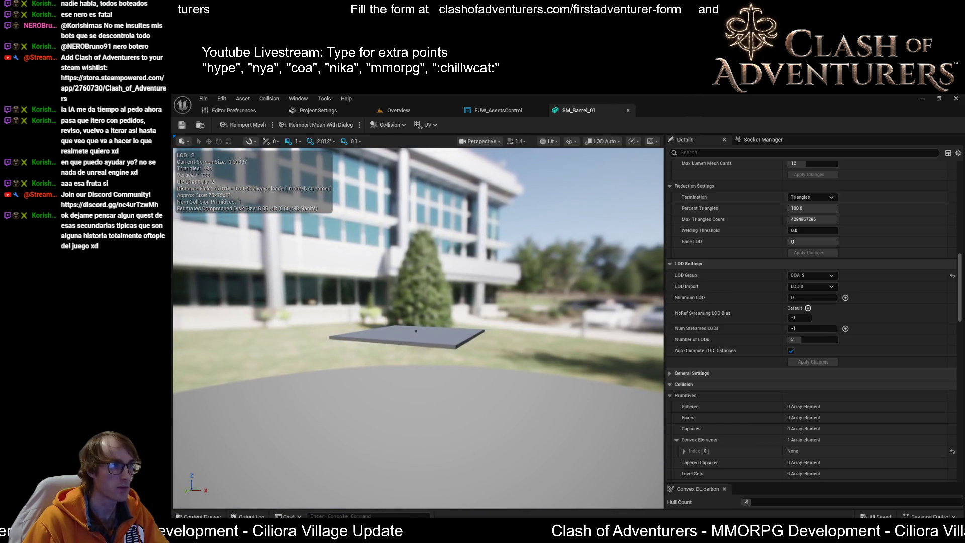
scroll(418, 332, "down", 6)
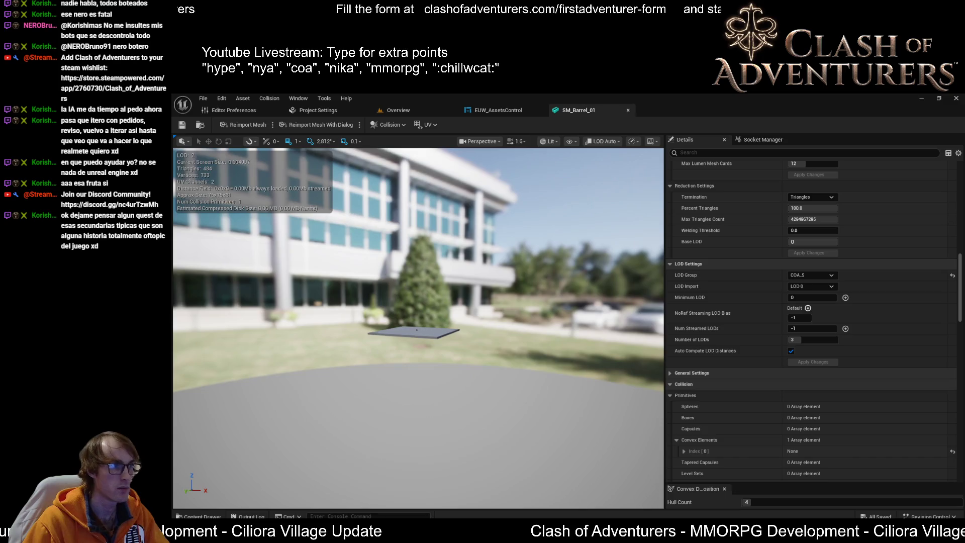
scroll(412, 332, "up", 8)
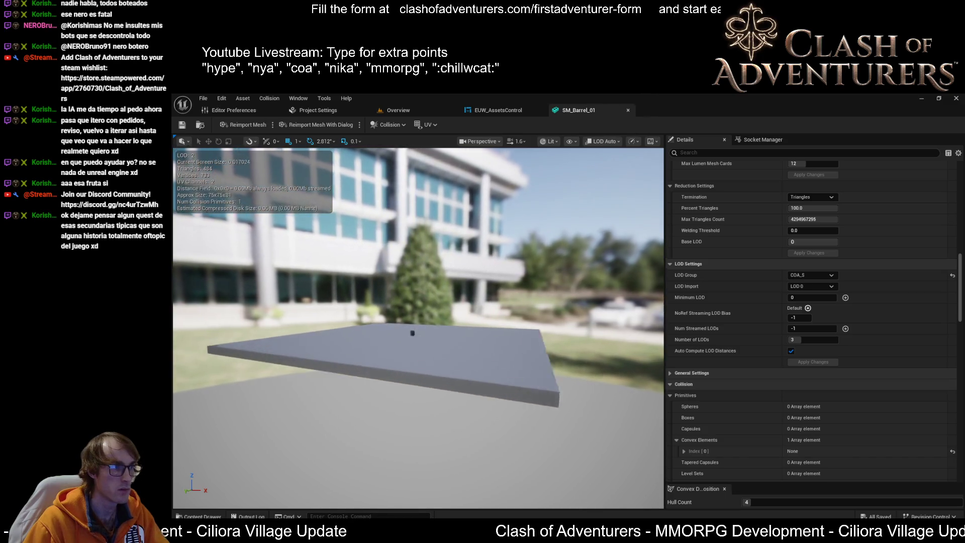
scroll(418, 328, "up", 10)
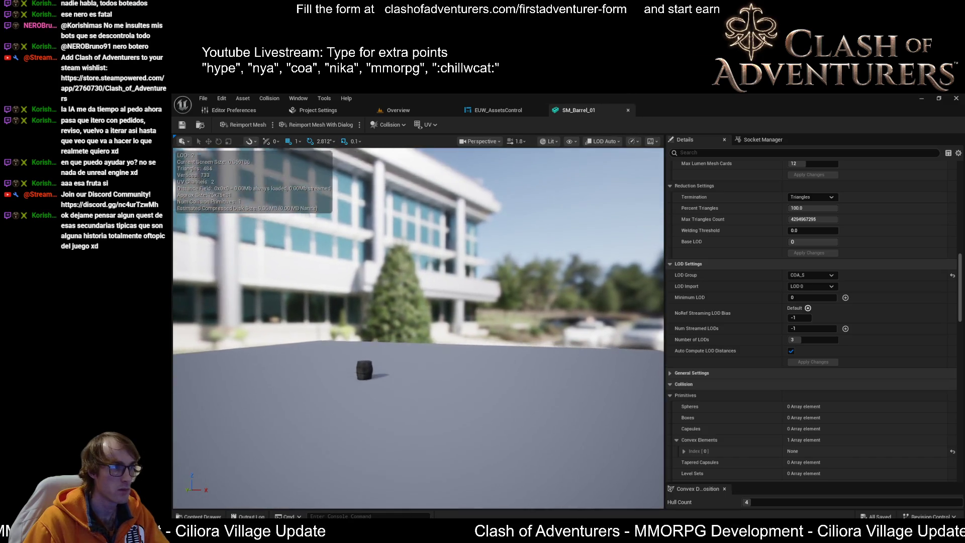
left_click_drag(354, 366, 354, 366)
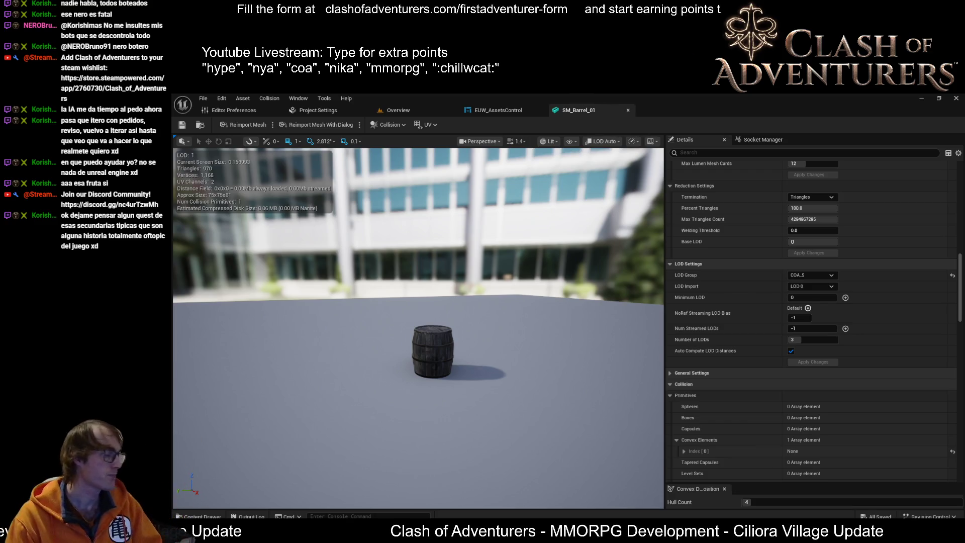
key("alt+Tab")
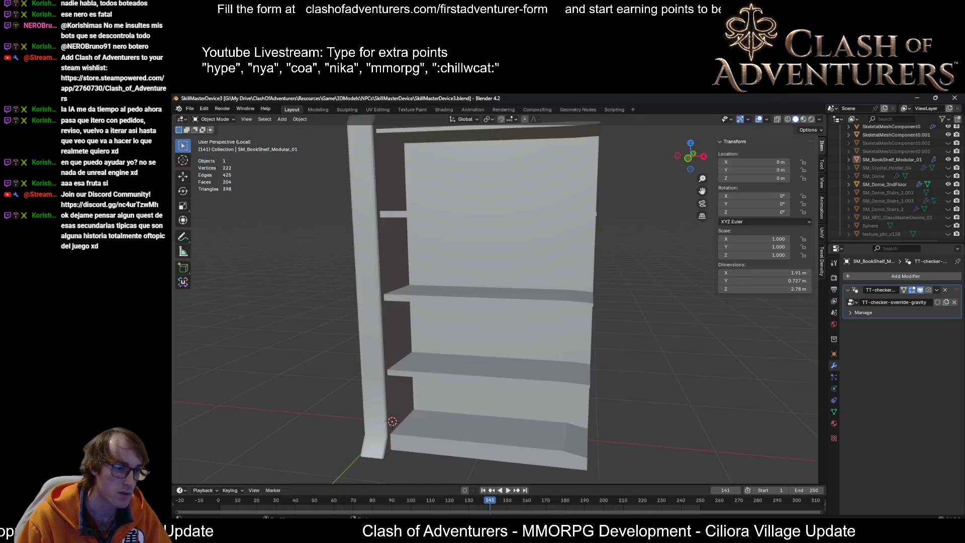
Bring up DefaultEngine.ini and place the cursor before the COA_S NumLODs value on line 167
key("alt+Tab")
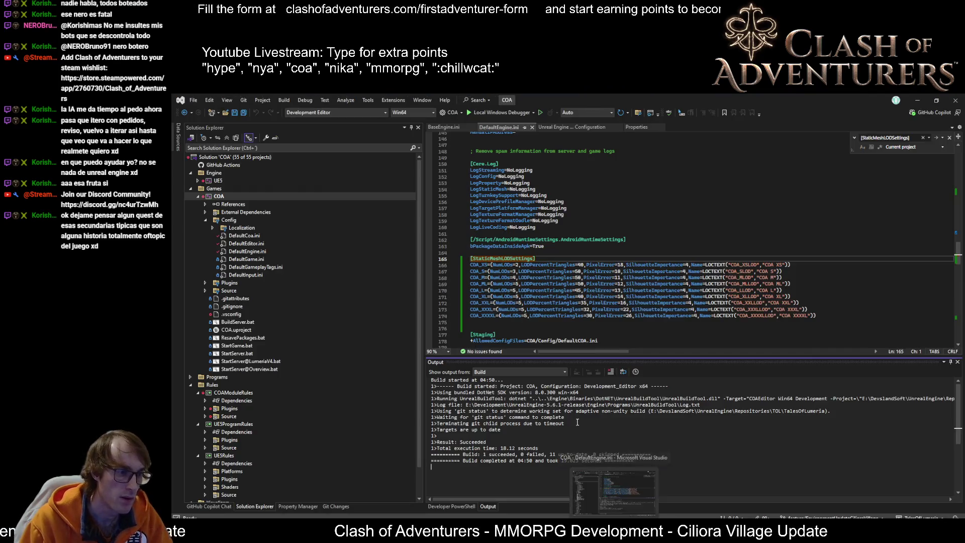
left_click(519, 273)
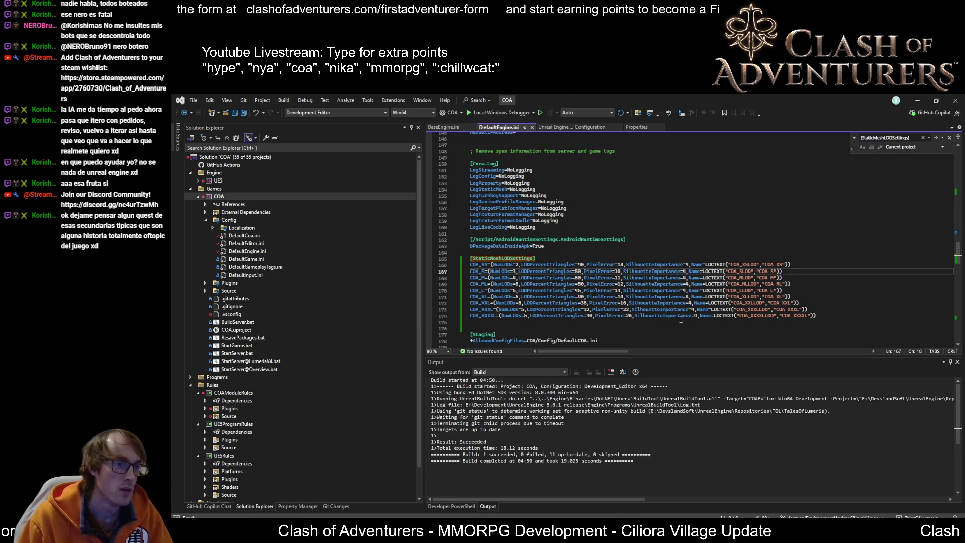
key("Left")
key("Left")
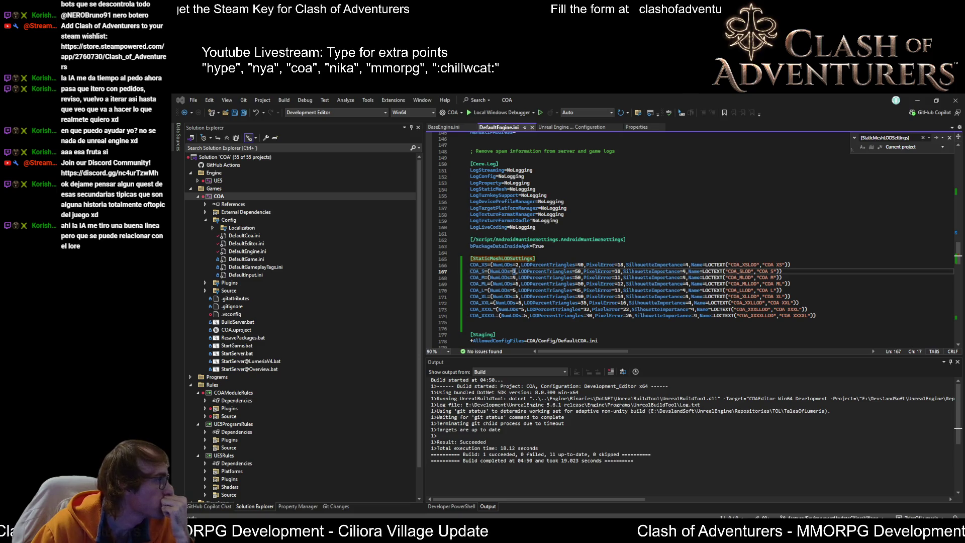
Retype COA_S NumLODs=3 and save DefaultEngine.ini
key("alt+Tab")
key("alt+Tab")
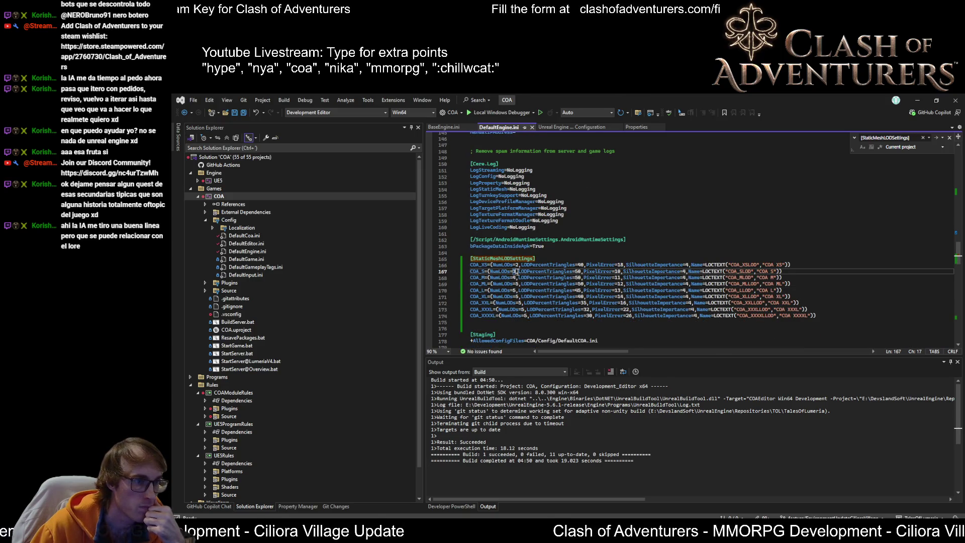
type("3")
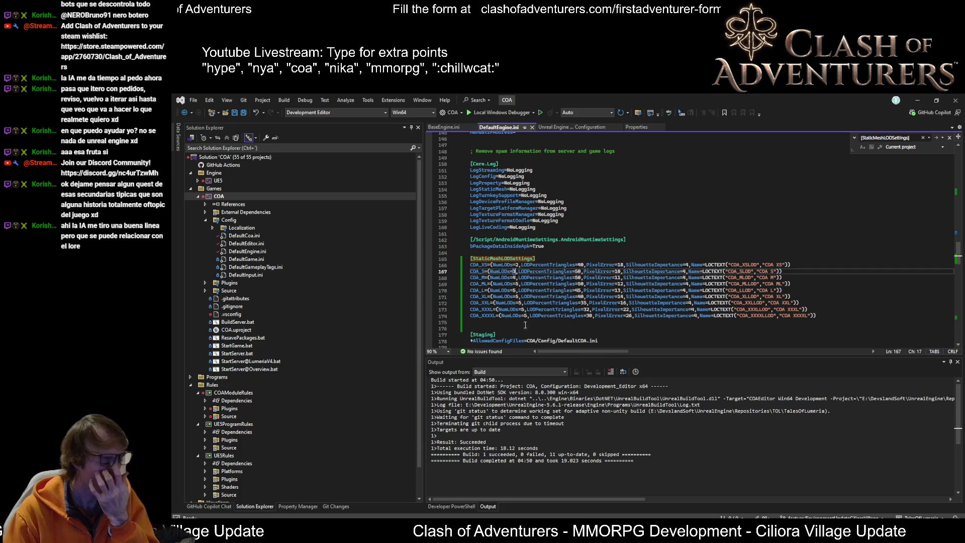
scroll(502, 322, "up", 1)
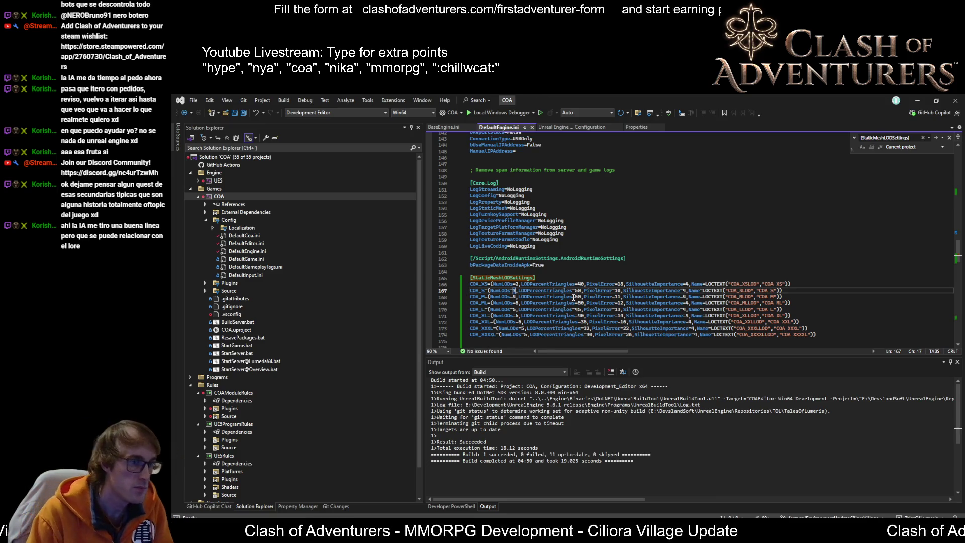
key("ctrl+s")
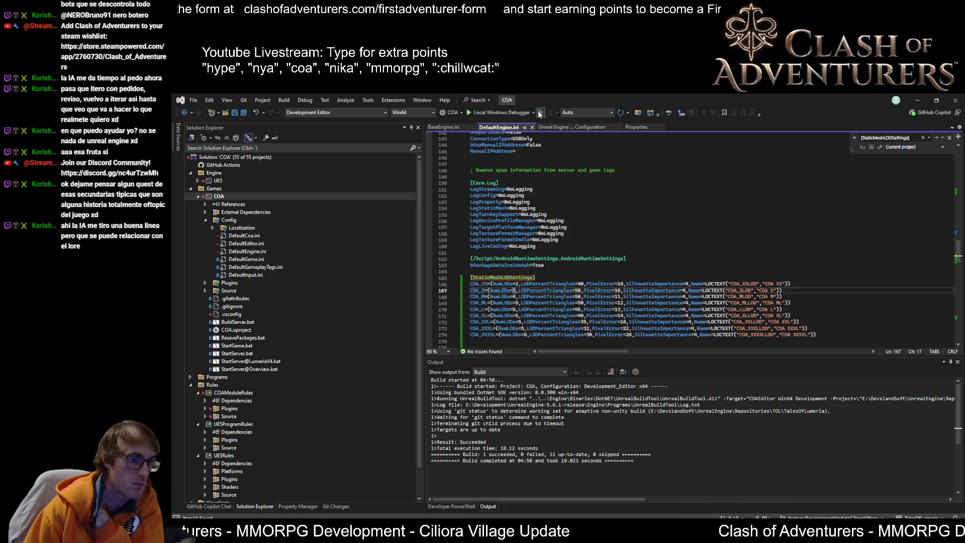
Change the COA_XS entry from NumLODs=2 to NumLODs=3
left_click(519, 284)
key("BackSpace")
type("3")
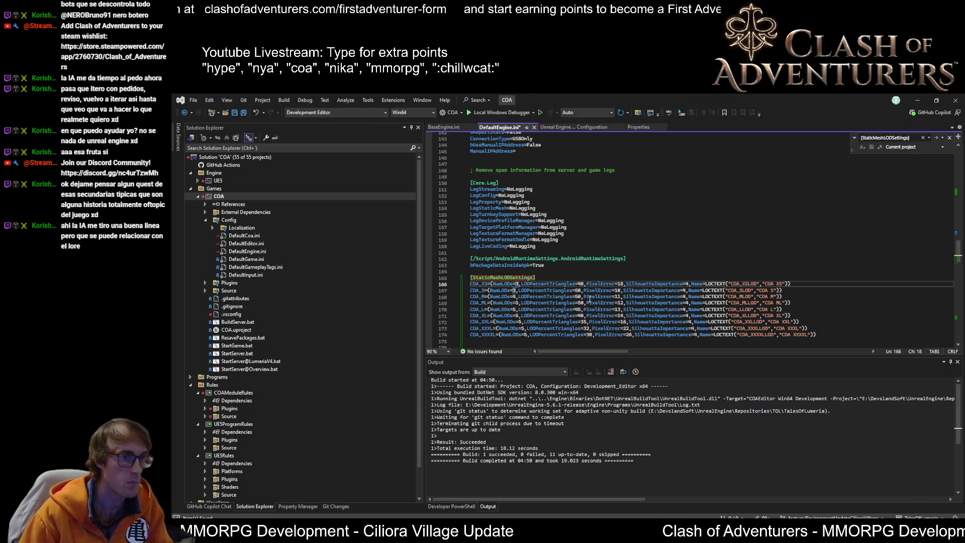
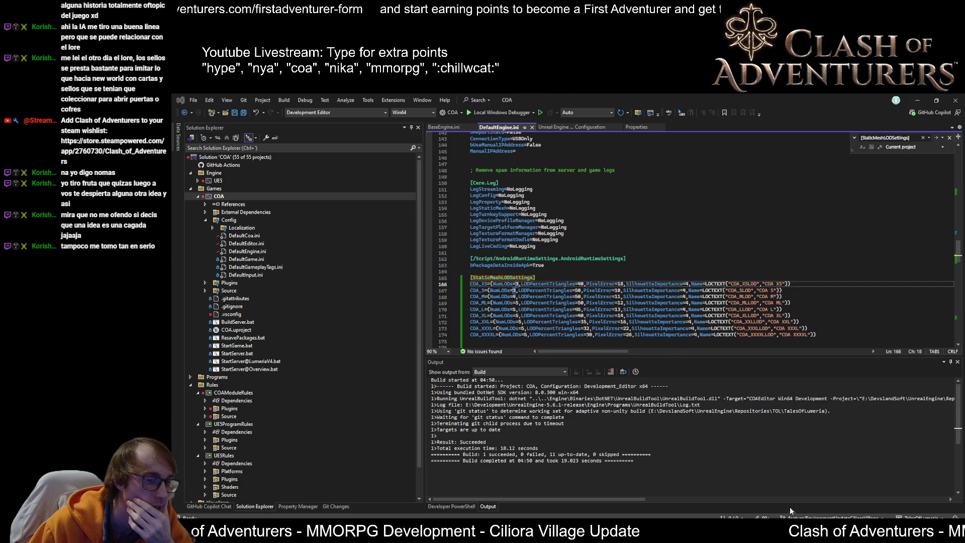
Bring the File Explorer window showing Content\Assets\Tools to the front
mouse_move(478, 532)
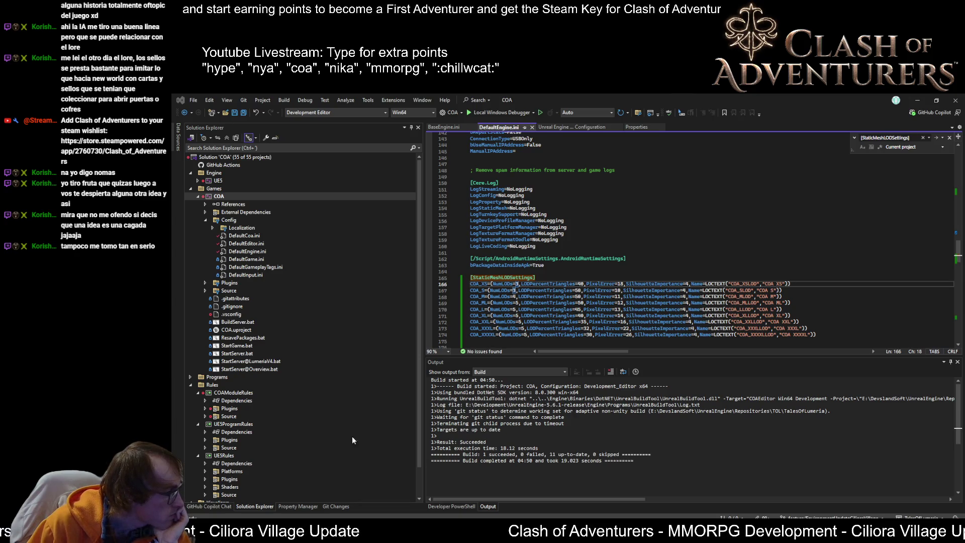
key("alt+Tab")
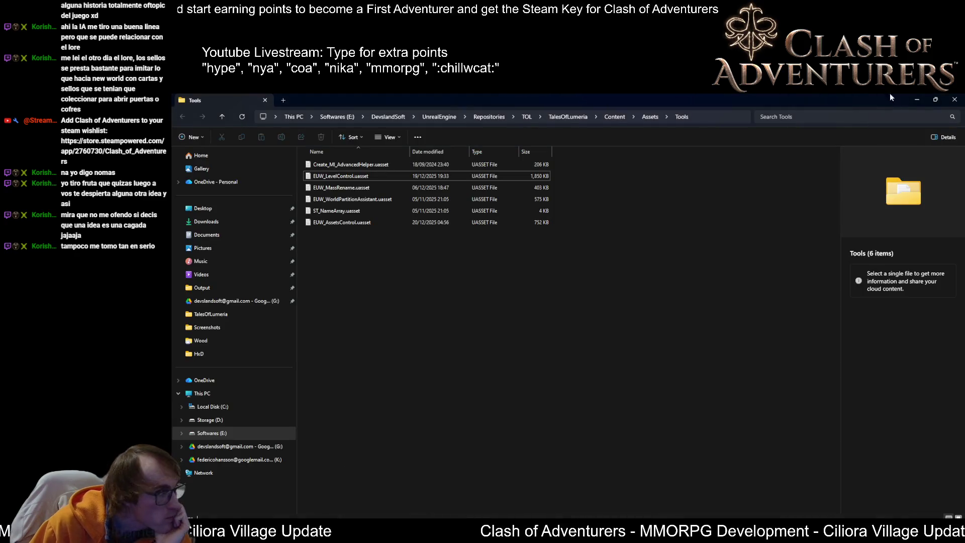
Minimize the Tools folder window and switch over to Discord
left_click(921, 97)
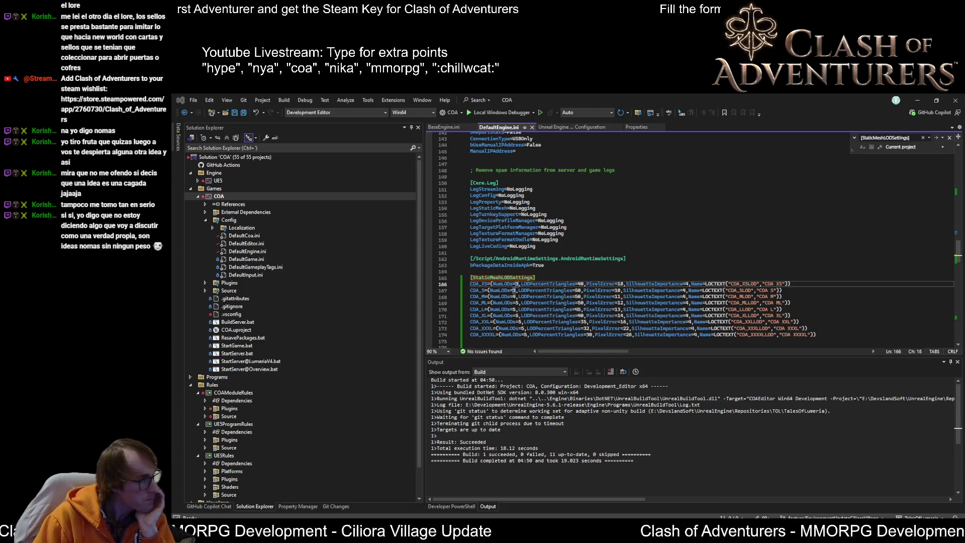
key("alt+Tab")
Read the suggestions-ideas forum posts, including Herramientas en la UI, then return to Visual Studio
scroll(230, 316, "down", 5)
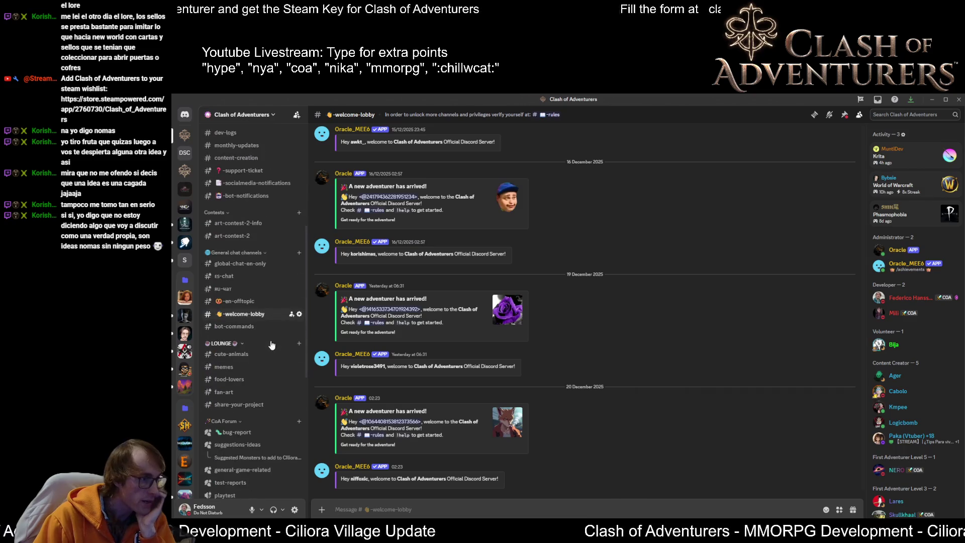
scroll(261, 357, "down", 2)
left_click(240, 361)
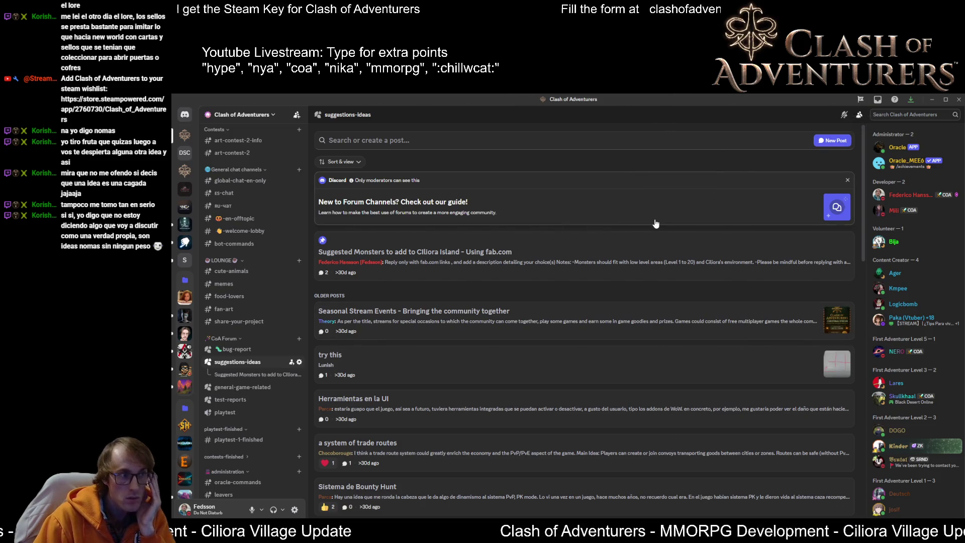
left_click(609, 257)
scroll(784, 324, "up", 5)
left_click(421, 381)
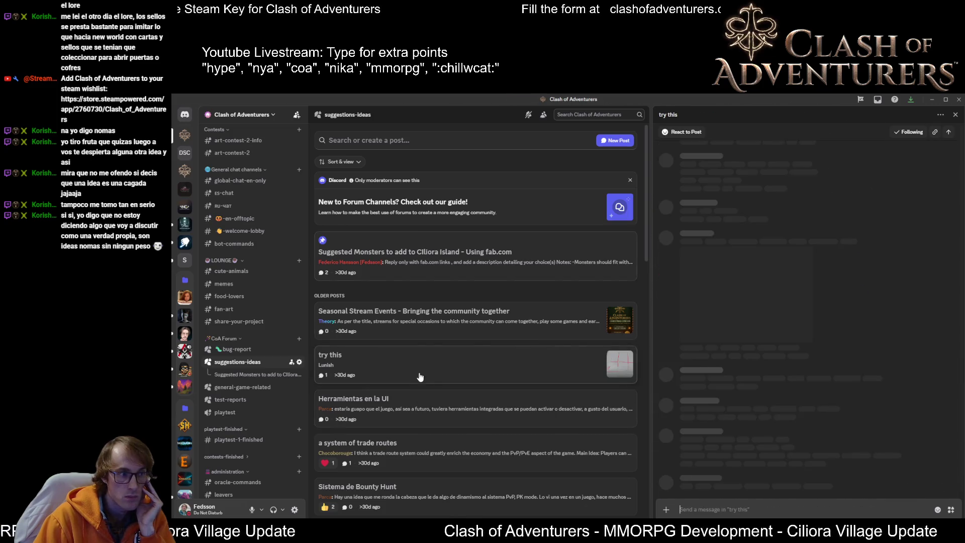
left_click(417, 399)
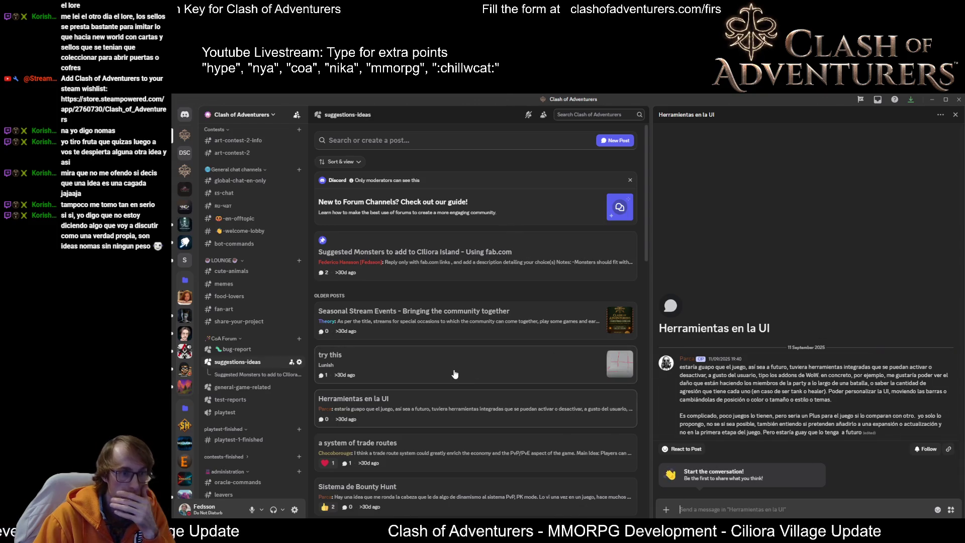
key("alt+Tab")
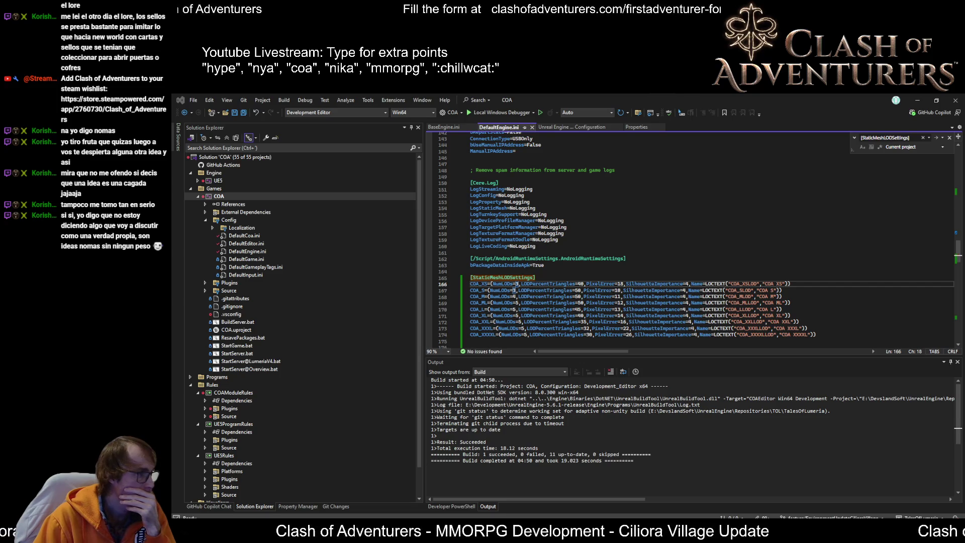
Start a fresh build of the COA project and check the build output
left_click(734, 234)
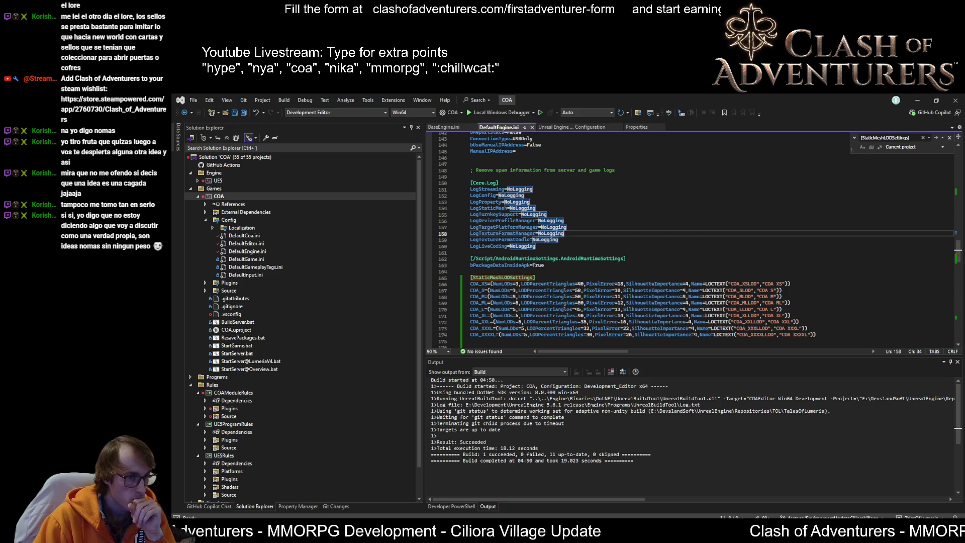
left_click(538, 112)
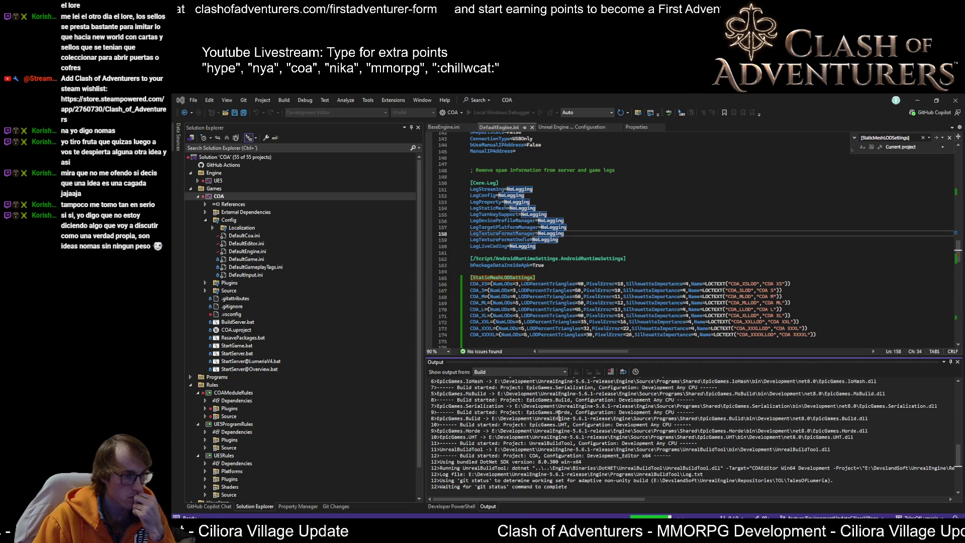
scroll(768, 465, "up", 15)
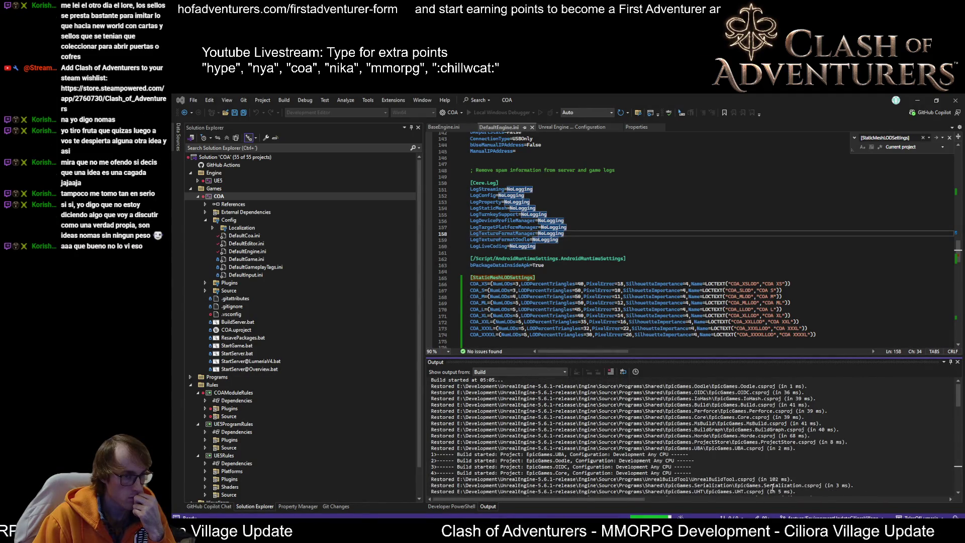
scroll(772, 472, "down", 15)
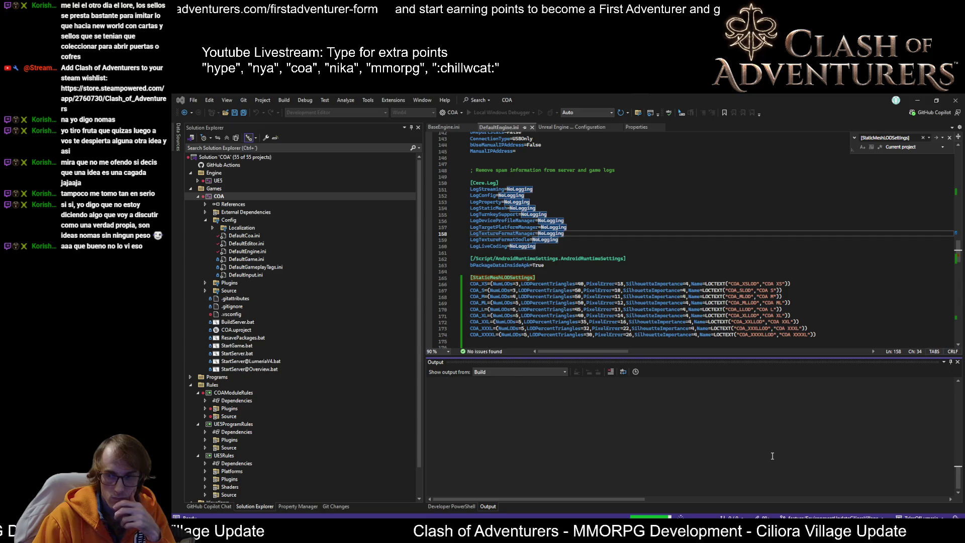
scroll(773, 459, "up", 5)
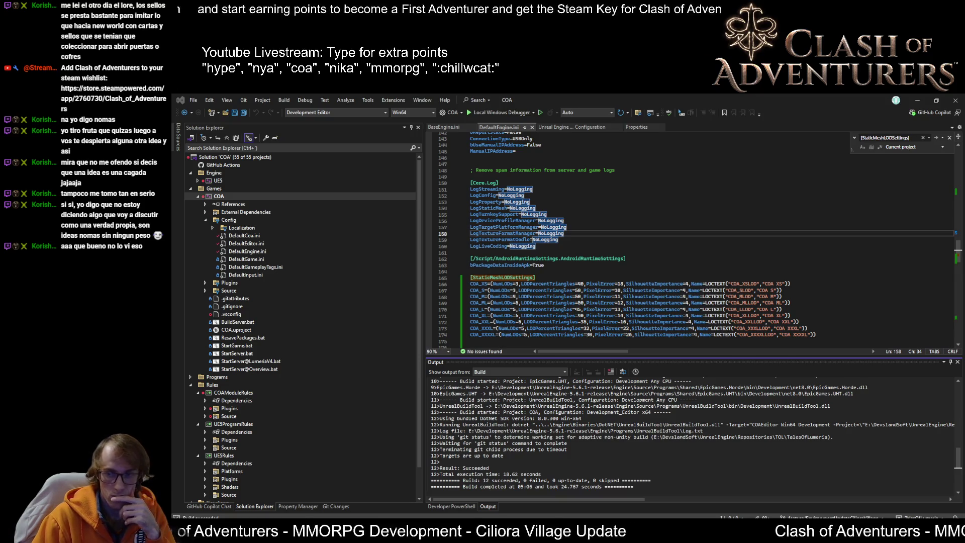
In Unreal, decline reopening old asset editors, run Set LODs, and close the asset-control widget
key("alt+Tab")
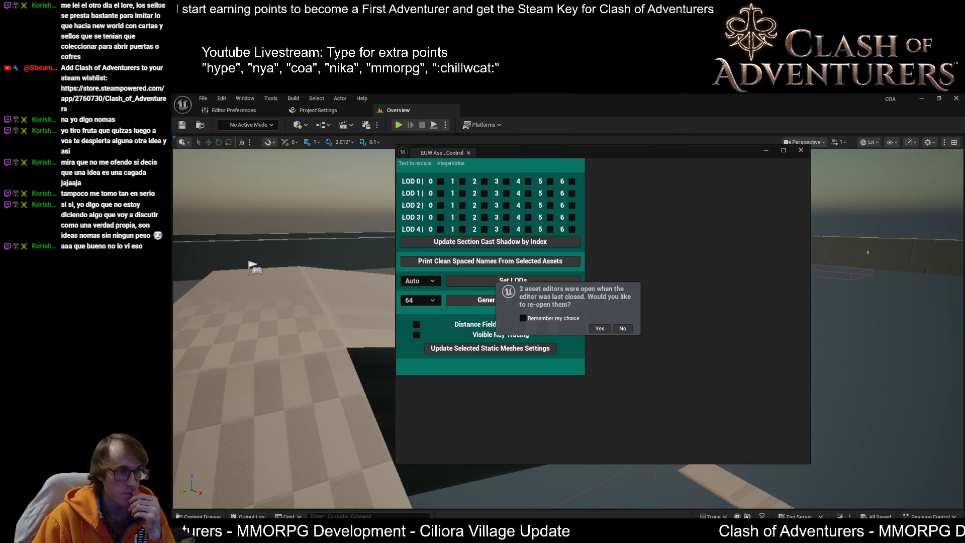
mouse_move(642, 147)
left_mouse_down()
mouse_move(722, 221)
mouse_move(654, 169)
left_mouse_up()
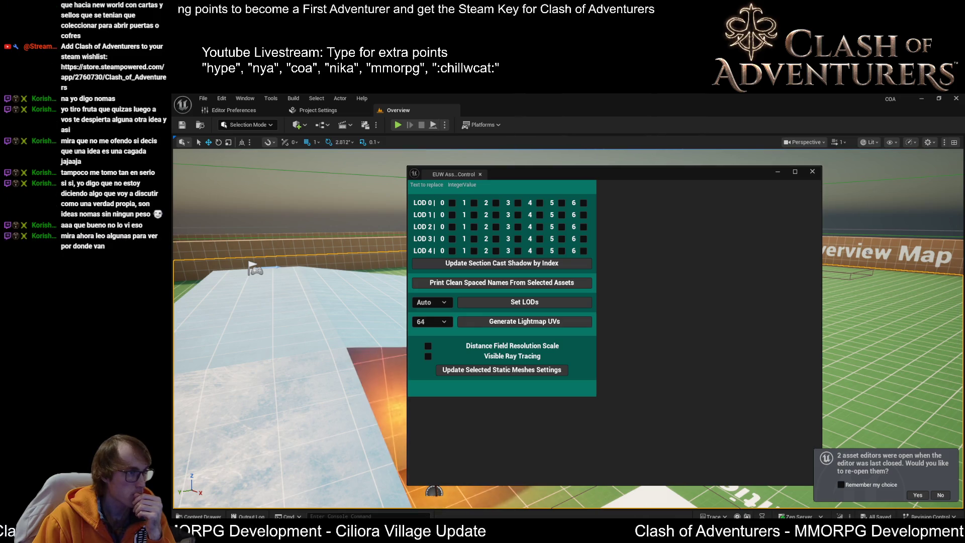
left_click(937, 495)
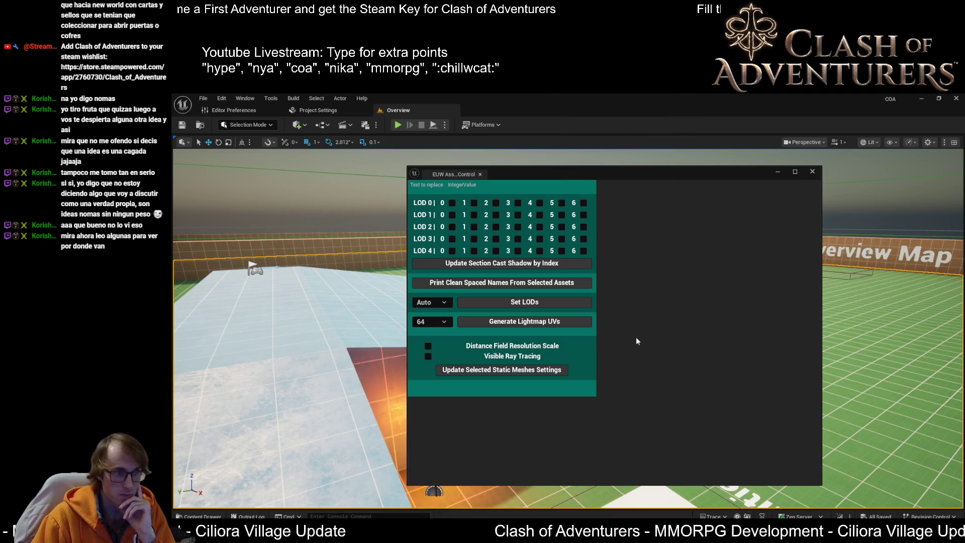
left_click(531, 303)
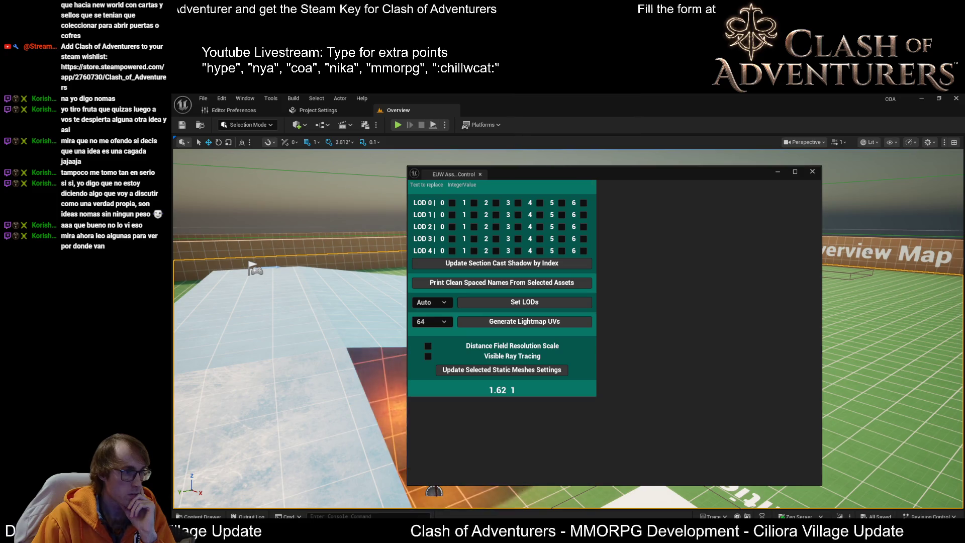
left_click(408, 266)
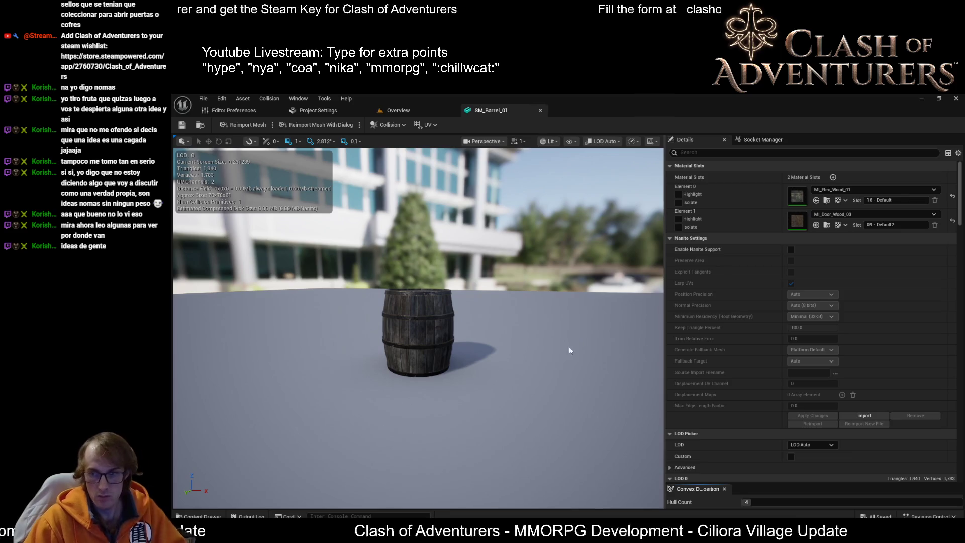
Zoom and orbit around the barrel, switching the viewport to Quad Overdraw view
mouse_move(569, 346)
left_mouse_down()
mouse_move(555, 362)
mouse_move(573, 374)
mouse_move(568, 382)
left_mouse_up()
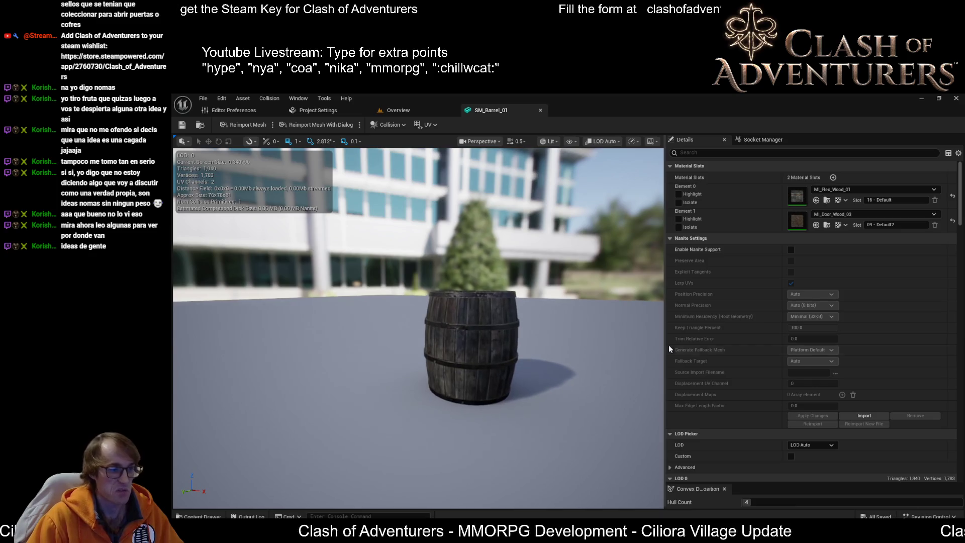
scroll(821, 352, "down", 5)
scroll(823, 324, "down", 5)
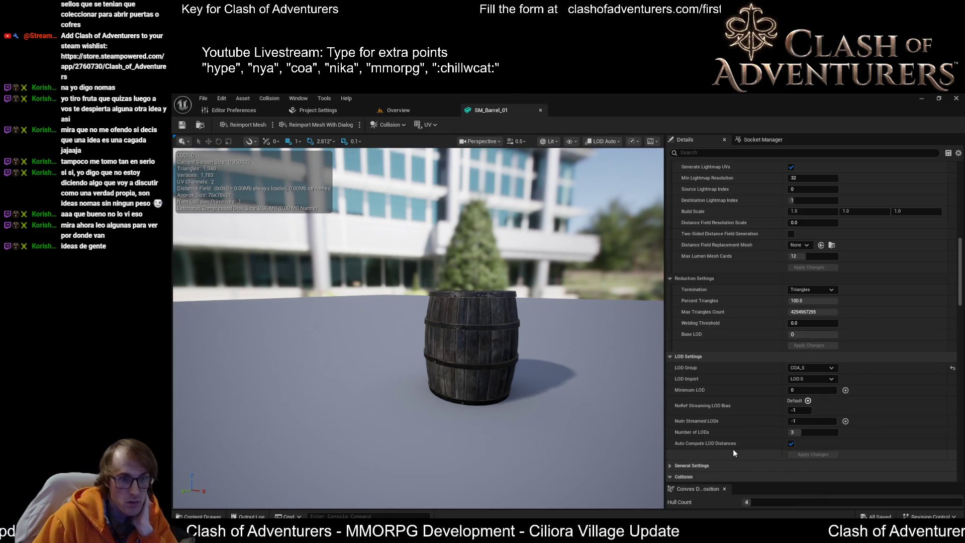
mouse_move(834, 522)
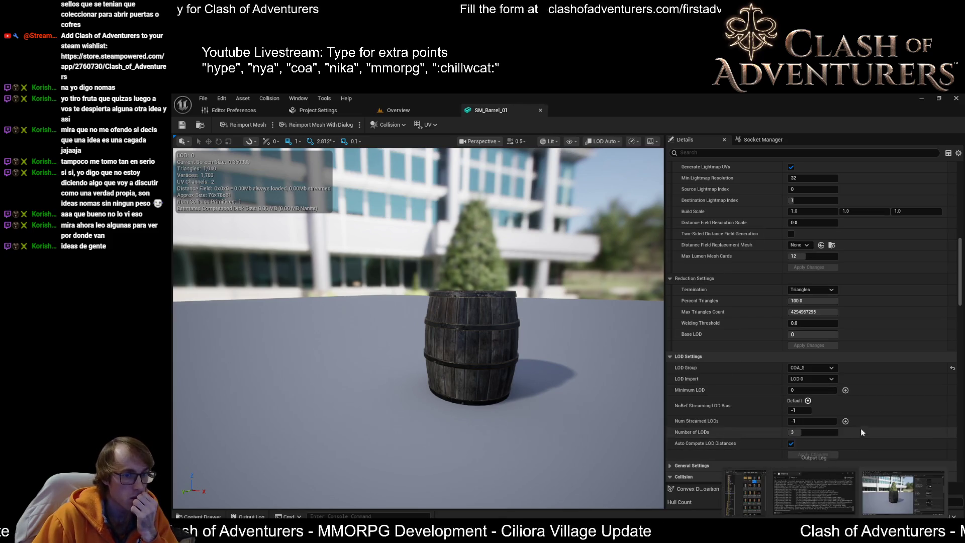
scroll(863, 417, "up", 1)
scroll(864, 423, "up", 1)
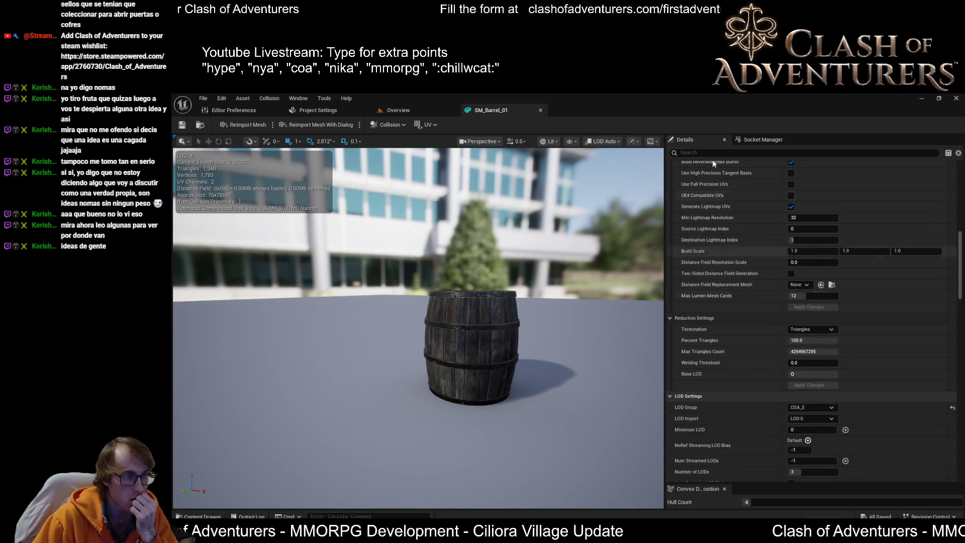
scroll(418, 326, "down", 10)
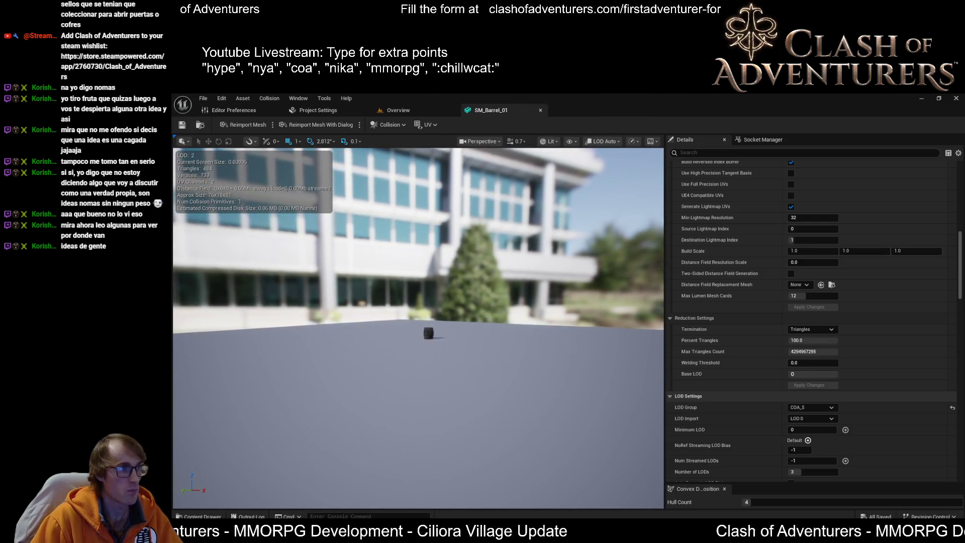
mouse_move(418, 326)
left_mouse_down()
mouse_move(427, 372)
mouse_move(492, 309)
left_mouse_up()
key("alt+8")
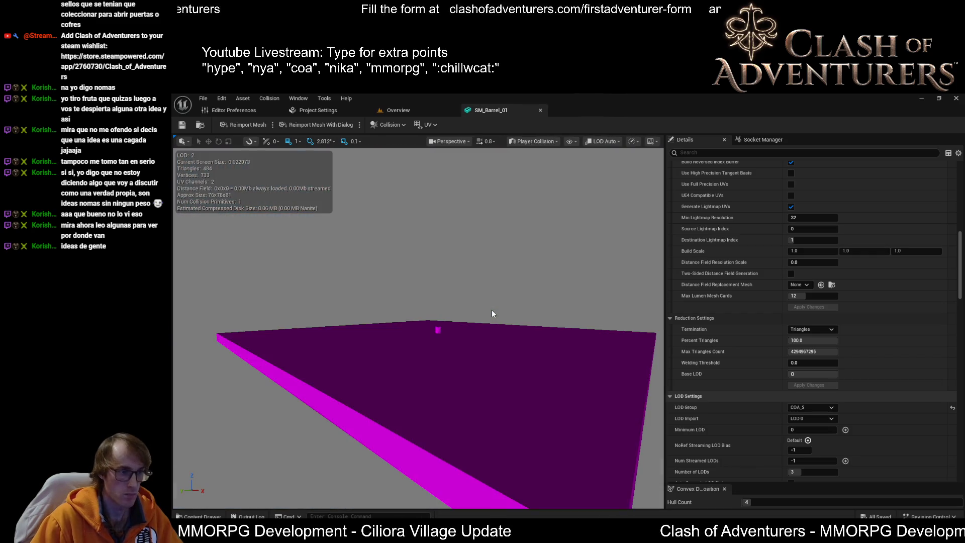
scroll(418, 328, "up", 5)
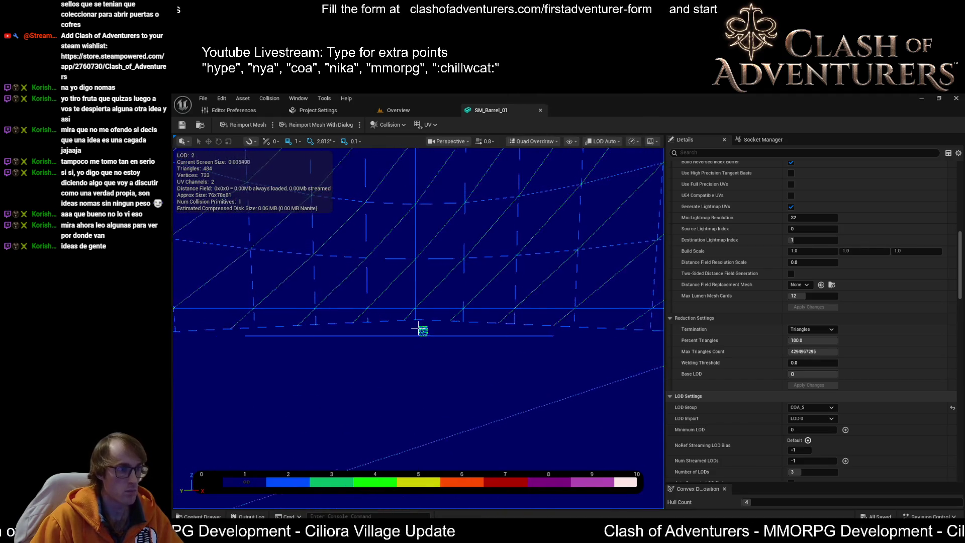
scroll(417, 327, "down", 3)
scroll(417, 328, "down", 2)
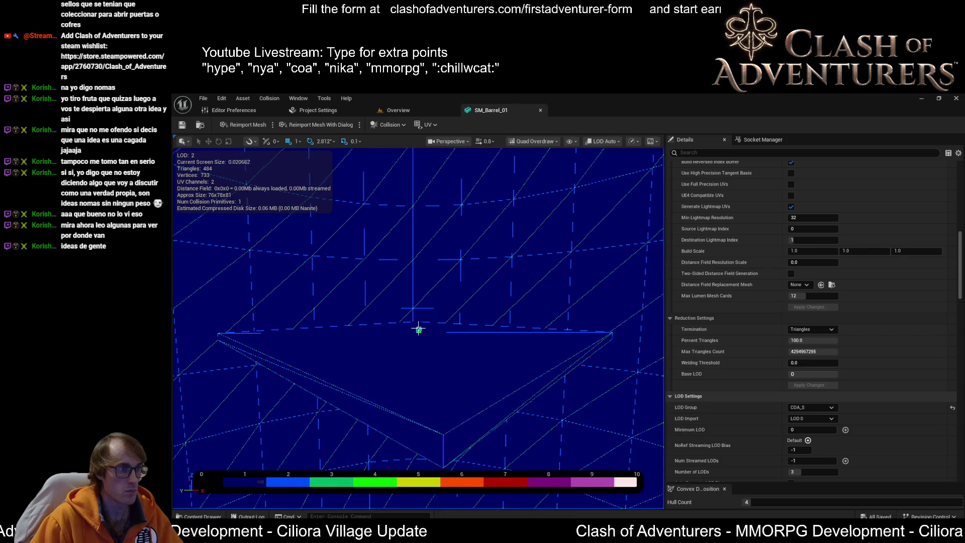
scroll(418, 329, "down", 1)
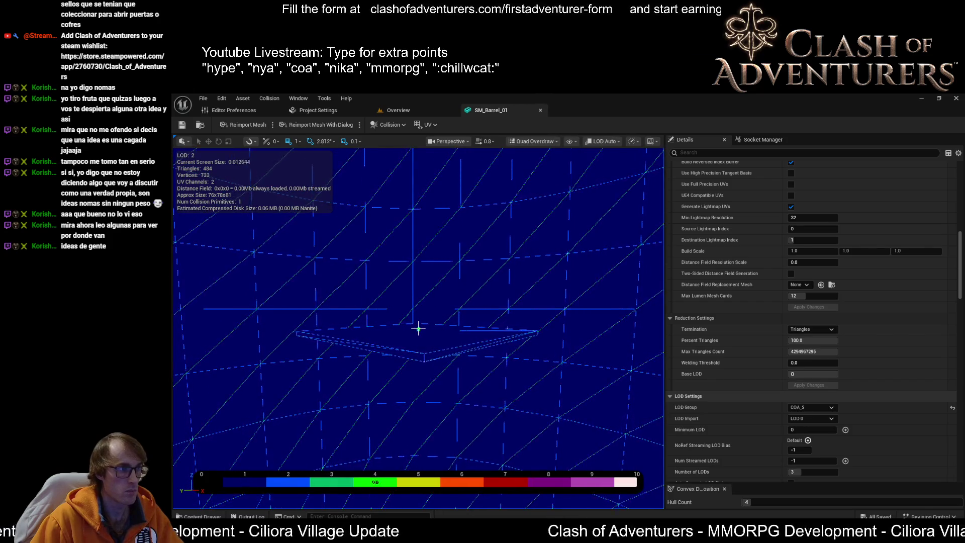
scroll(419, 328, "up", 4)
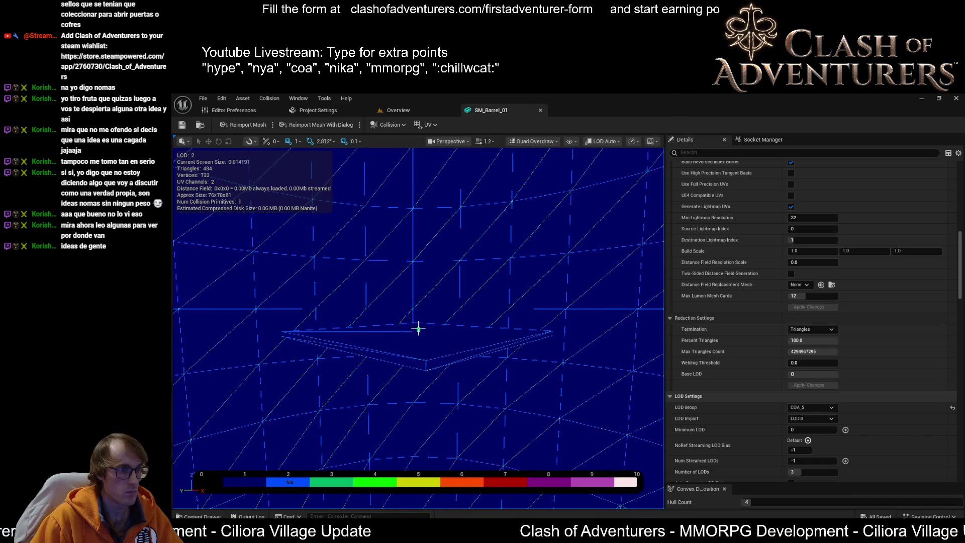
Return to the SM_Barrel_01 editor and zoom in until the barrel shows LOD 0
left_click(429, 109)
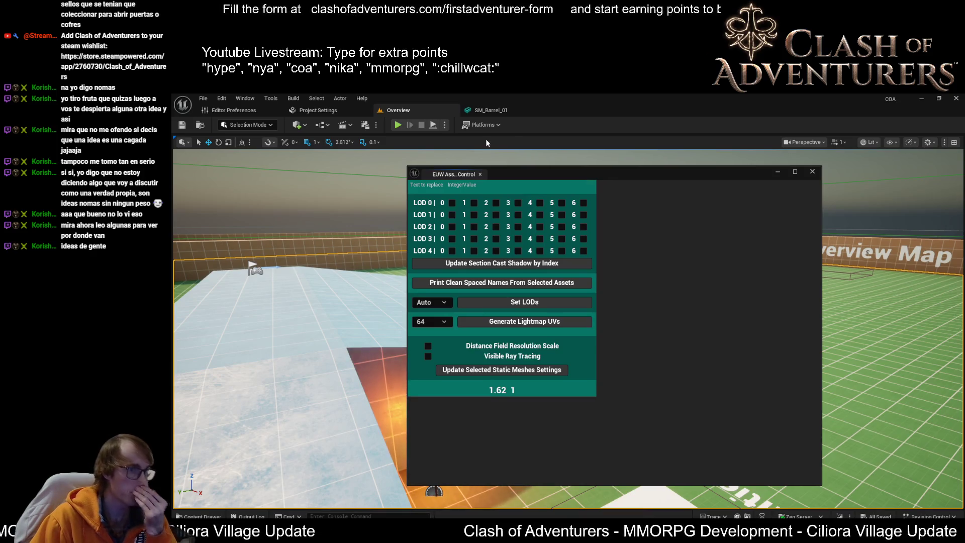
left_click(491, 109)
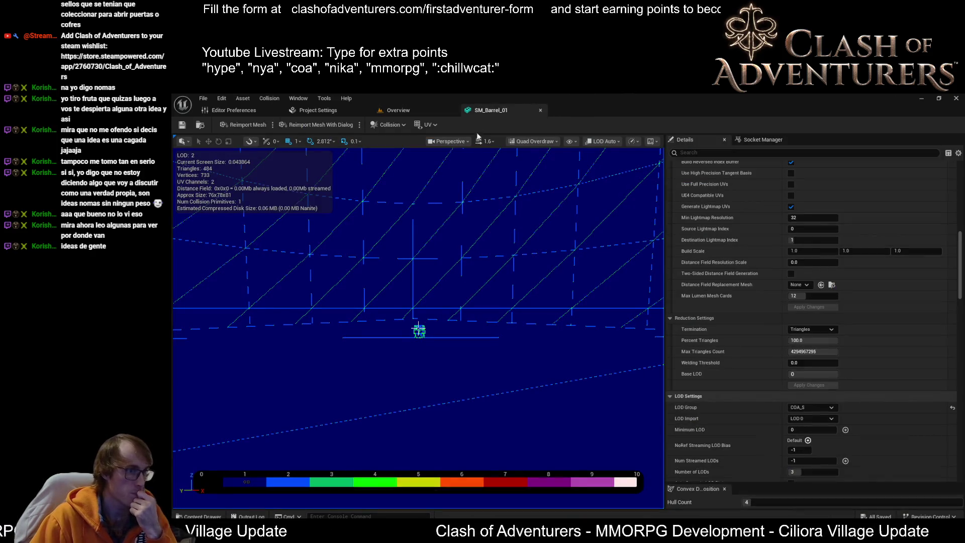
scroll(418, 329, "up", 3)
scroll(418, 329, "up", 3)
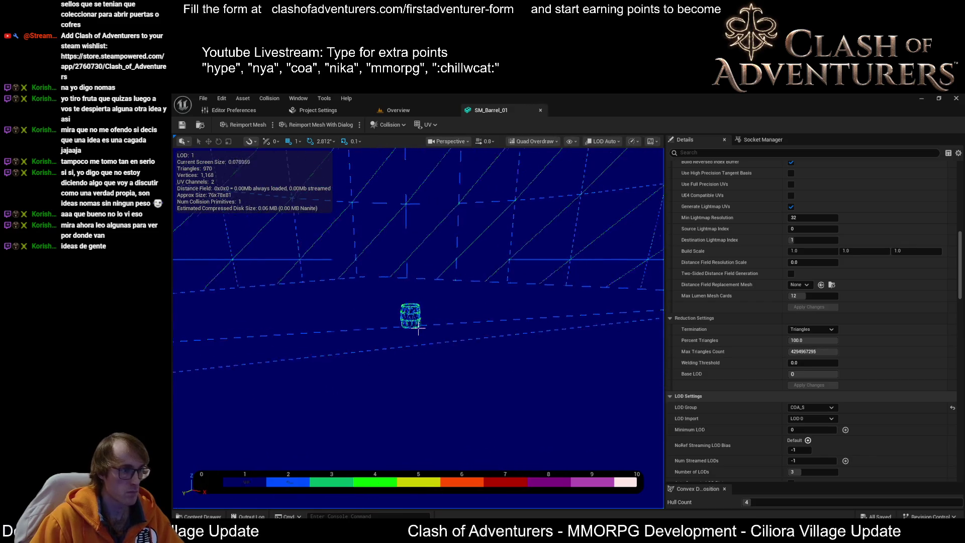
scroll(418, 328, "up", 4)
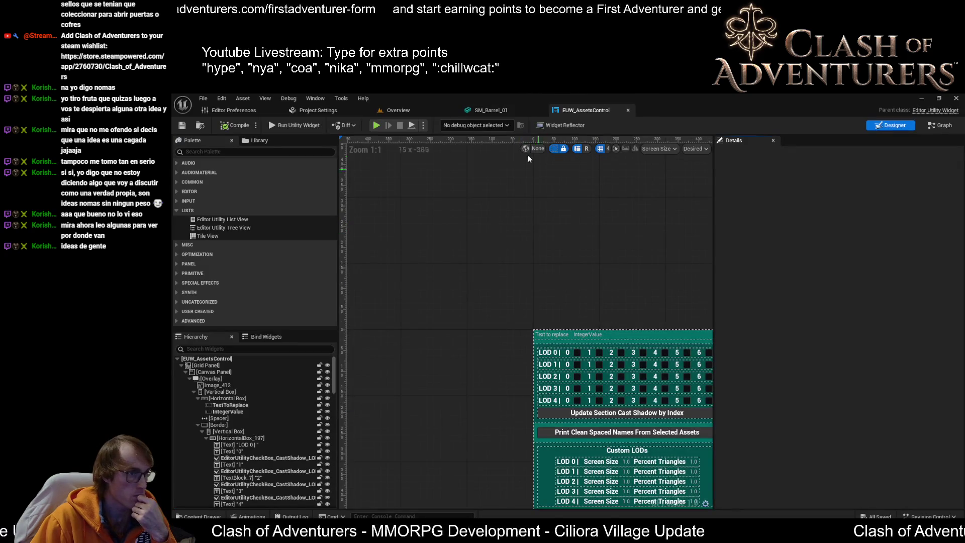
Return to the SM_Barrel_01 static mesh editor tab
left_click(501, 103)
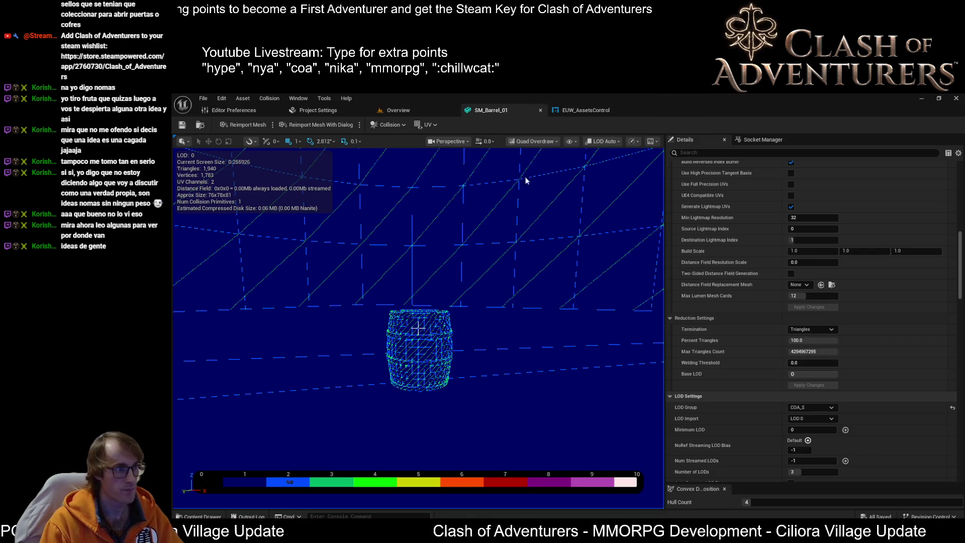
Zoom in and out on the barrel, then switch to the Overview level
scroll(417, 327, "up", 4)
scroll(418, 327, "down", 2)
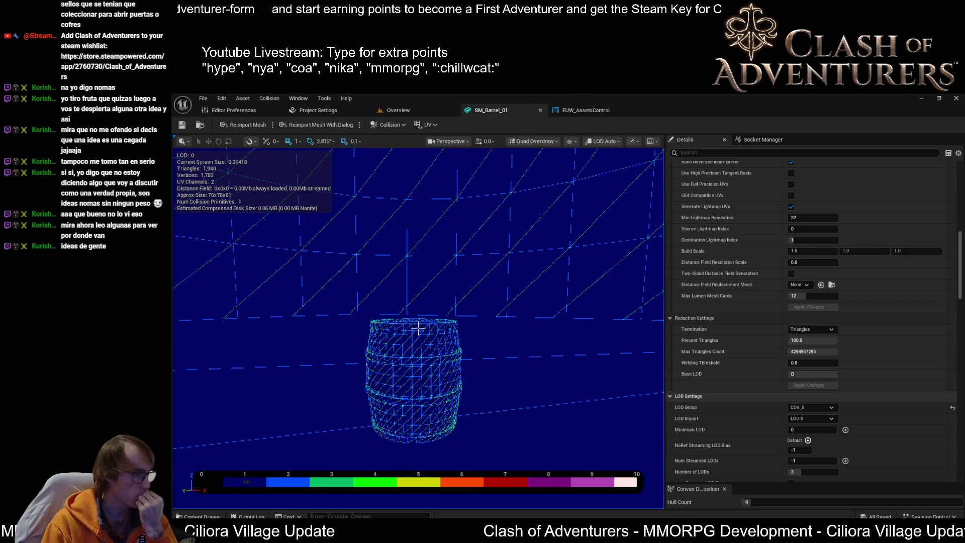
left_click(408, 107)
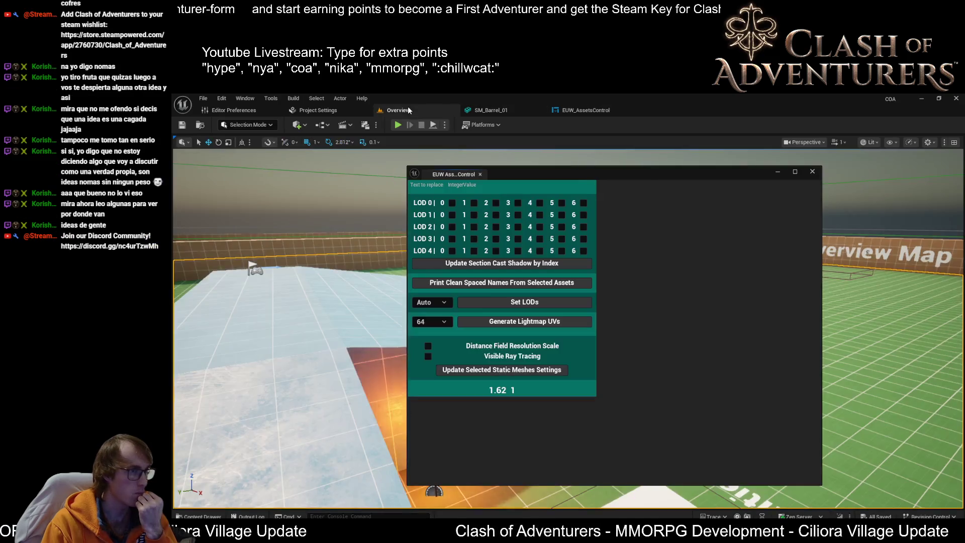
Fly the Overview camera to the barrel and candle and frame the barrel
left_click_drag(471, 164, 421, 163)
left_click(488, 110)
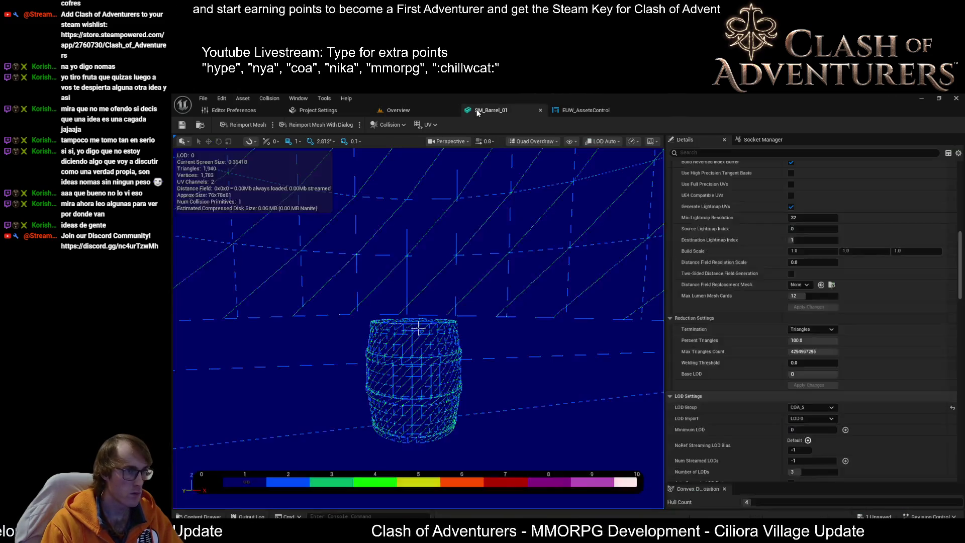
left_click(397, 110)
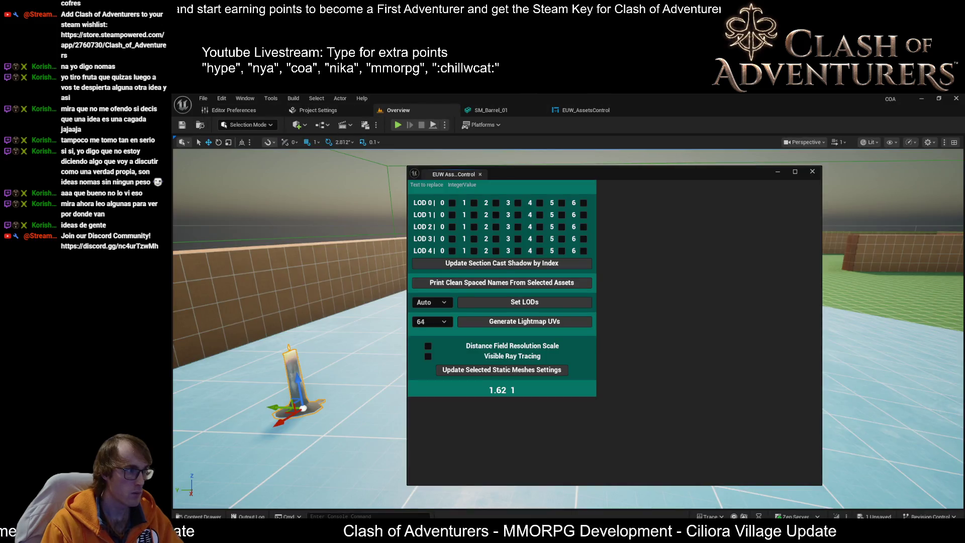
left_click_drag(359, 371, 354, 358)
key("f")
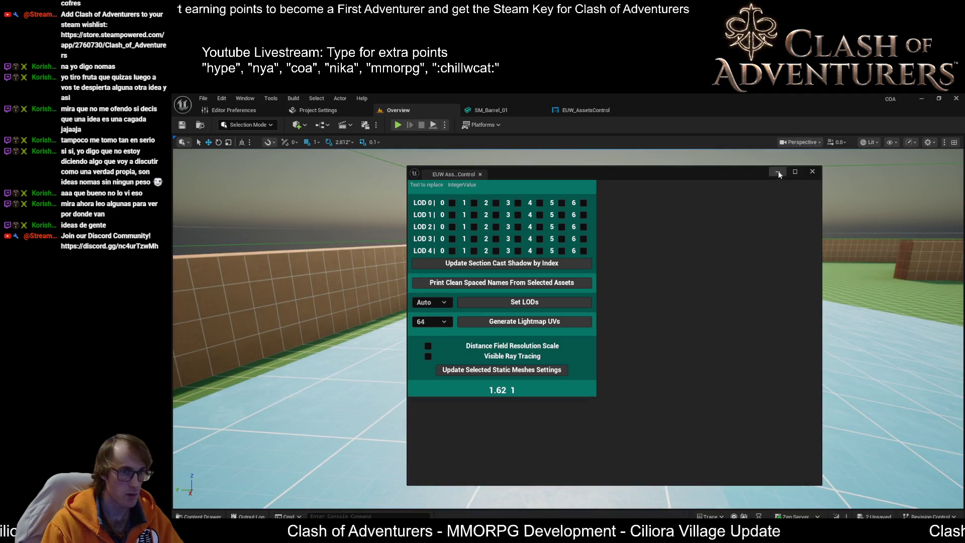
Minimize the AssetsControl panel, move the small object beside the candle's base, then open EUW_AssetsControl
left_click(778, 171)
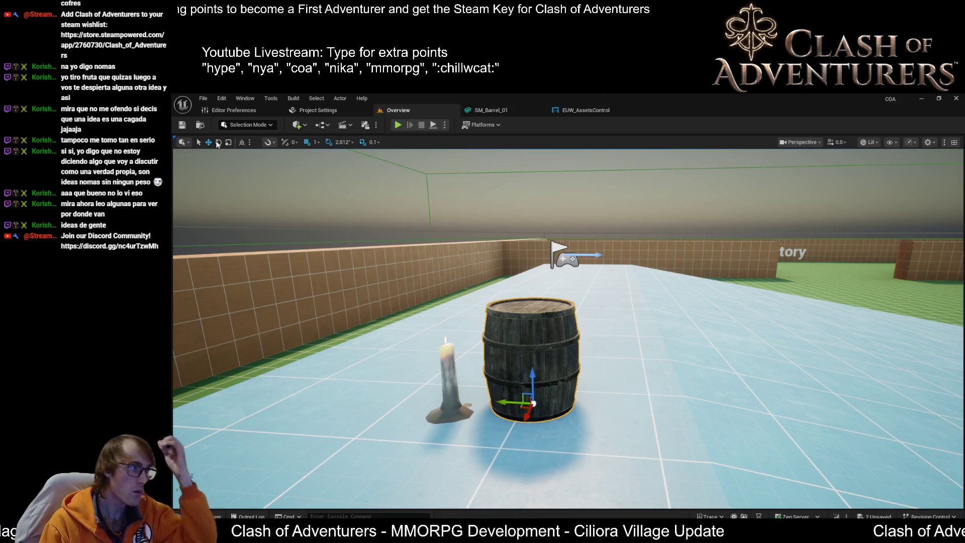
left_click(453, 363)
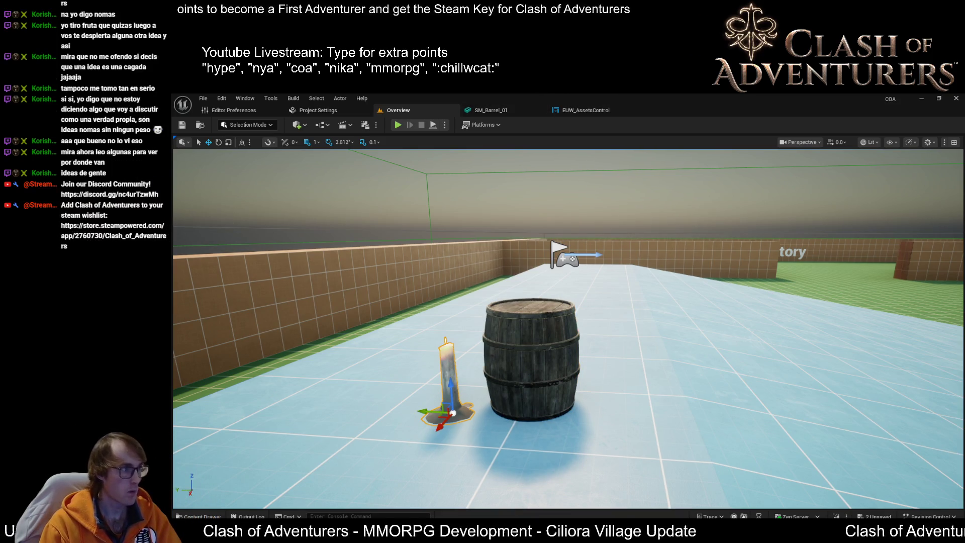
mouse_move(453, 363)
left_mouse_down()
mouse_move(366, 448)
mouse_move(442, 448)
left_mouse_up()
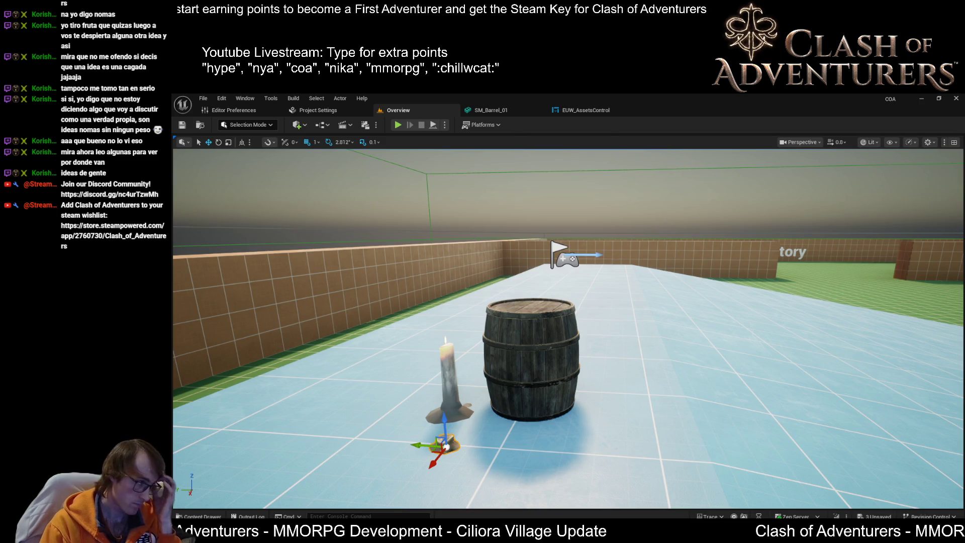
left_click(566, 110)
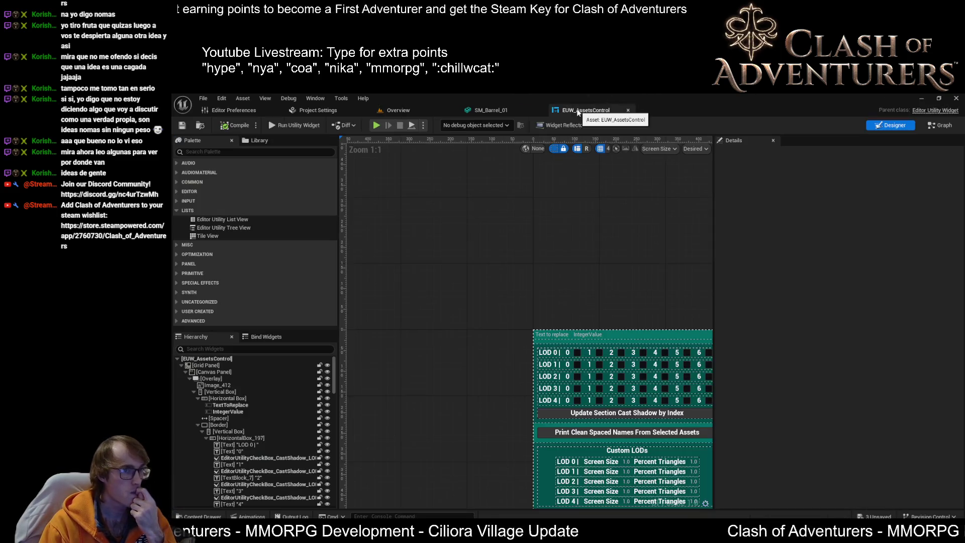
Pan the widget Designer, then switch to the EUW_AssetsControl event graph
left_click_drag(479, 286, 438, 263)
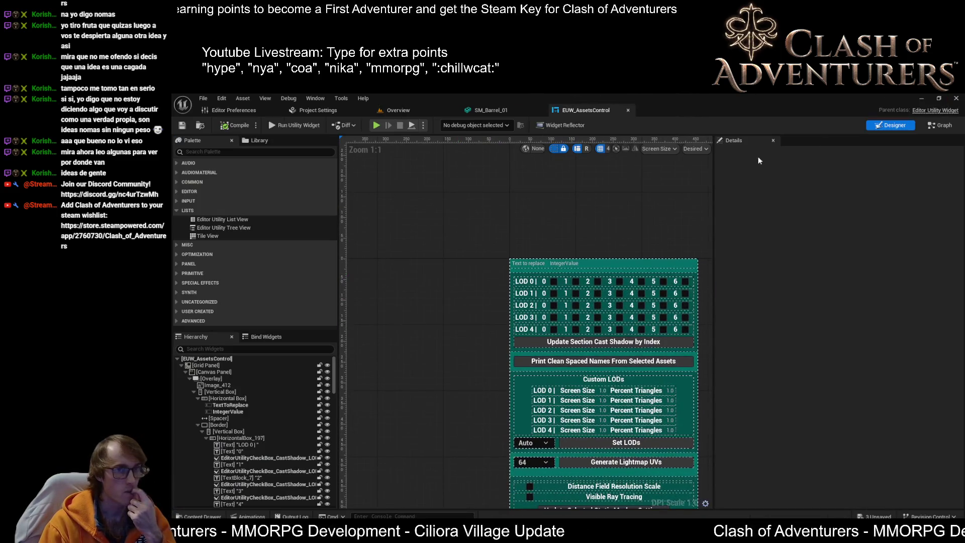
left_click(939, 125)
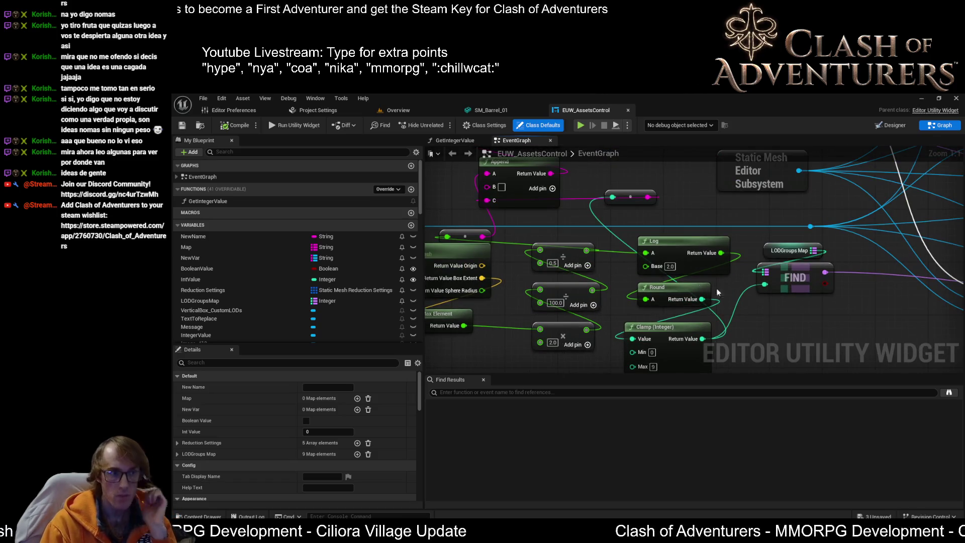
left_click_drag(593, 268, 692, 252)
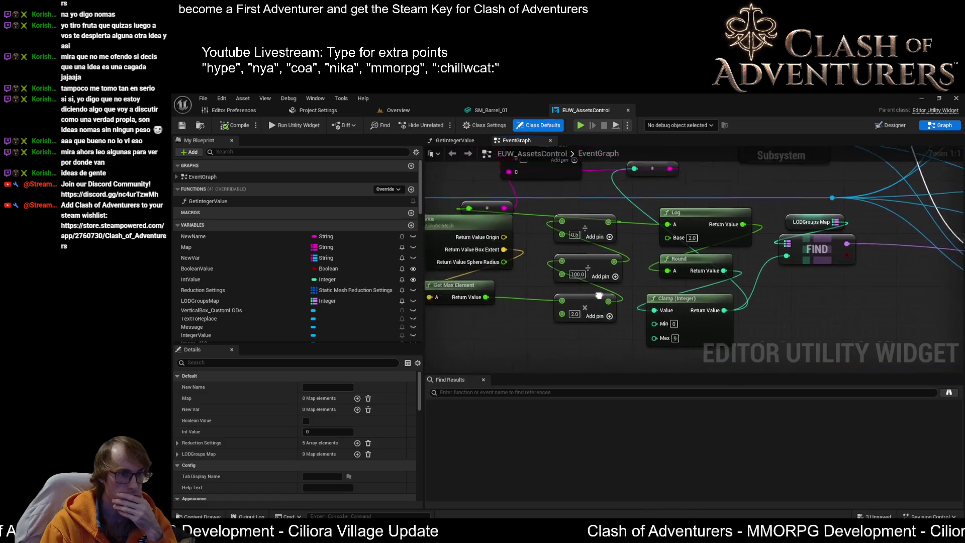
left_click_drag(619, 310, 730, 349)
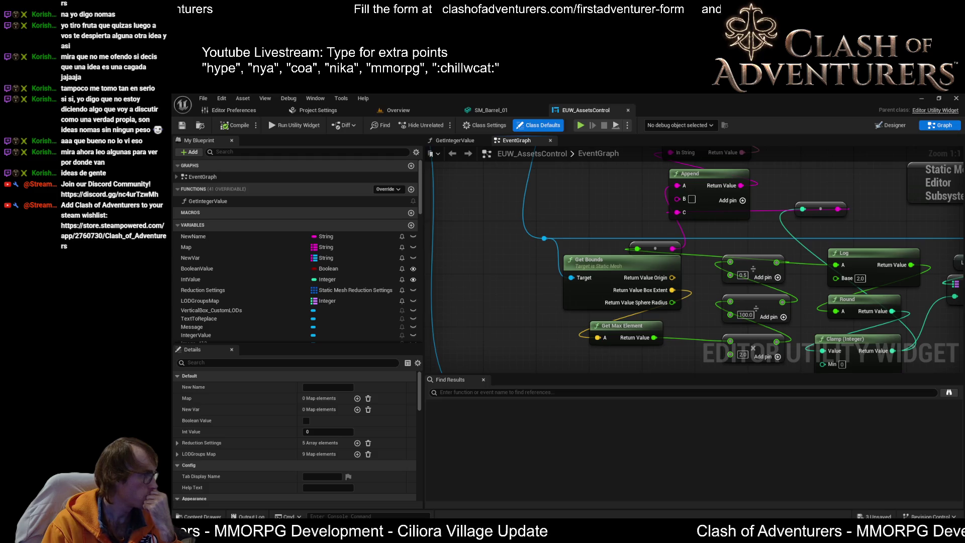
left_click_drag(505, 321, 435, 304)
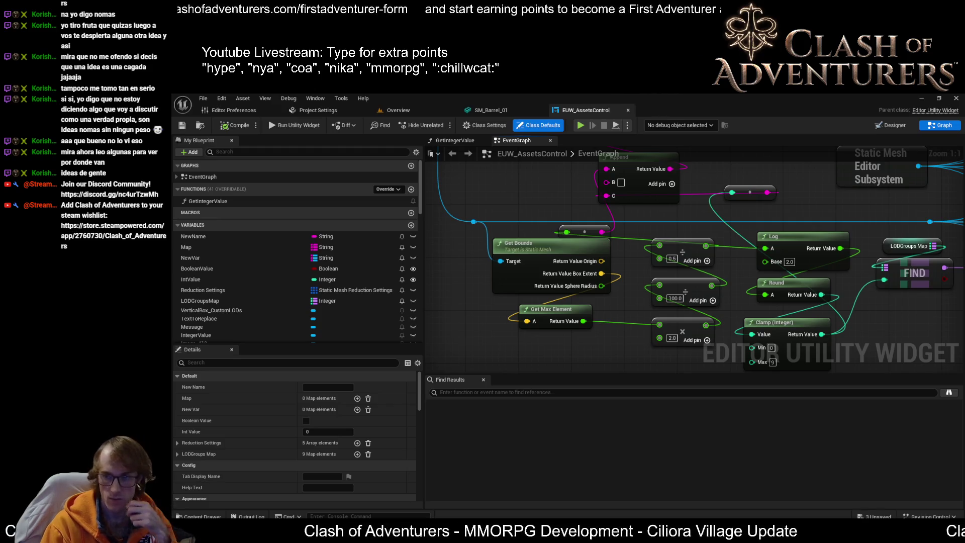
mouse_move(576, 331)
left_mouse_down()
mouse_move(548, 332)
mouse_move(511, 310)
mouse_move(481, 315)
left_mouse_up()
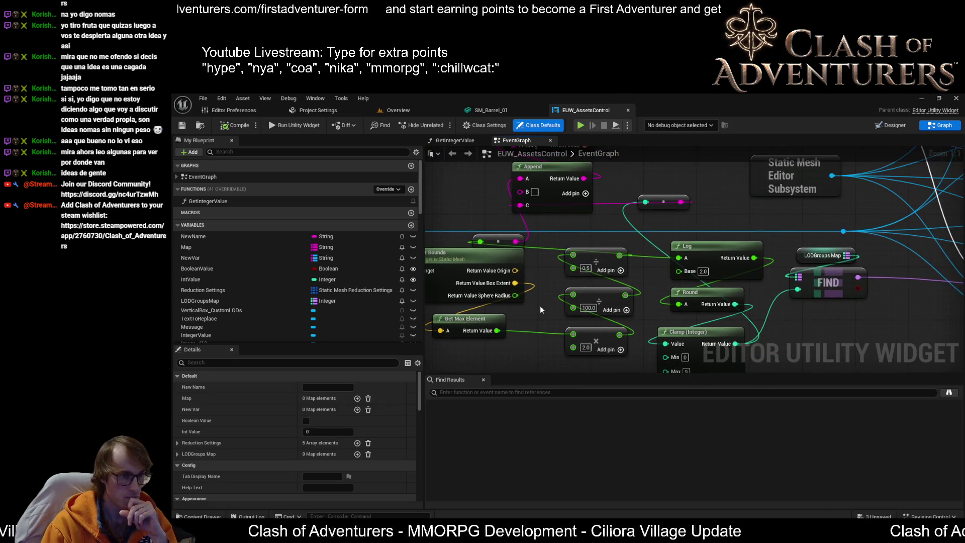
left_click_drag(540, 305, 552, 279)
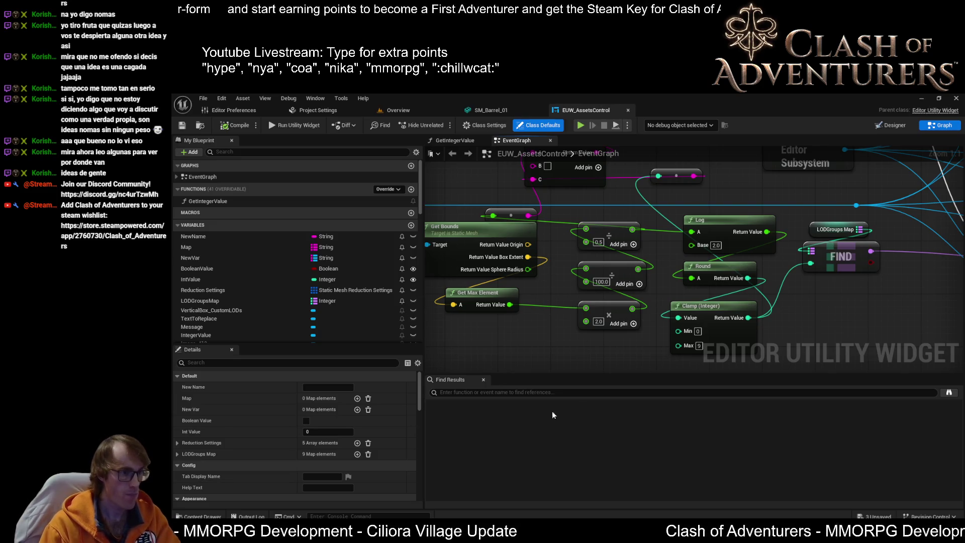
mouse_move(625, 340)
left_mouse_down()
mouse_move(597, 232)
mouse_move(626, 349)
mouse_move(614, 236)
left_mouse_up()
left_click_drag(622, 269, 613, 263)
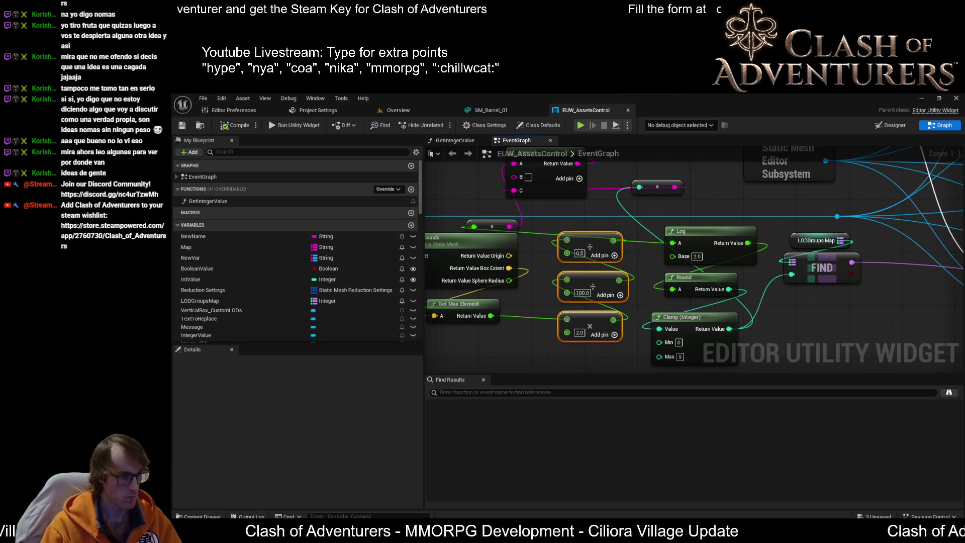
mouse_move(544, 336)
left_mouse_down()
mouse_move(604, 300)
mouse_move(567, 339)
left_mouse_up()
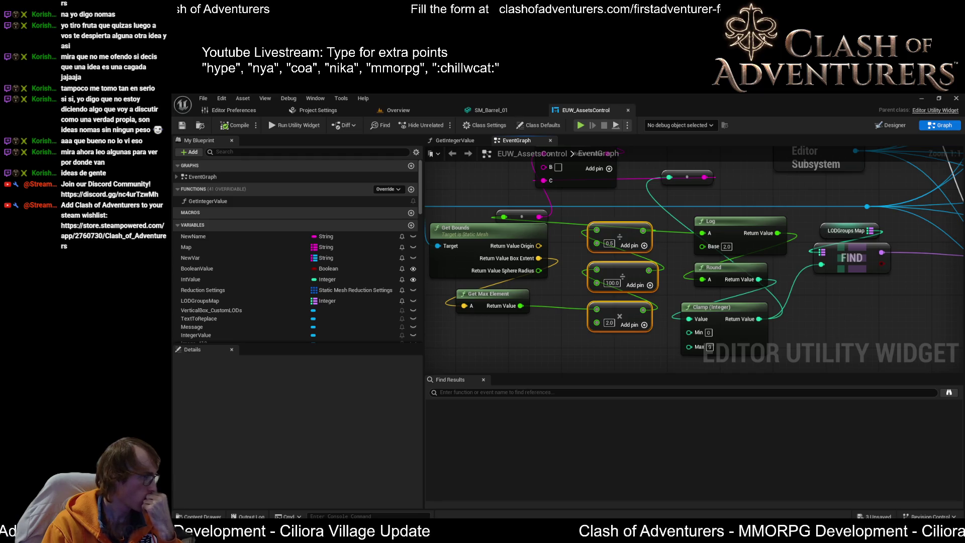
left_click_drag(528, 306, 556, 308)
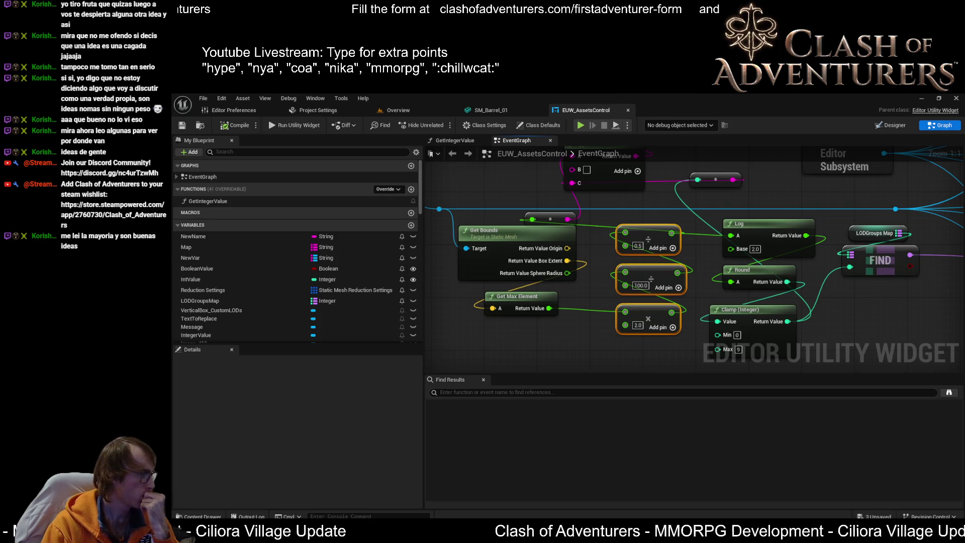
left_click_drag(570, 332, 530, 319)
Add a Make Array node below the Get Max Element and math nodes
right_click(527, 324)
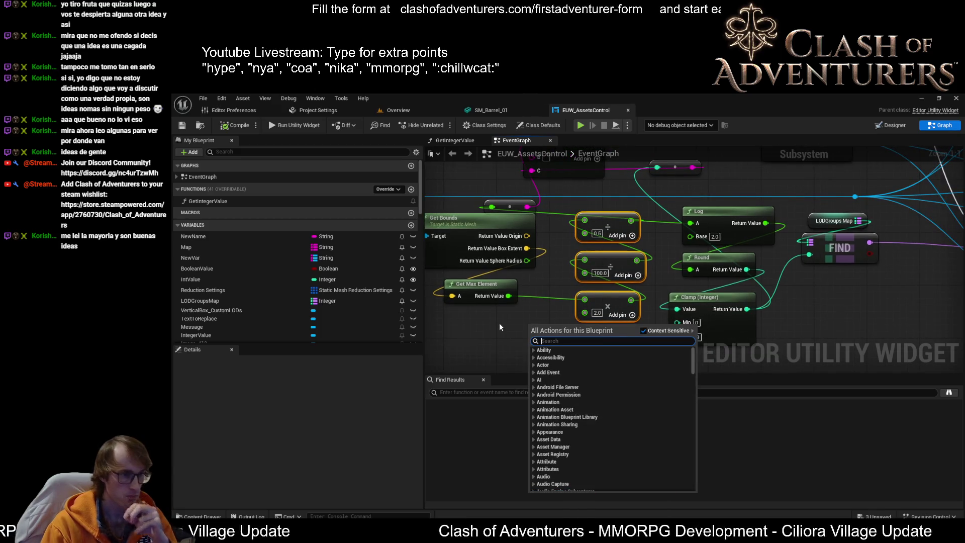
type("make arra")
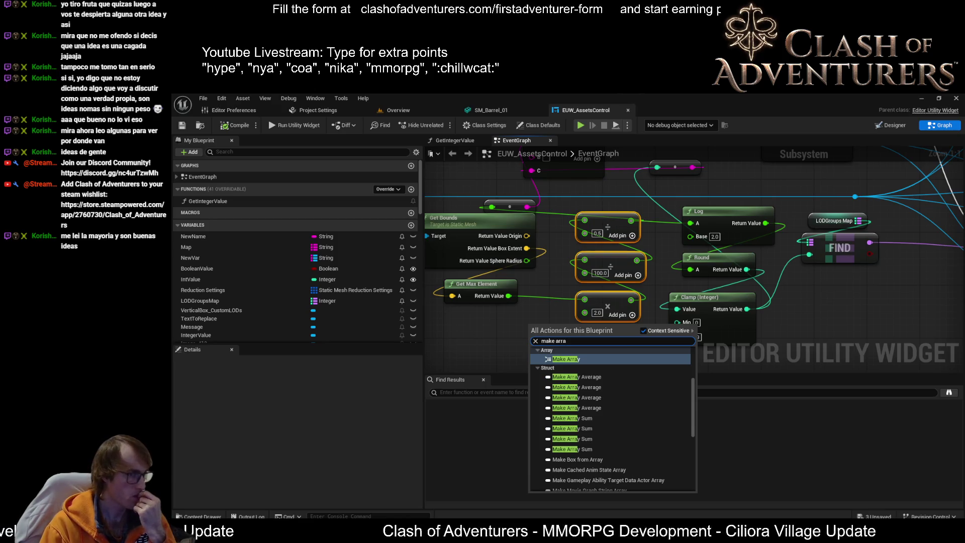
left_click(605, 358)
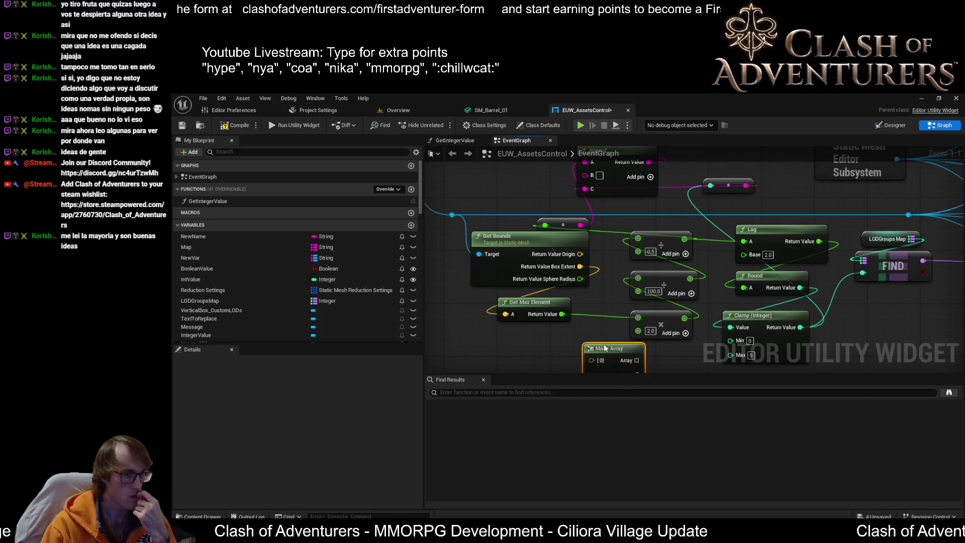
left_click_drag(597, 342, 598, 348)
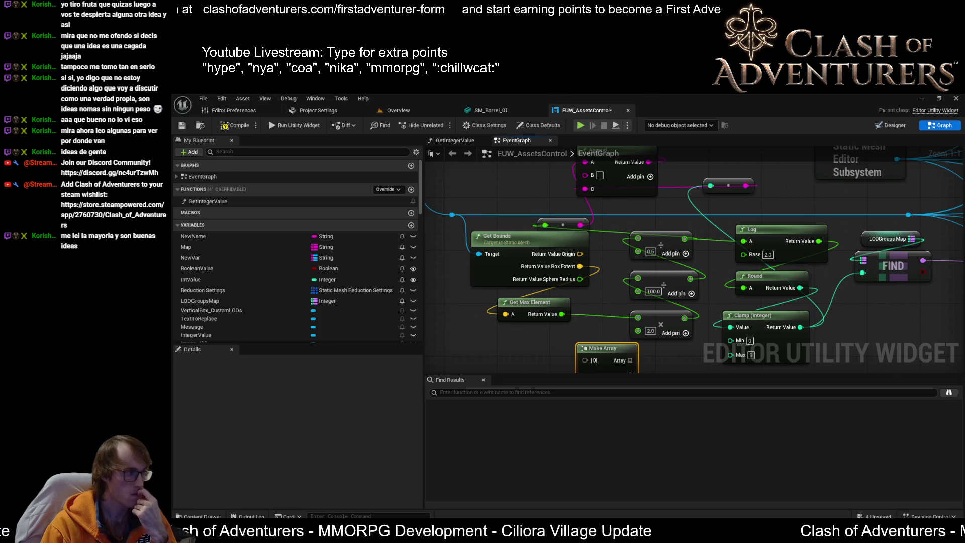
Delete the Log and Round nodes from the graph
left_click_drag(592, 331, 532, 284)
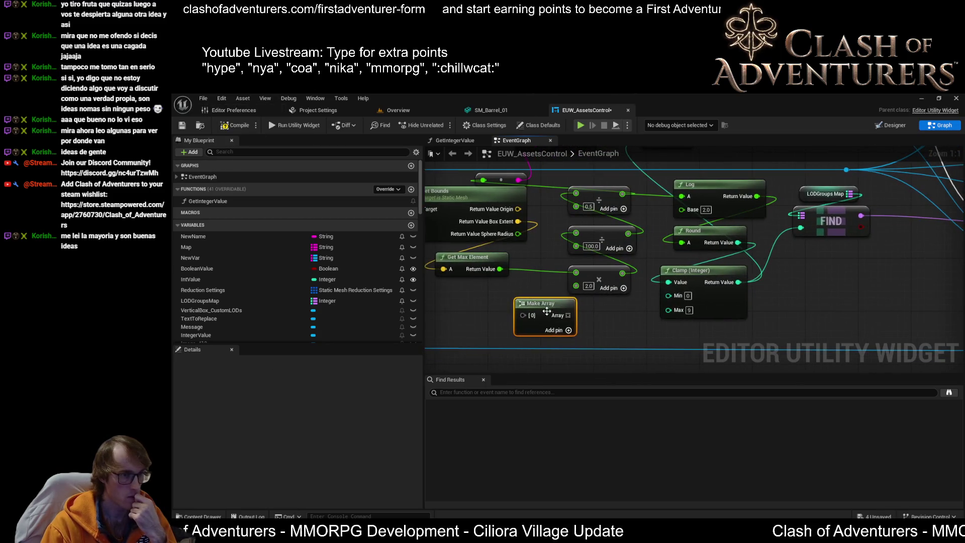
scroll(623, 272, "down", 2)
left_click_drag(623, 271, 643, 251)
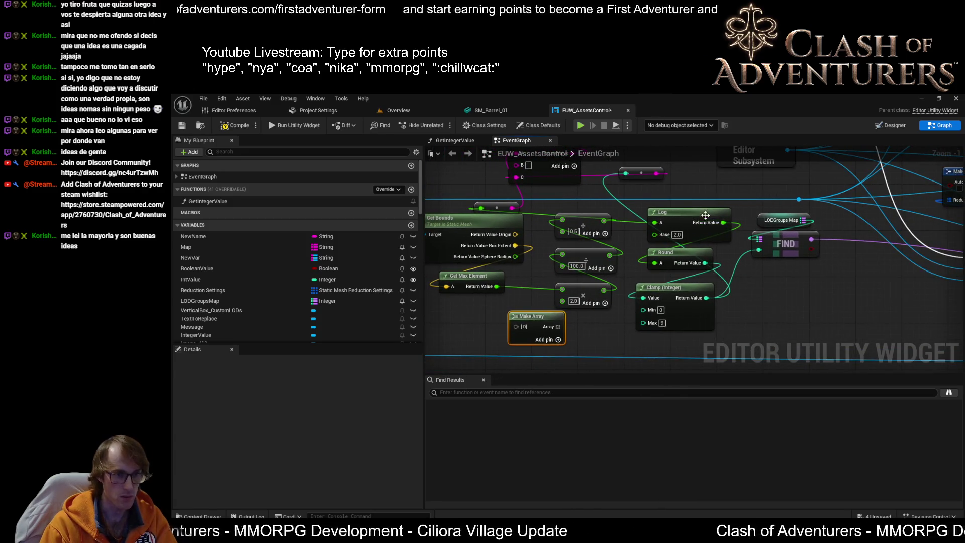
mouse_move(735, 199)
left_mouse_down()
mouse_move(717, 261)
mouse_move(648, 301)
mouse_move(684, 251)
mouse_move(660, 273)
left_mouse_up()
key("Delete")
Delete the Clamp (Integer) node and the two divide nodes
left_click(709, 307)
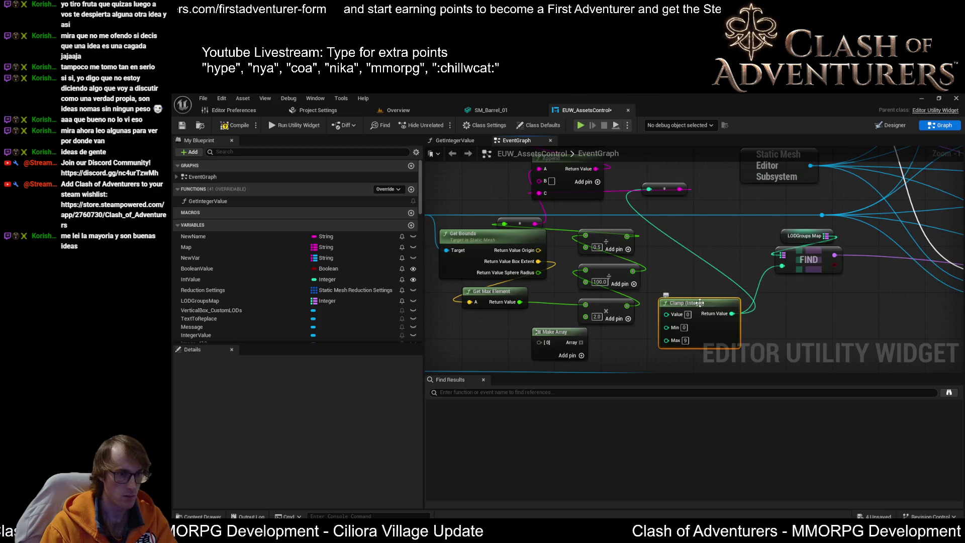
key("Delete")
left_click_drag(683, 299, 729, 314)
left_click_drag(696, 347, 618, 242)
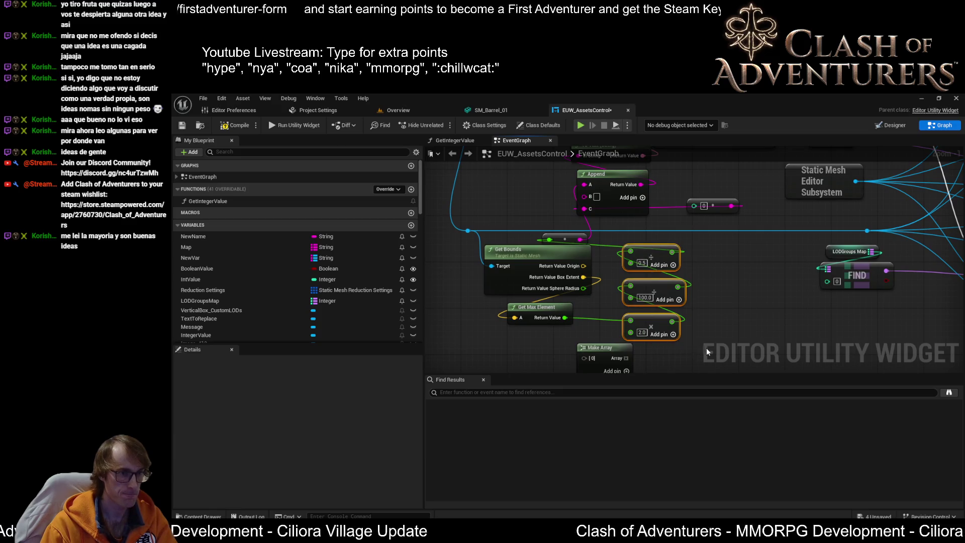
key("Delete")
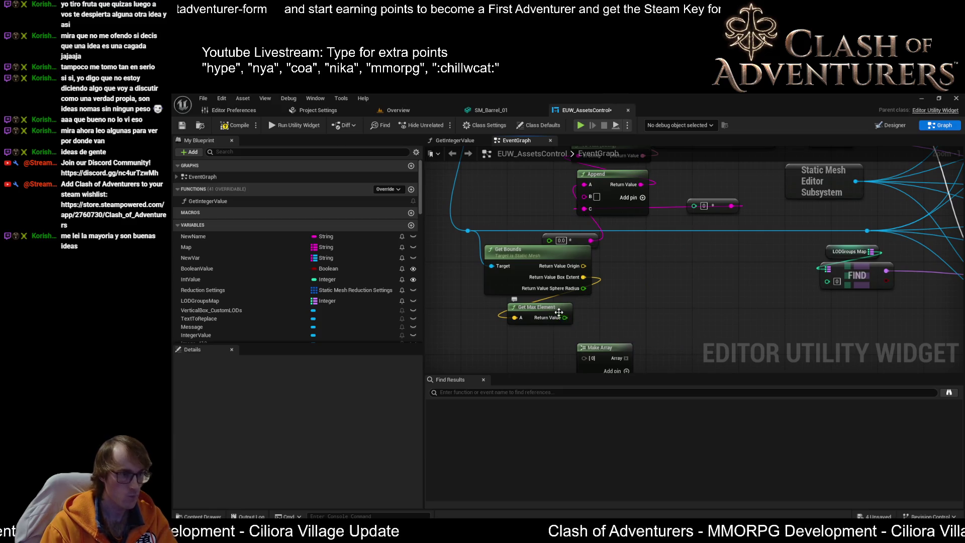
key("ctrl+z")
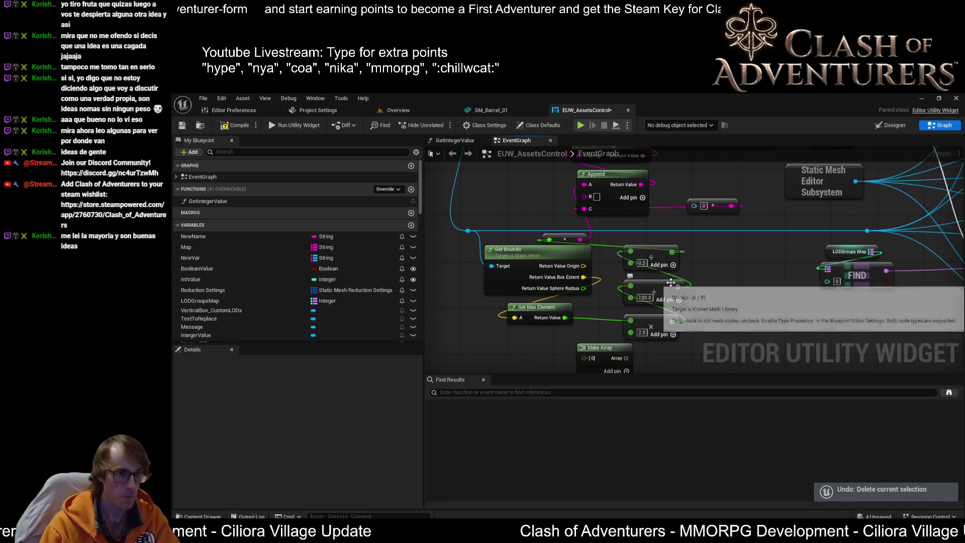
key("Delete")
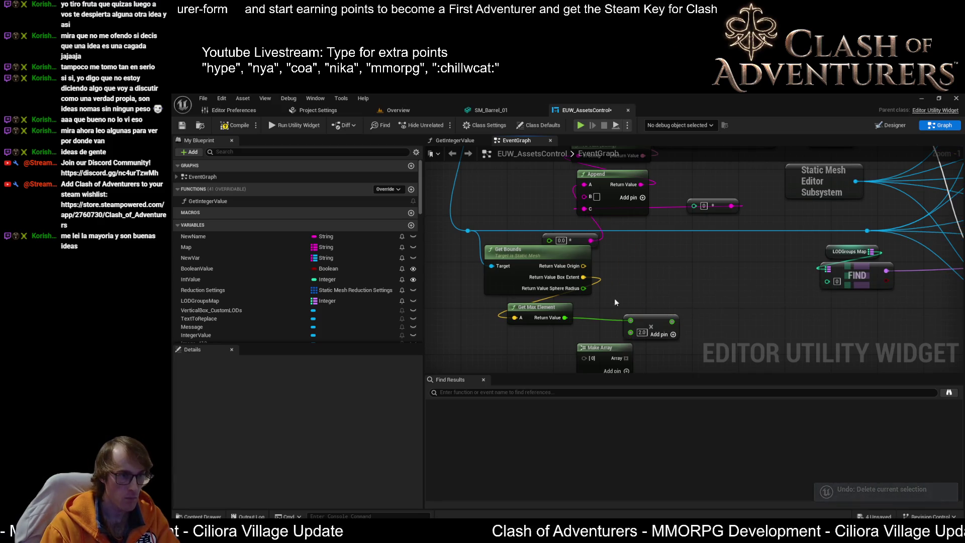
Place the 2.0 multiply node beside Get Max Element and move Make Array up and right
mouse_move(559, 313)
left_mouse_down()
mouse_move(643, 289)
mouse_move(558, 330)
mouse_move(546, 306)
mouse_move(536, 316)
left_mouse_up()
left_click_drag(651, 316, 582, 310)
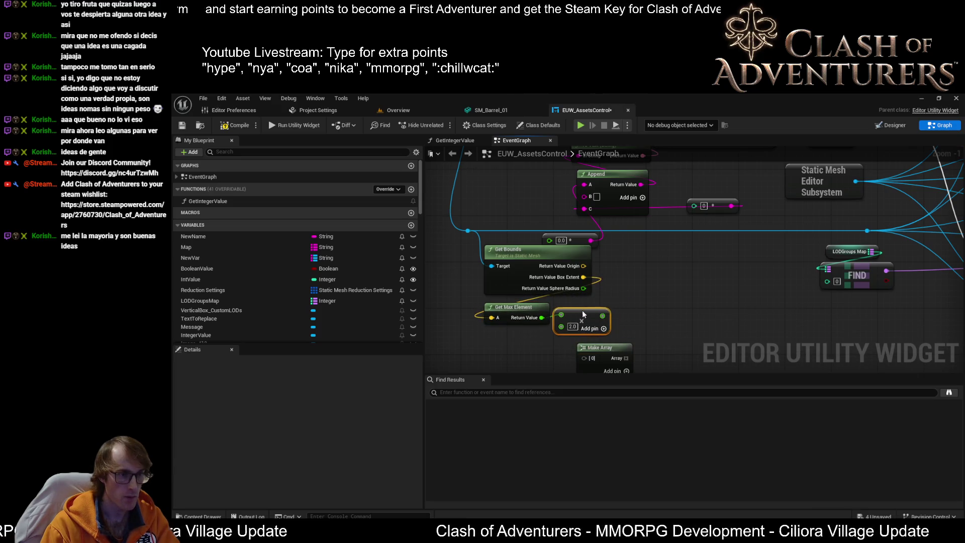
mouse_move(600, 346)
left_mouse_down()
mouse_move(697, 319)
mouse_move(721, 251)
left_mouse_up()
Add pins to Make Array until it has eight inputs, [0] through [7]
scroll(726, 258, "up", 1)
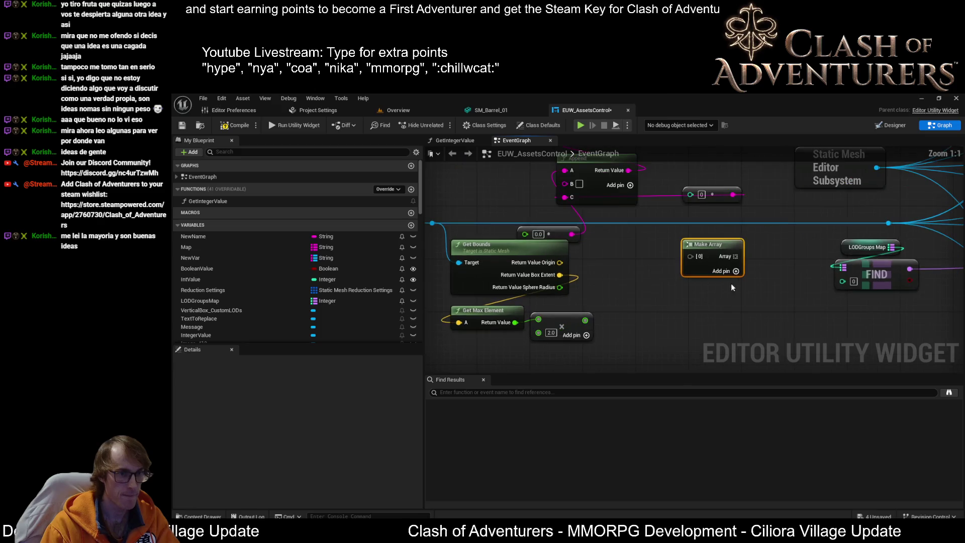
left_click(735, 271)
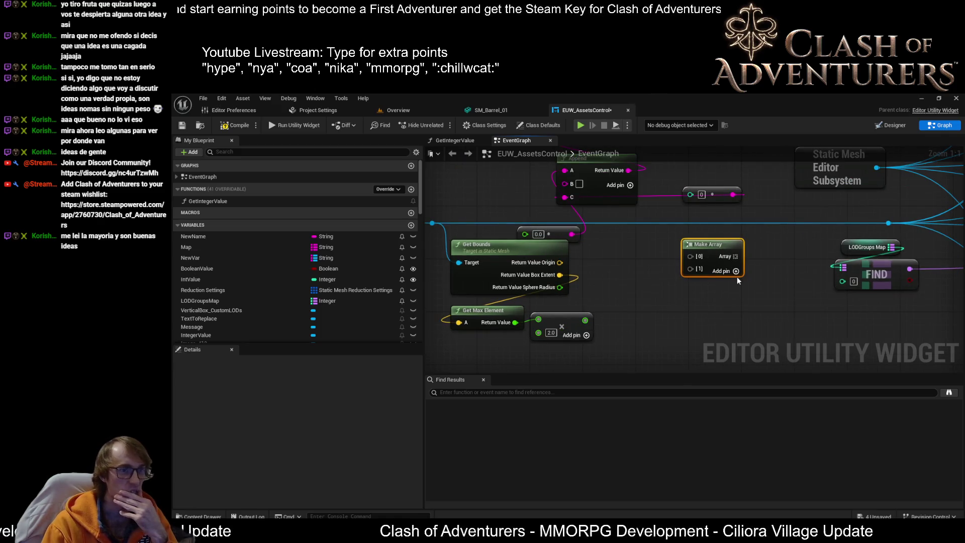
left_click(736, 272)
left_click(735, 272)
left_click(736, 271)
left_click(736, 271)
left_click(736, 271)
left_click(736, 272)
left_click_drag(713, 244, 726, 270)
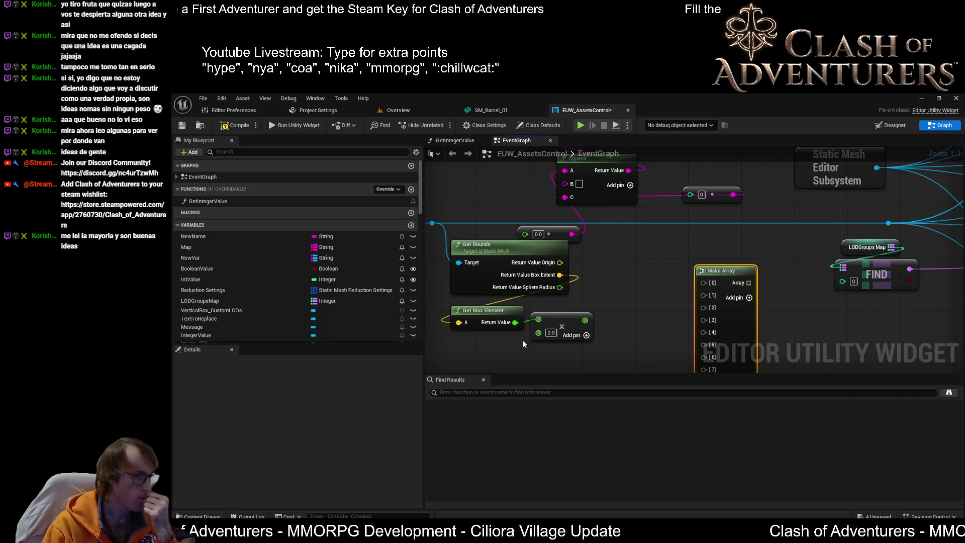
Line up the SET node on the execution line
scroll(593, 303, "down", 2)
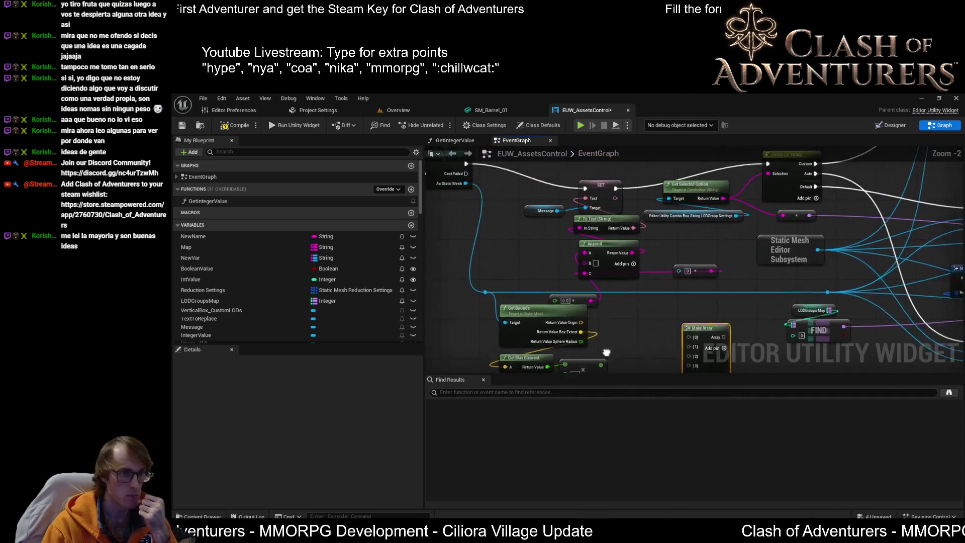
mouse_move(599, 204)
left_mouse_down()
mouse_move(599, 176)
mouse_move(601, 187)
left_mouse_up()
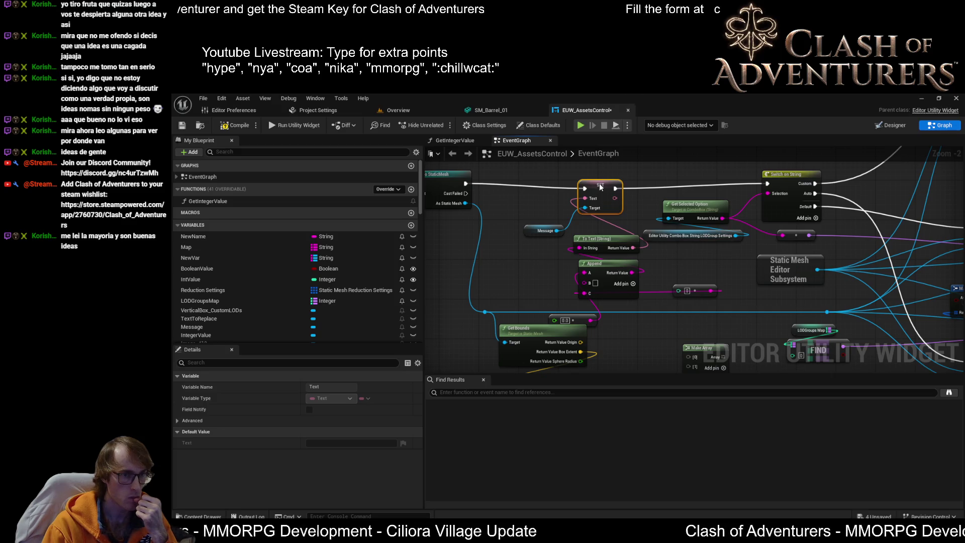
mouse_move(804, 267)
left_mouse_down()
mouse_move(700, 311)
mouse_move(473, 320)
left_mouse_up()
scroll(473, 320, "up", 2)
scroll(626, 209, "down", 1)
left_click_drag(626, 209, 682, 242)
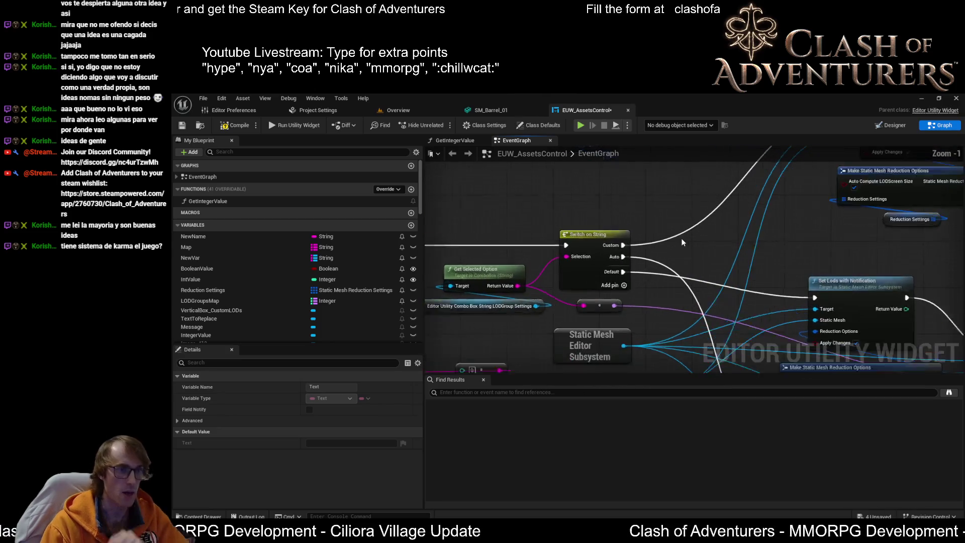
scroll(732, 245, "down", 3)
left_click_drag(584, 195, 533, 207)
left_click_drag(523, 211, 604, 204)
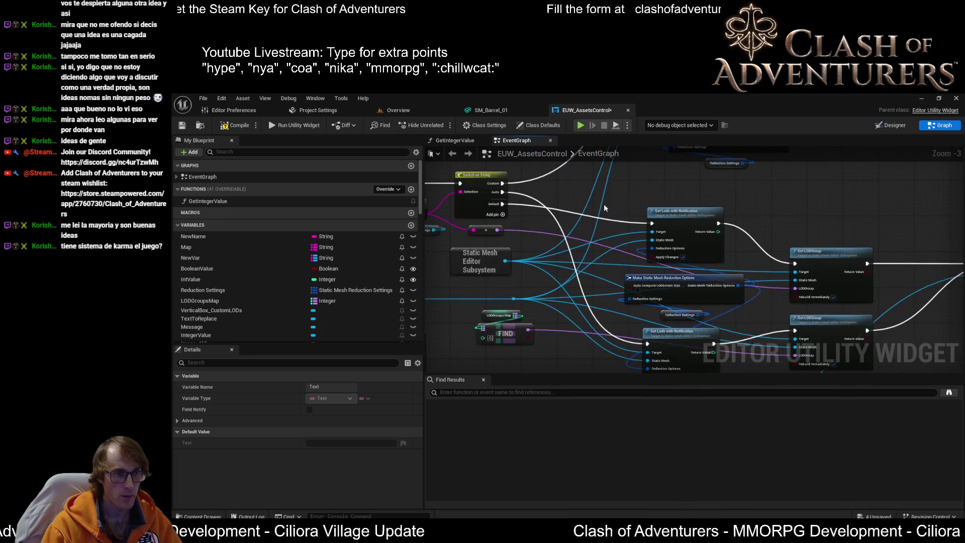
mouse_move(526, 221)
left_mouse_down()
mouse_move(615, 241)
mouse_move(638, 216)
mouse_move(628, 203)
left_mouse_up()
scroll(628, 202, "up", 2)
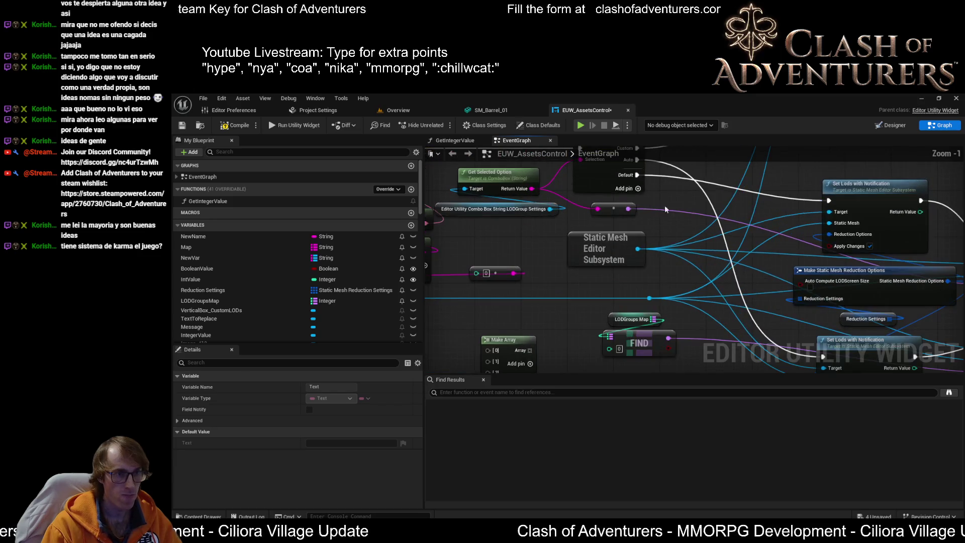
mouse_move(600, 260)
left_mouse_down()
mouse_move(673, 210)
mouse_move(740, 222)
left_mouse_up()
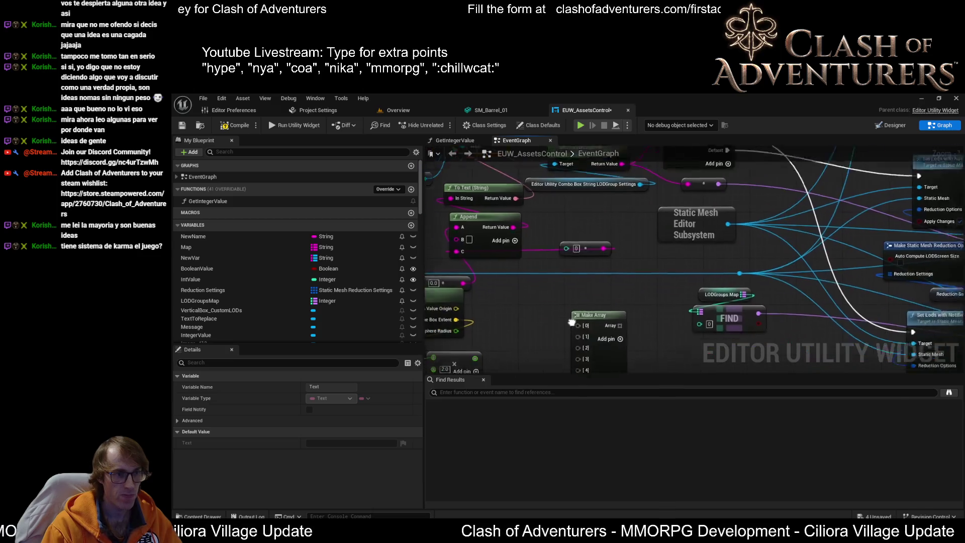
Delete the To Text, Append and constant nodes, including the leftover 0.0 node
left_click(549, 355)
scroll(548, 355, "down", 1)
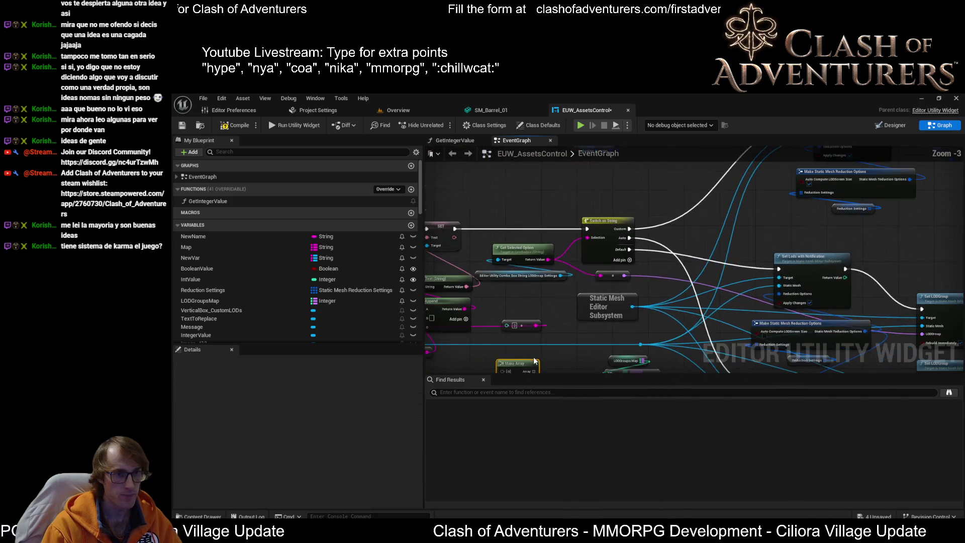
scroll(582, 287, "down", 1)
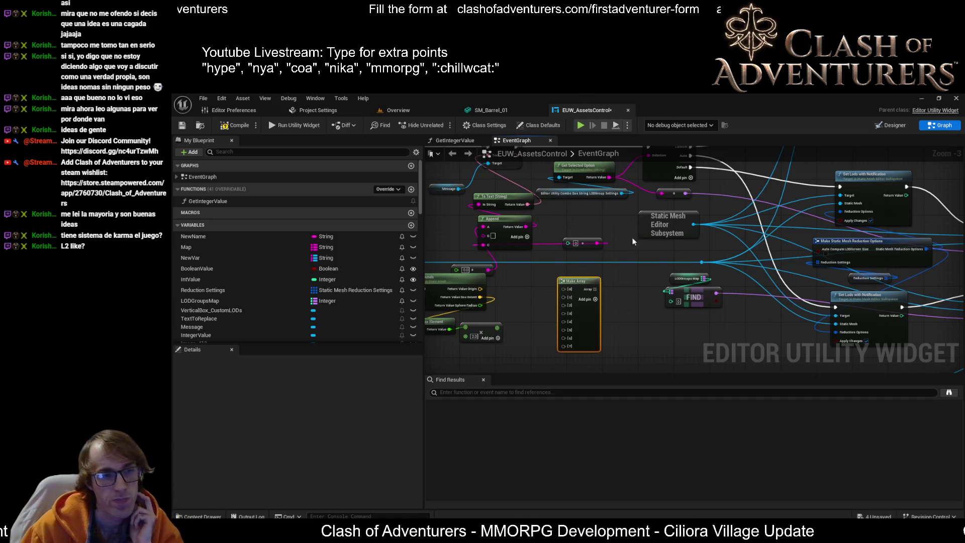
scroll(691, 277, "up", 2)
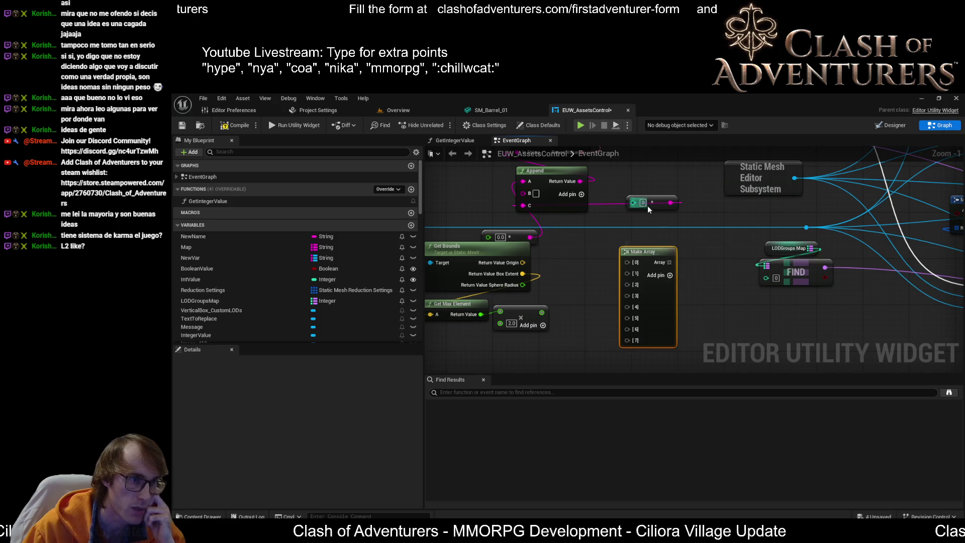
left_click_drag(648, 206, 721, 231)
left_click_drag(743, 201, 742, 246)
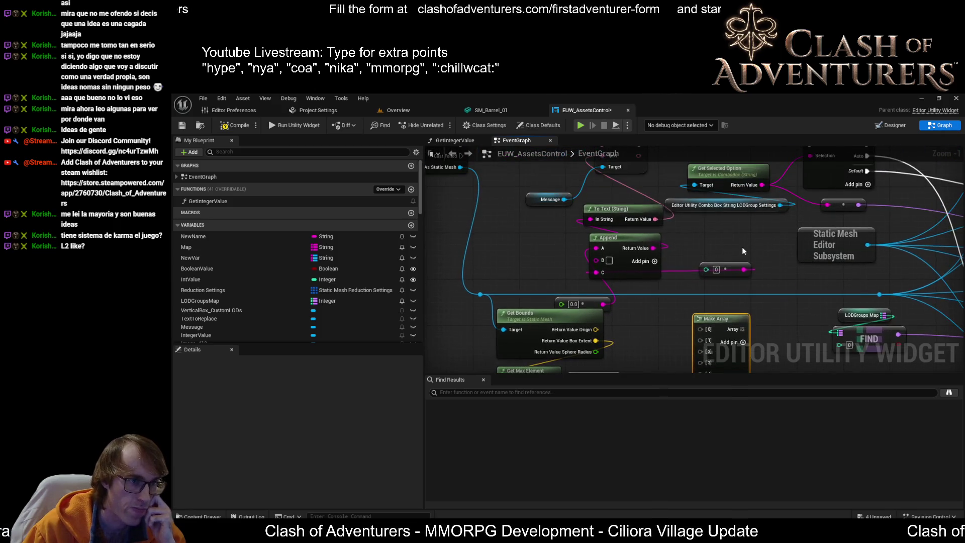
mouse_move(743, 285)
left_mouse_down()
mouse_move(606, 236)
mouse_move(604, 221)
left_mouse_up()
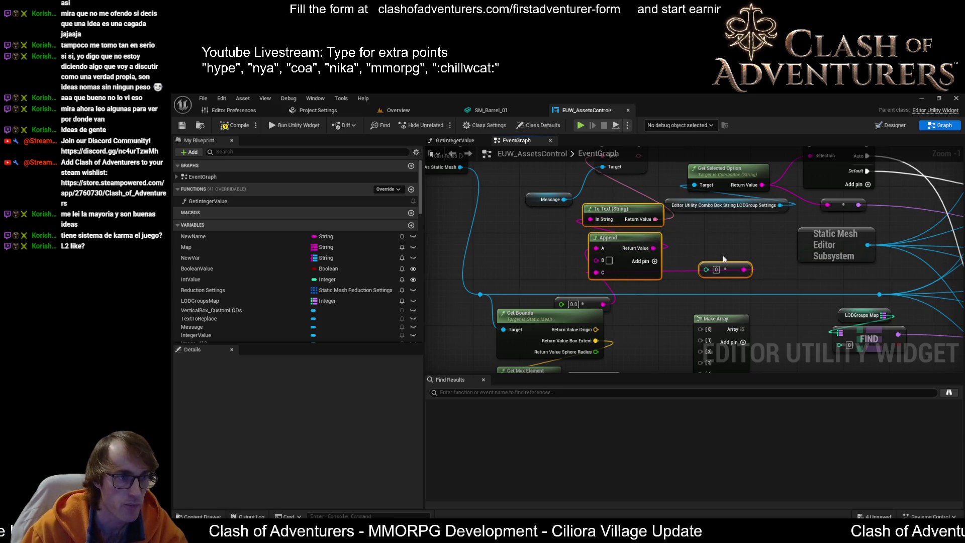
key("Delete")
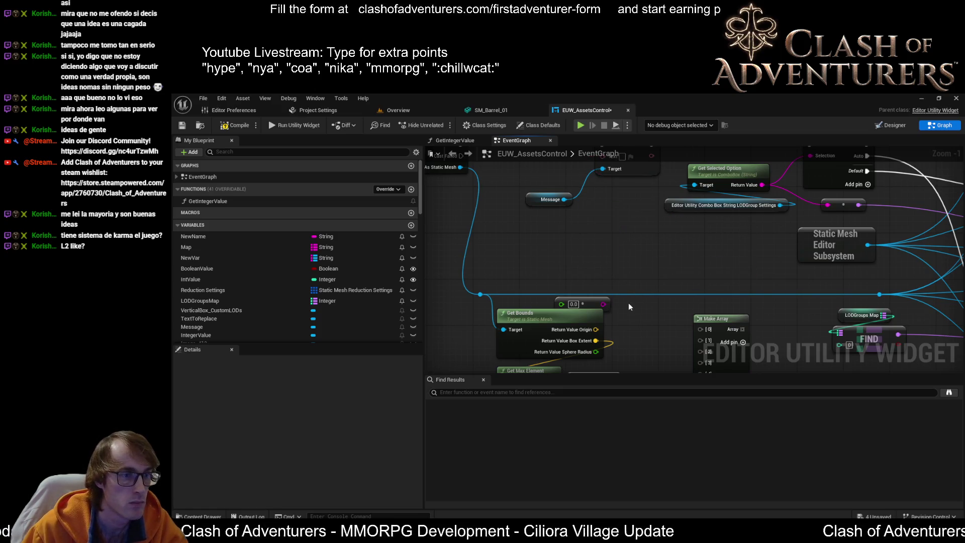
key("Delete")
Delete the Make Array node
left_click_drag(603, 300, 635, 338)
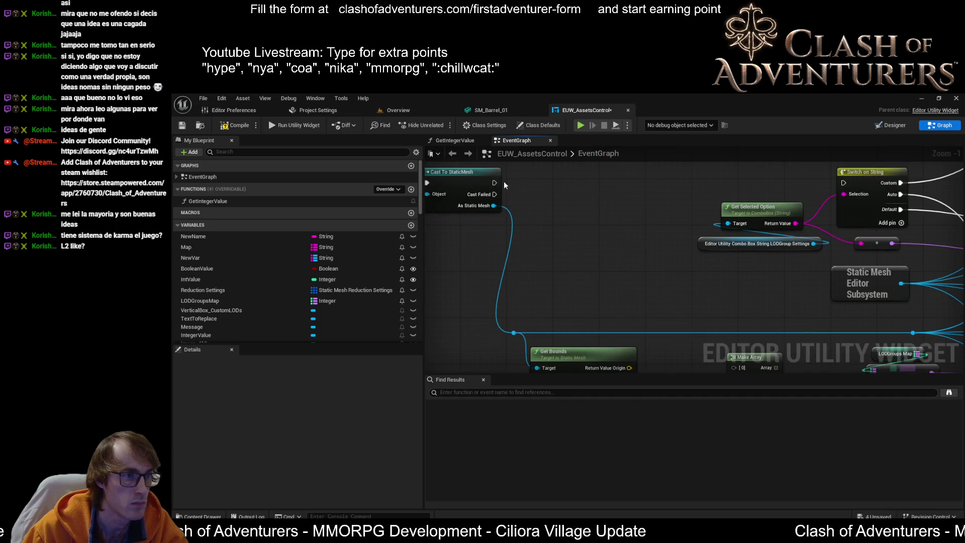
mouse_move(755, 273)
left_mouse_down()
mouse_move(623, 263)
mouse_move(546, 208)
mouse_move(673, 228)
left_mouse_up()
scroll(622, 263, "down", 2)
scroll(576, 253, "up", 3)
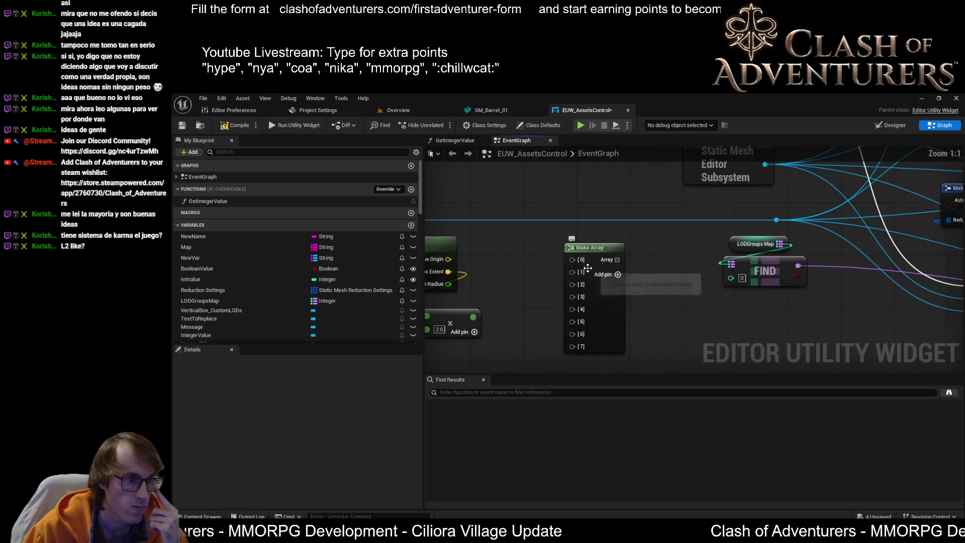
left_click(593, 256)
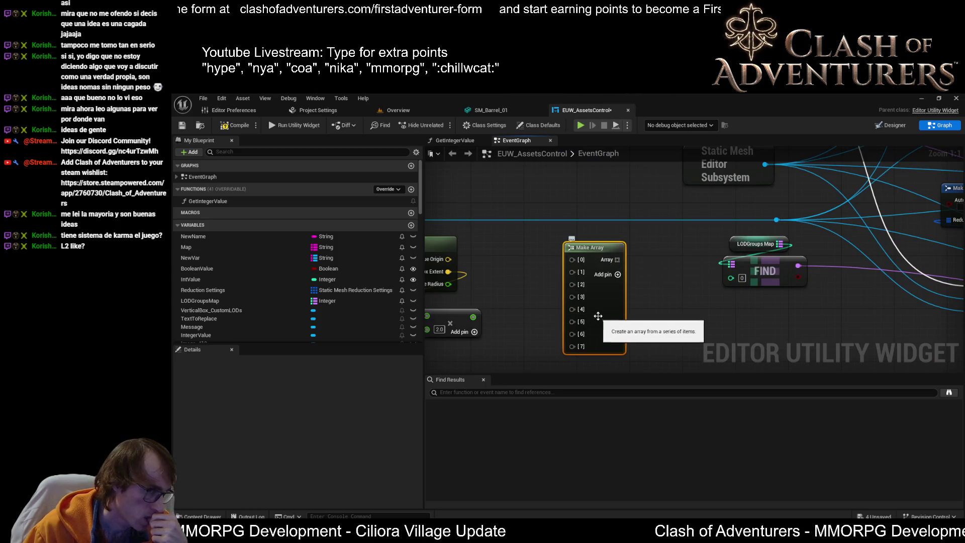
key("Delete")
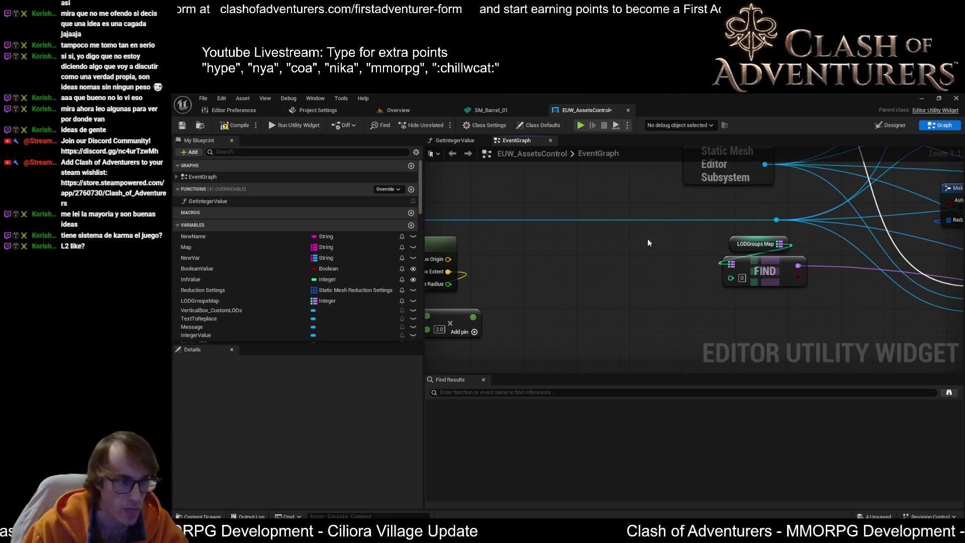
Add a new Boolean variable, NewVar_0, to the blueprint
scroll(379, 247, "down", 5)
scroll(397, 231, "up", 3)
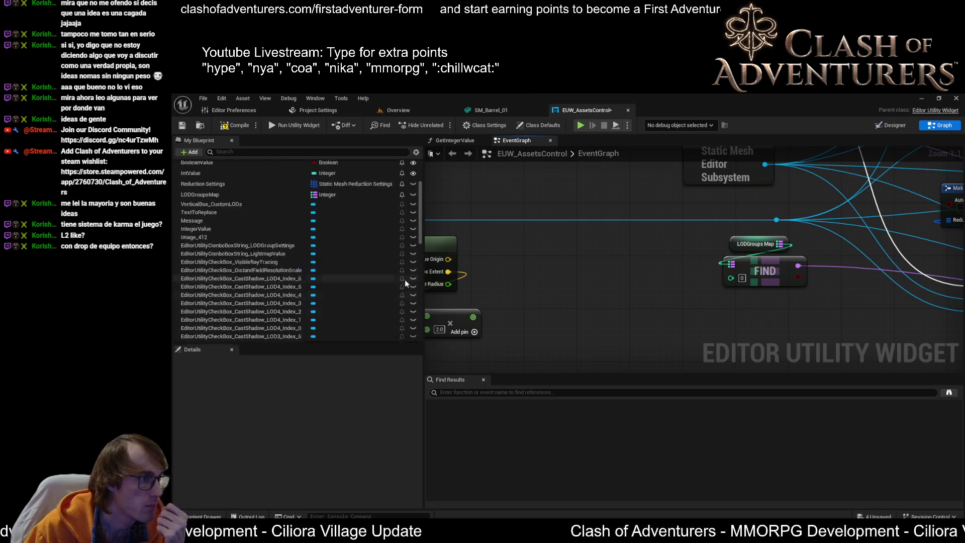
scroll(405, 280, "up", 4)
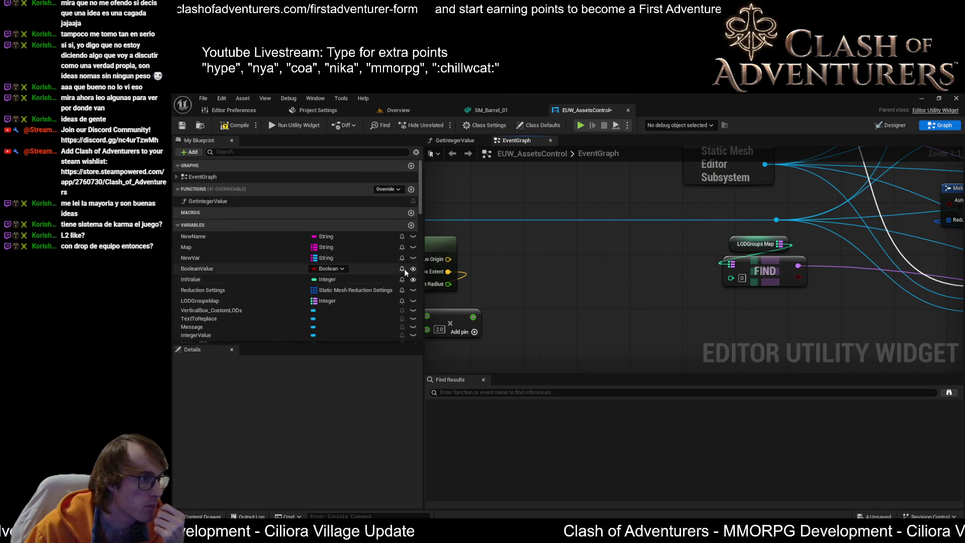
left_click(410, 225)
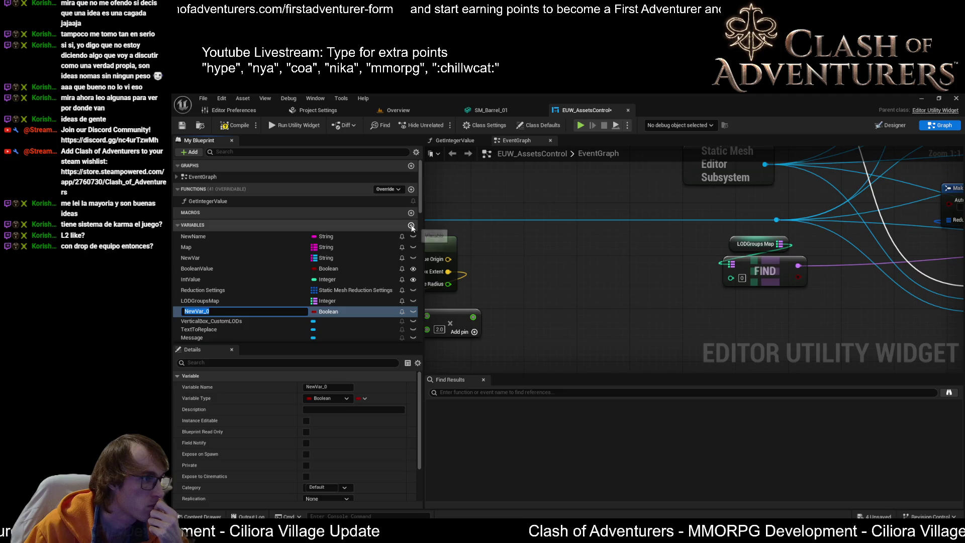
Make the new variable a Float named BoundsPerLODGroup
left_click(335, 398)
left_click(342, 276)
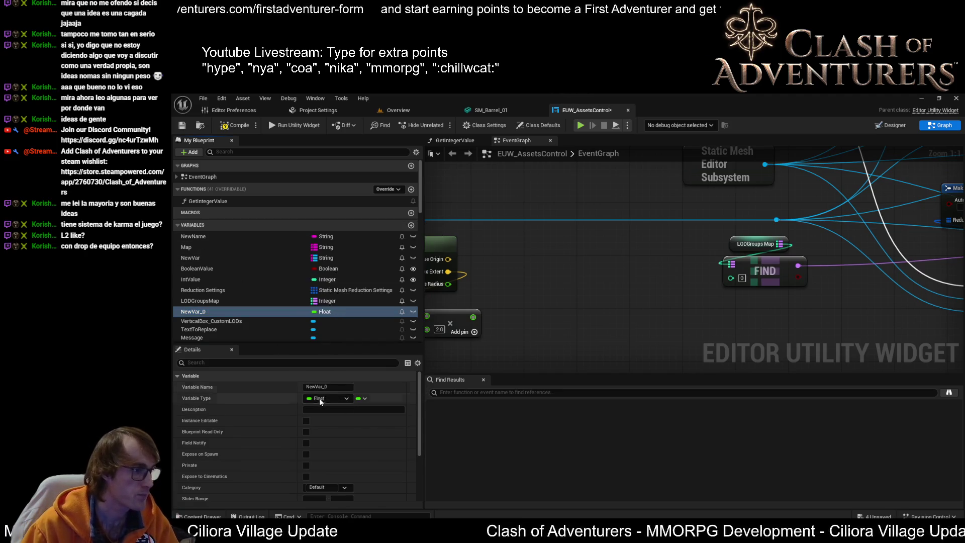
left_click(319, 386)
type("LODB")
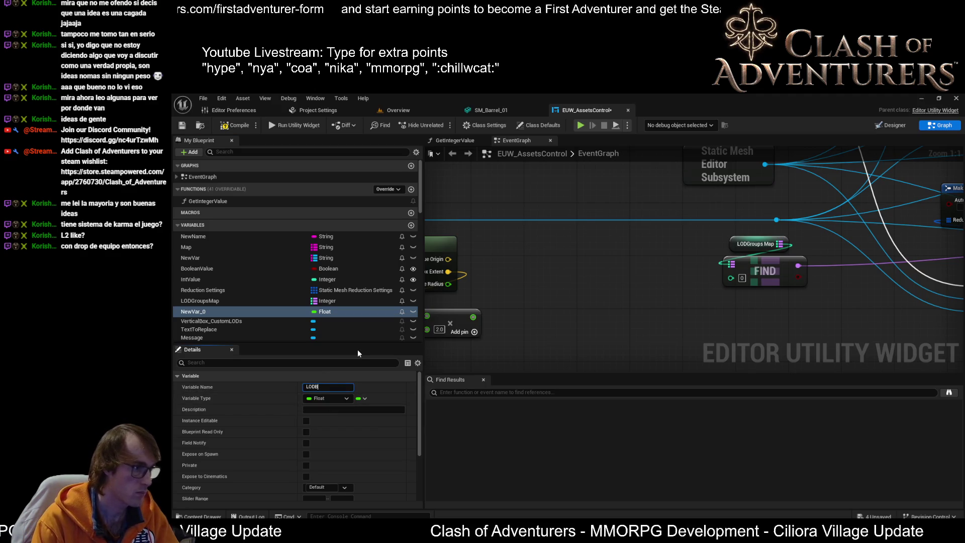
type("oun")
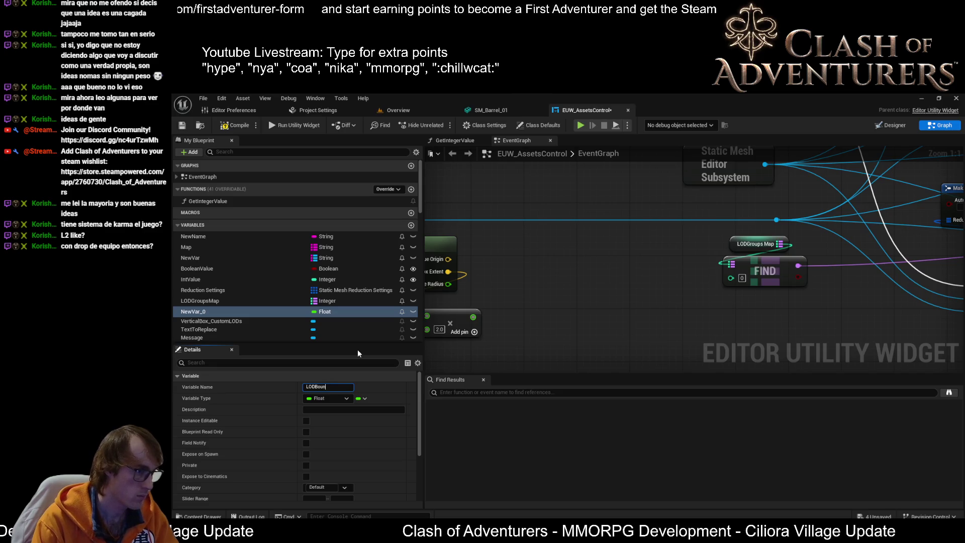
type("tdsP")
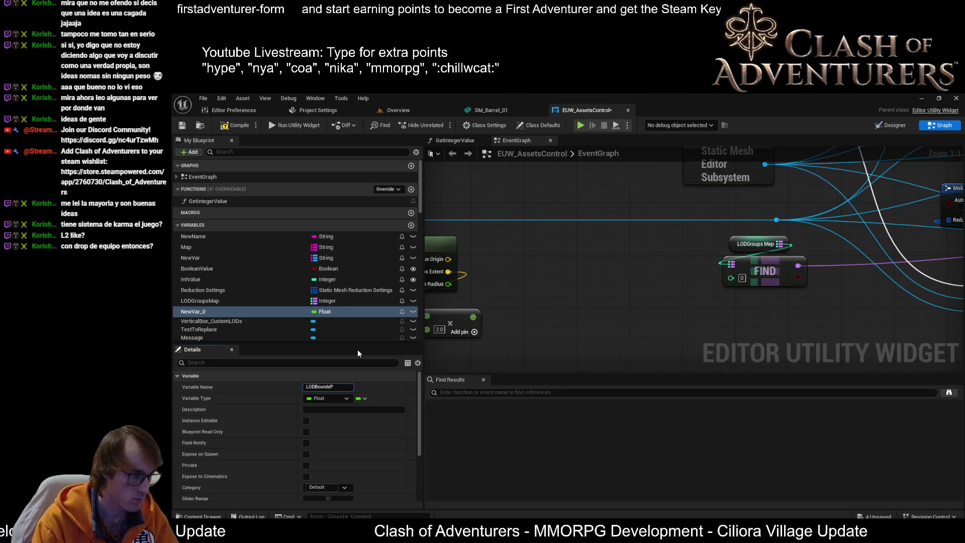
type("erGroup")
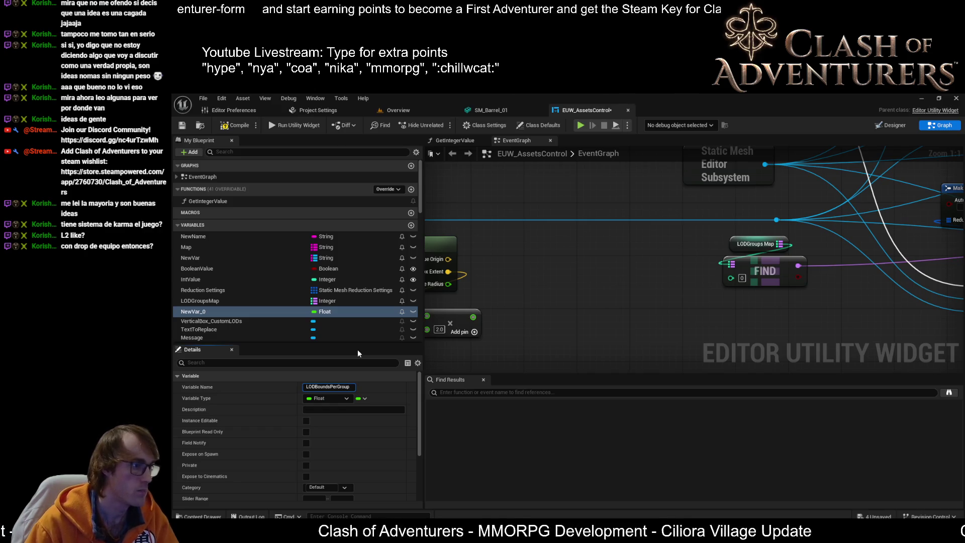
key("BackSpace")
key("BackSpace")
key("BackSpace")
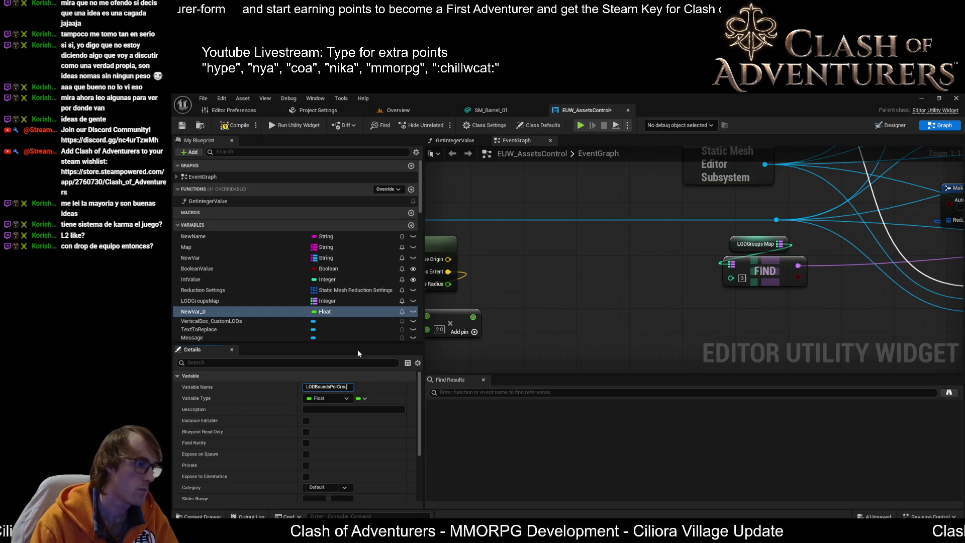
type("Boun")
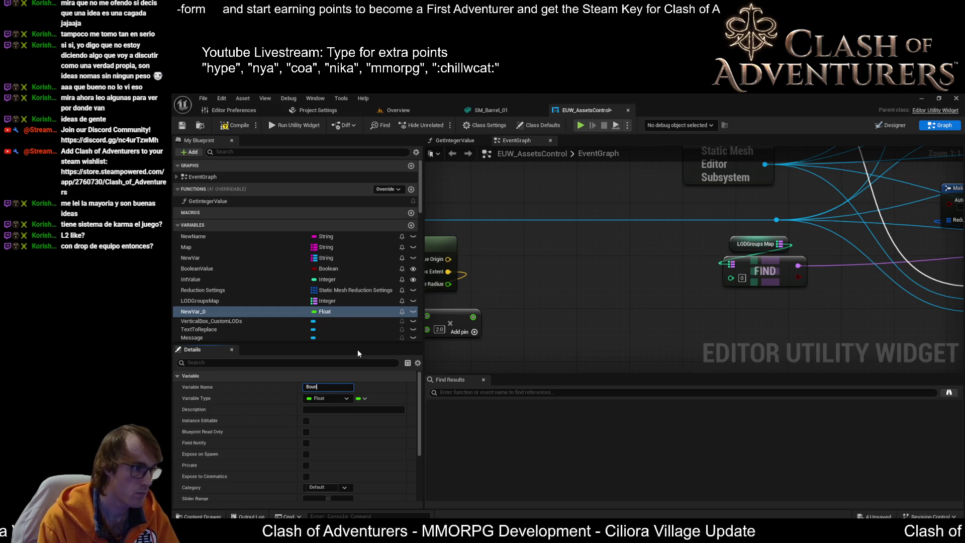
type("dsPerLOD")
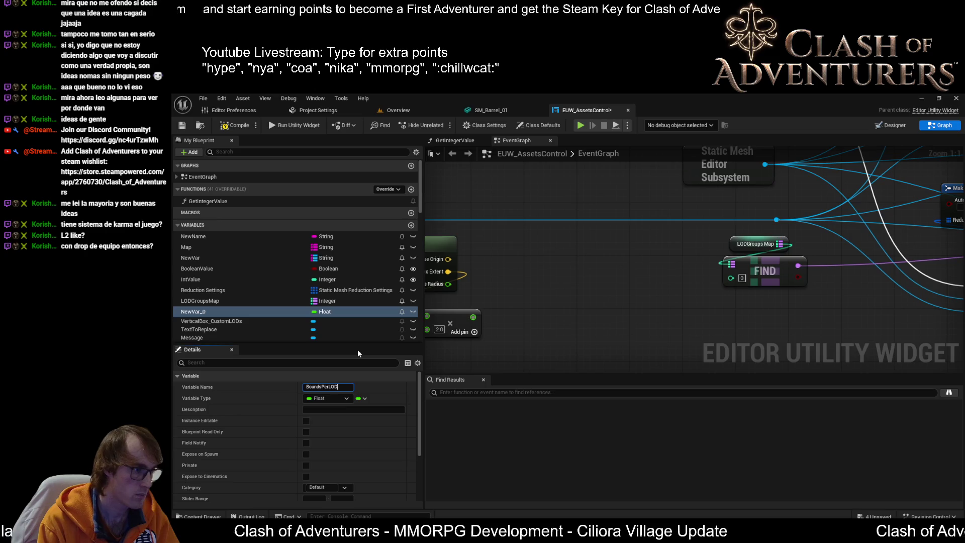
type("Group")
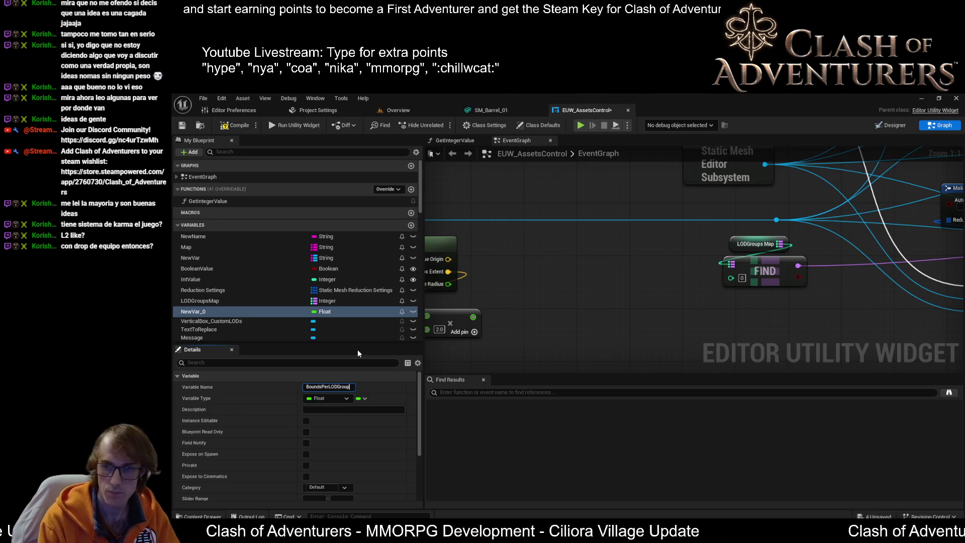
key("Return")
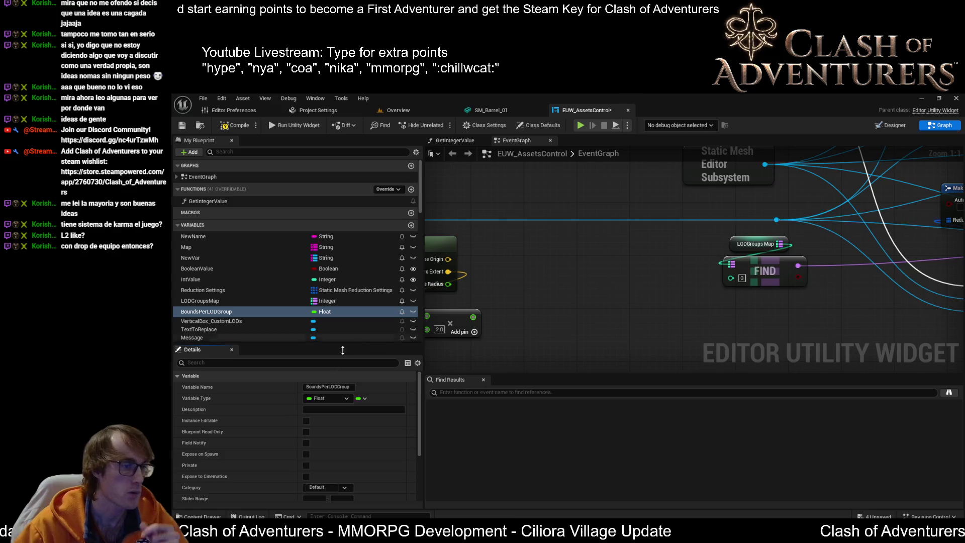
Compile the blueprint
left_click_drag(568, 324, 636, 320)
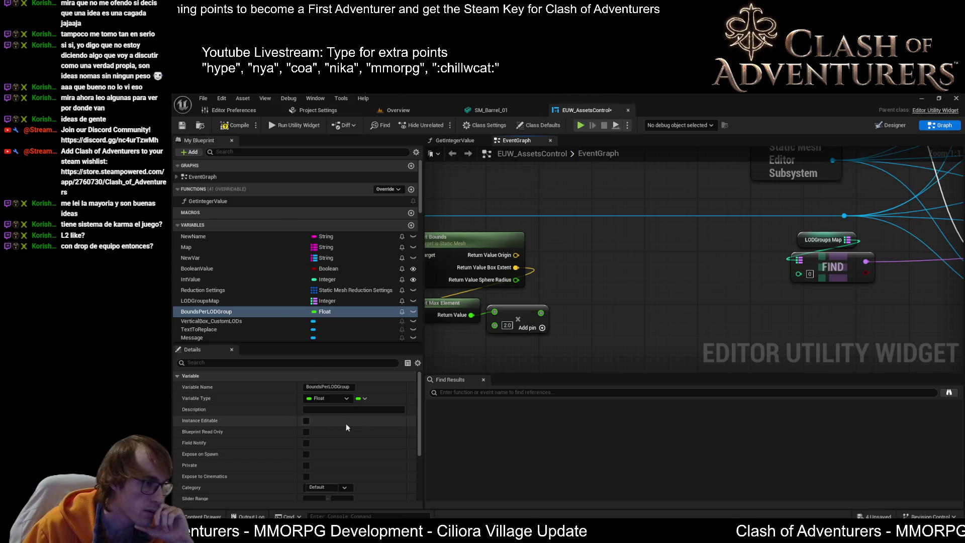
left_click(241, 124)
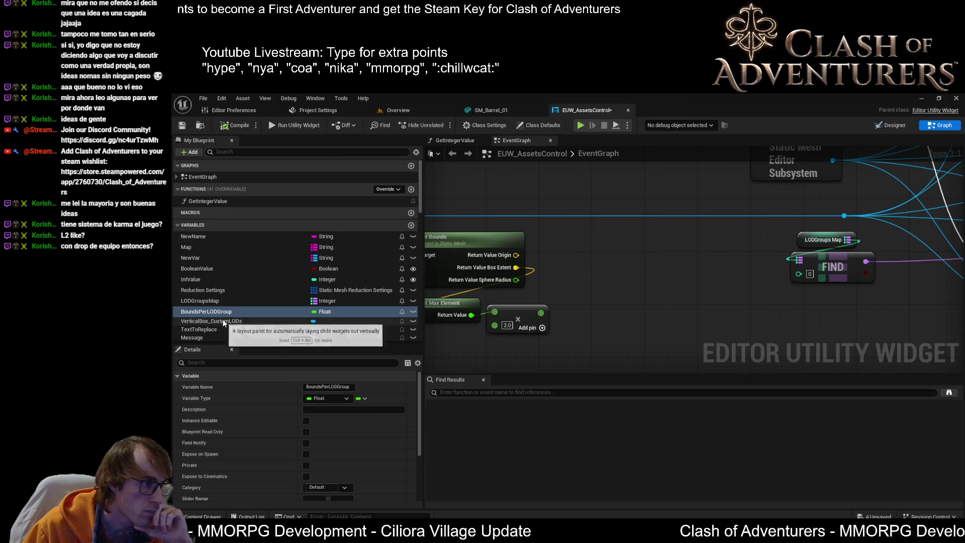
scroll(354, 422, "down", 4)
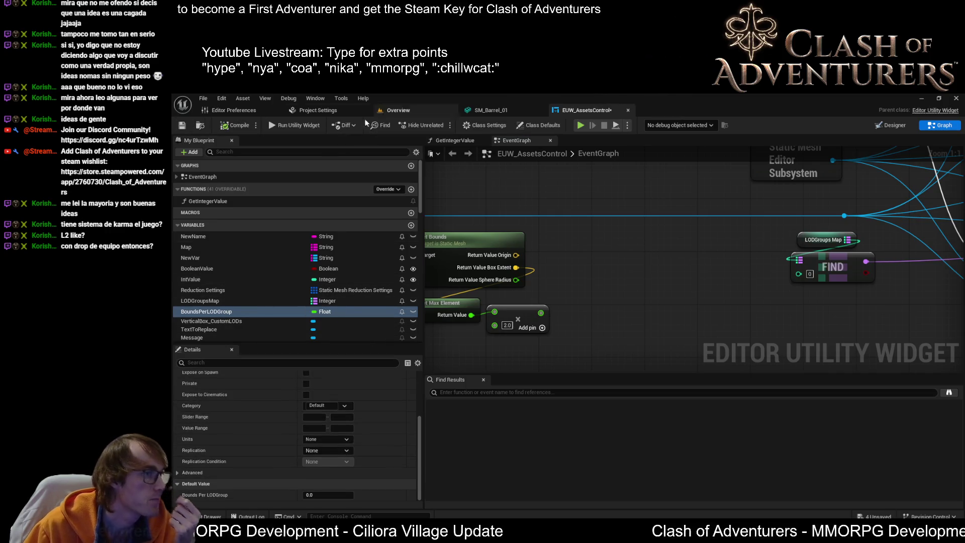
scroll(617, 276, "down", 2)
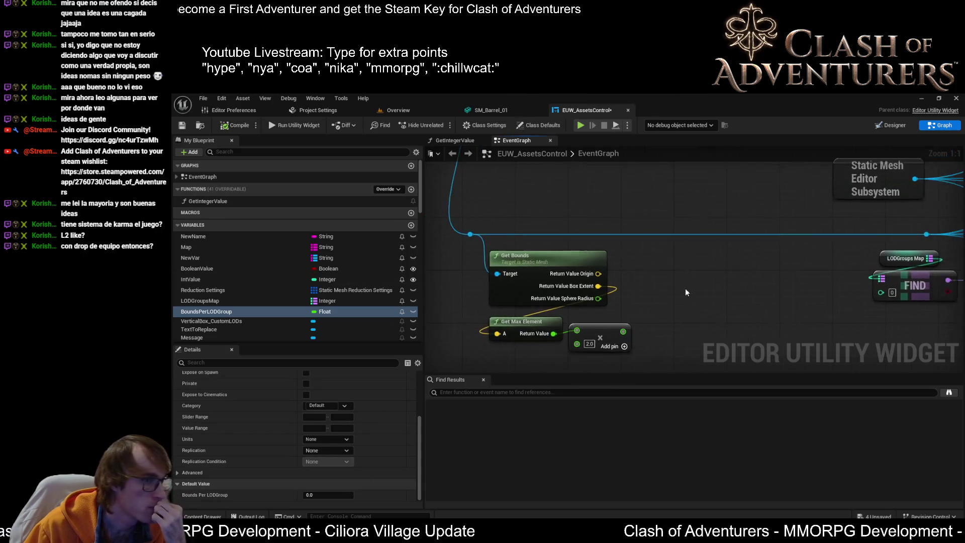
Promote the cast's As Static Mesh output to a new variable named StaticMeshRef
left_click_drag(509, 320, 645, 371)
mouse_move(643, 287)
left_mouse_down()
mouse_move(568, 252)
mouse_move(603, 239)
left_mouse_up()
mouse_move(570, 281)
left_mouse_down()
mouse_move(550, 298)
mouse_move(566, 269)
mouse_move(575, 298)
mouse_move(513, 222)
mouse_move(587, 247)
mouse_move(565, 211)
mouse_move(699, 296)
mouse_move(717, 345)
left_mouse_up()
left_click(617, 270)
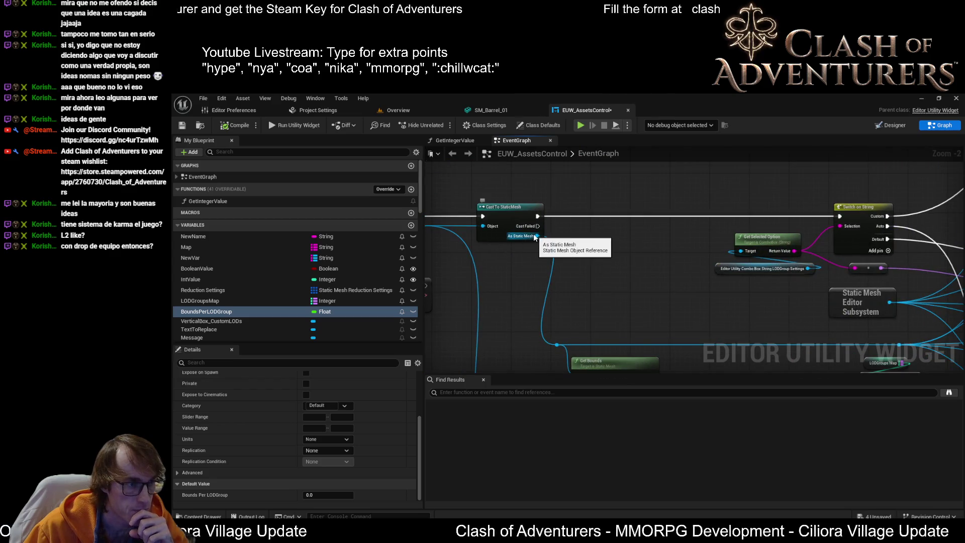
left_click_drag(583, 260, 557, 227)
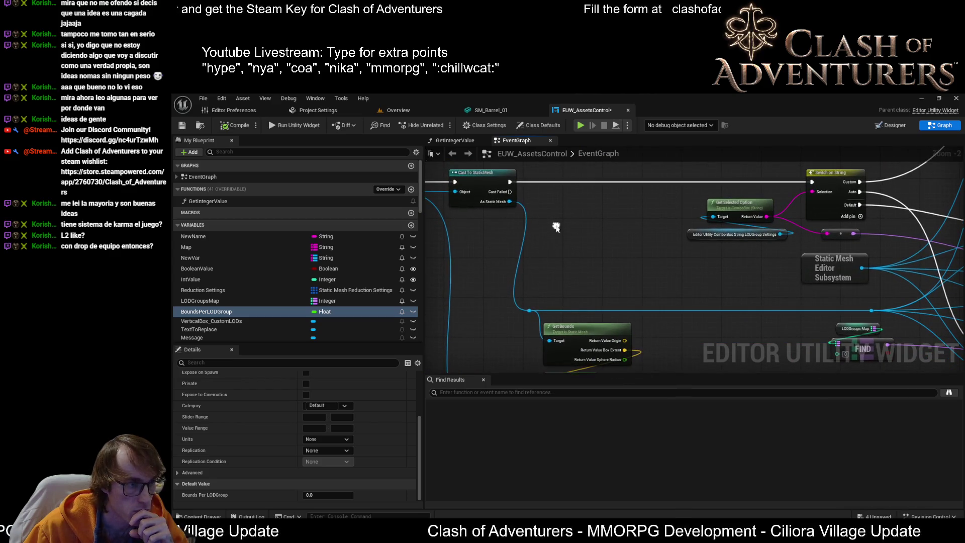
left_click_drag(508, 203, 557, 188)
key("Escape")
left_click(600, 225)
scroll(583, 207, "up", 2)
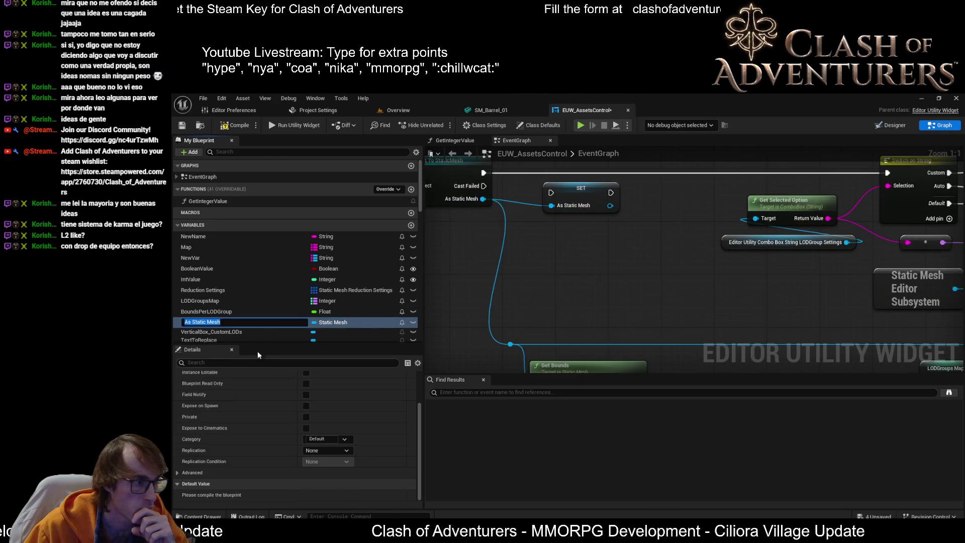
type("StaticMesh")
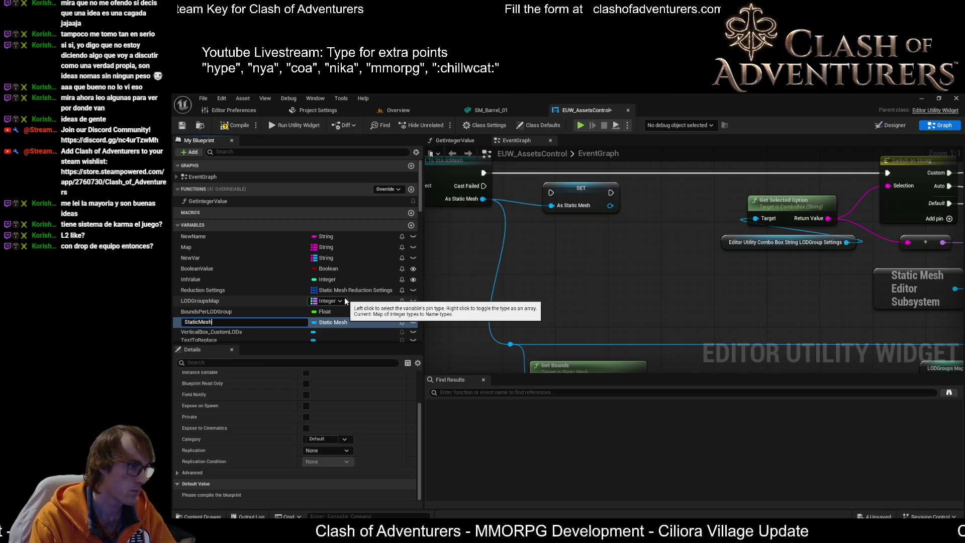
type("Ref")
key("Return")
Wire the StaticMeshRef SET node to run right after Cast To StaticMesh
left_click_drag(567, 275, 625, 306)
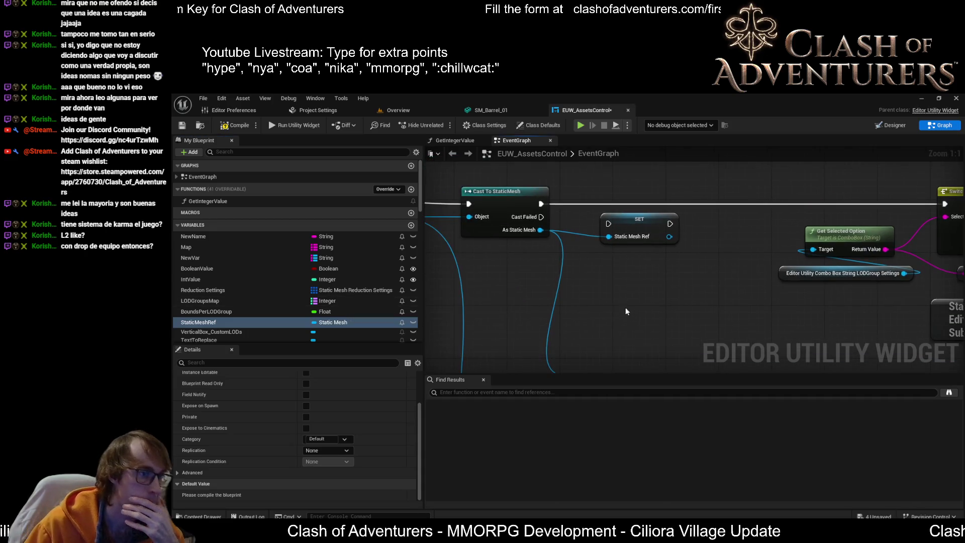
left_click_drag(541, 204, 608, 224)
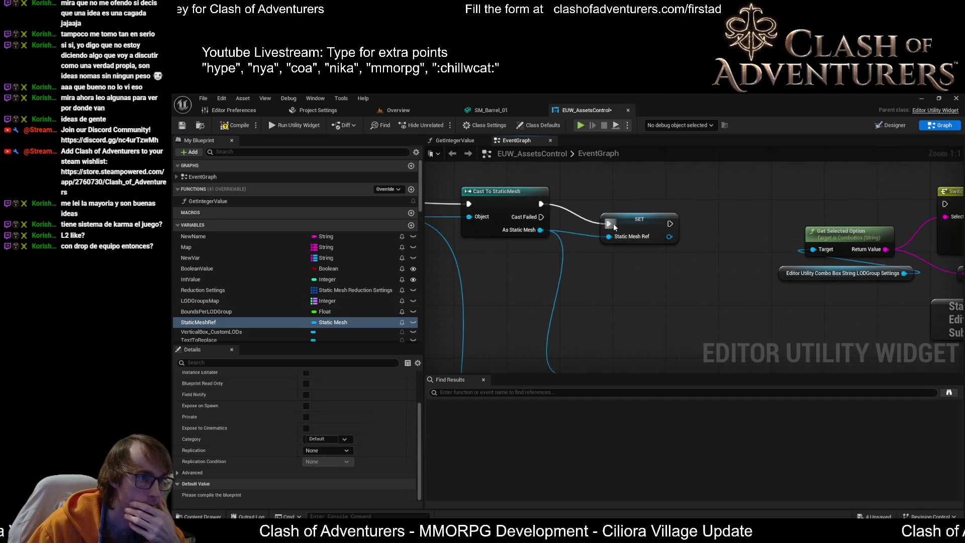
left_click(634, 219)
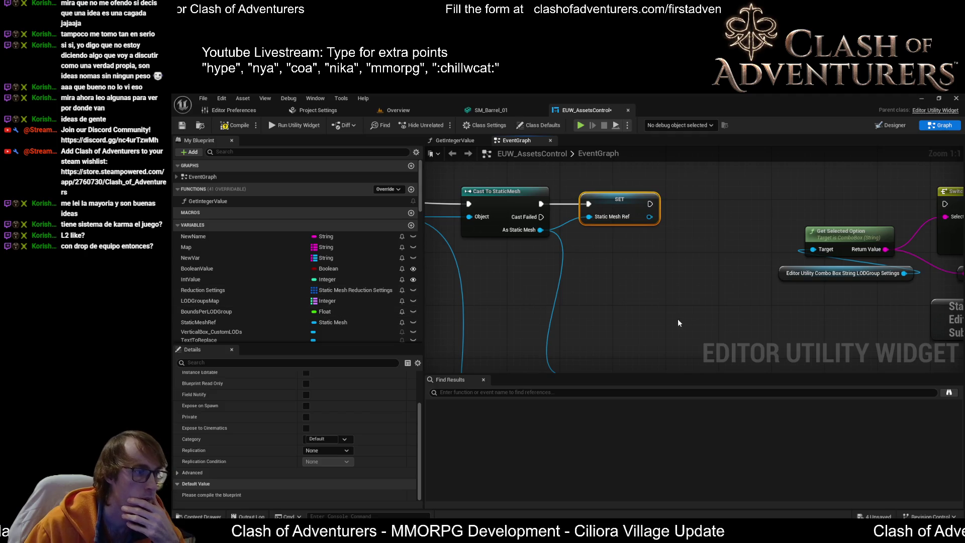
left_click_drag(677, 319, 262, 278)
mouse_move(688, 293)
left_mouse_down()
mouse_move(468, 204)
mouse_move(468, 224)
left_mouse_up()
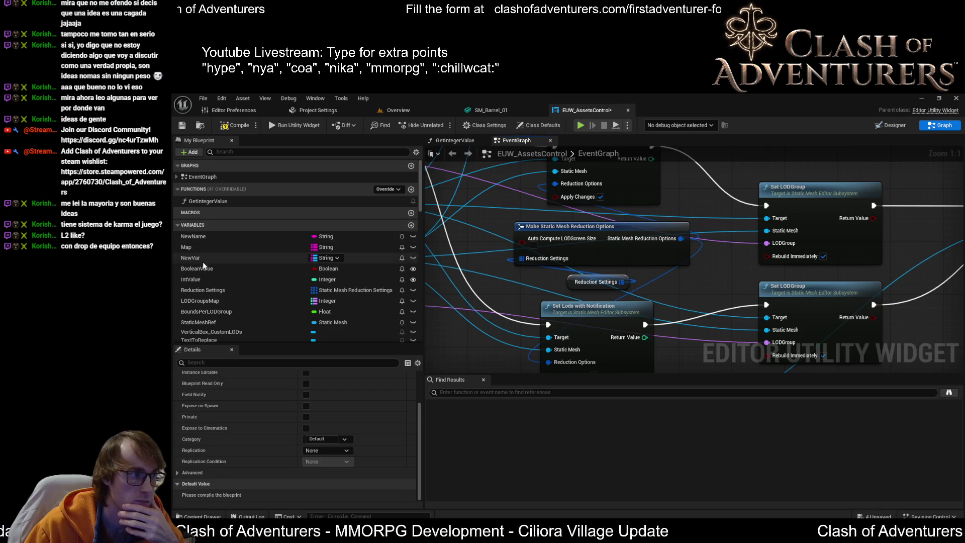
Connect a Static Mesh Ref getter to Set LODGroup's Static Mesh input
left_click(220, 313)
scroll(246, 301, "down", 1)
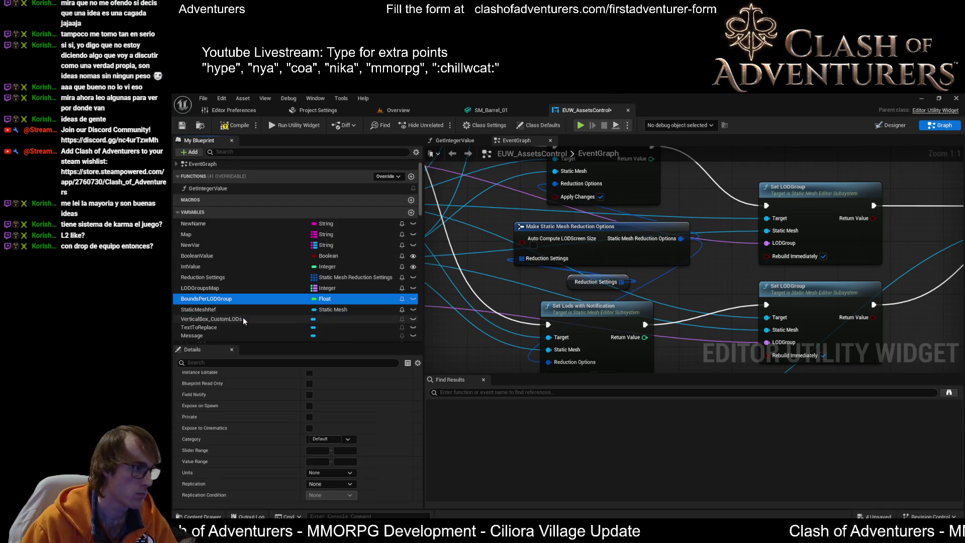
left_click(217, 308)
left_click_drag(203, 309, 833, 292)
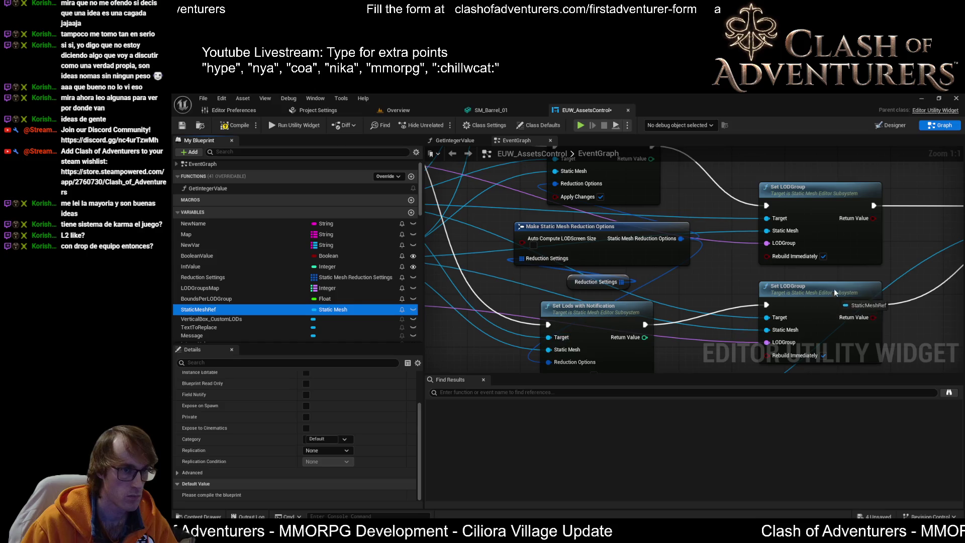
mouse_move(716, 262)
left_mouse_down()
mouse_move(740, 277)
mouse_move(780, 280)
left_mouse_up()
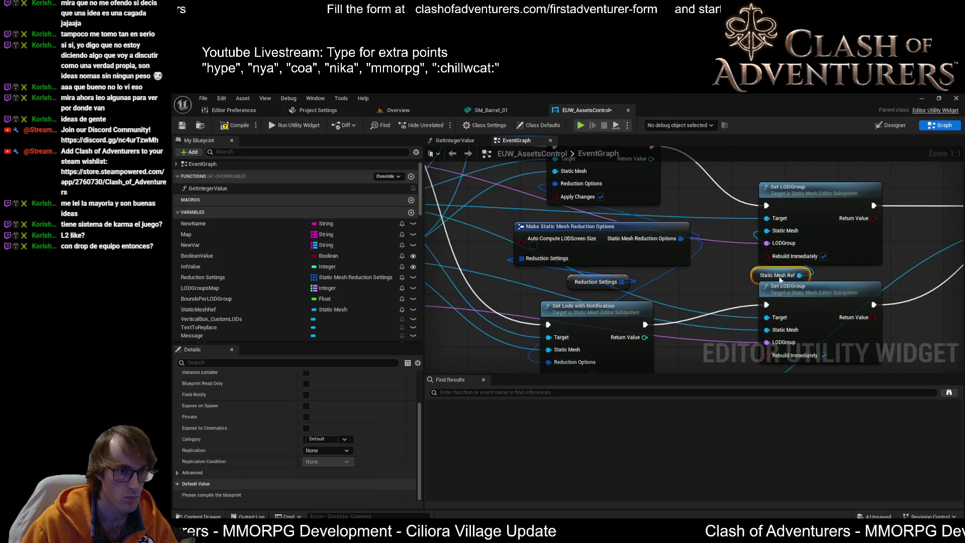
left_click(733, 294)
key("ctrl+v")
left_click_drag(778, 295, 741, 245)
mouse_move(478, 179)
left_mouse_down()
mouse_move(693, 269)
mouse_move(683, 307)
mouse_move(652, 270)
mouse_move(669, 335)
left_mouse_up()
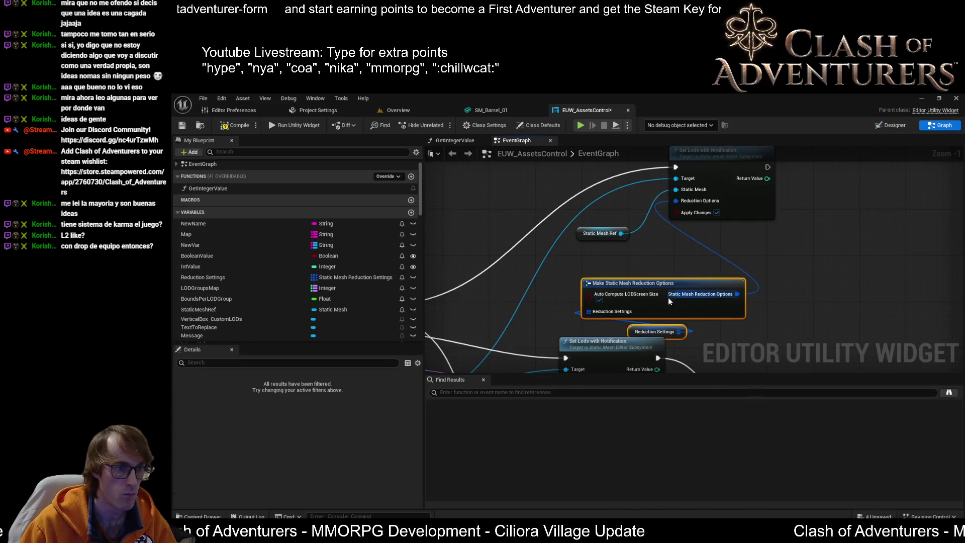
Move the Make Static Mesh Reduction Options nodes up and to the right
mouse_move(668, 297)
left_mouse_down()
mouse_move(841, 210)
mouse_move(784, 221)
left_mouse_up()
scroll(750, 209, "down", 1)
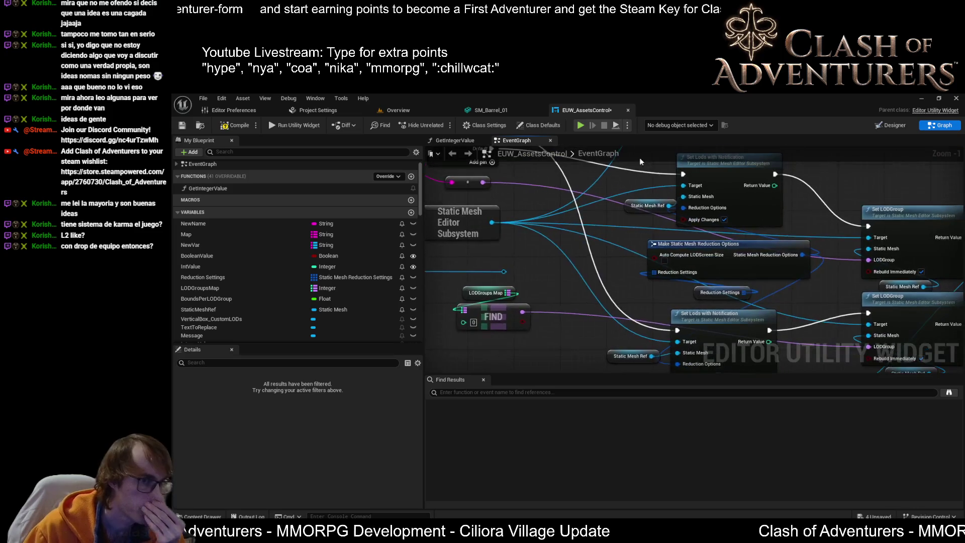
left_click_drag(496, 228, 455, 213)
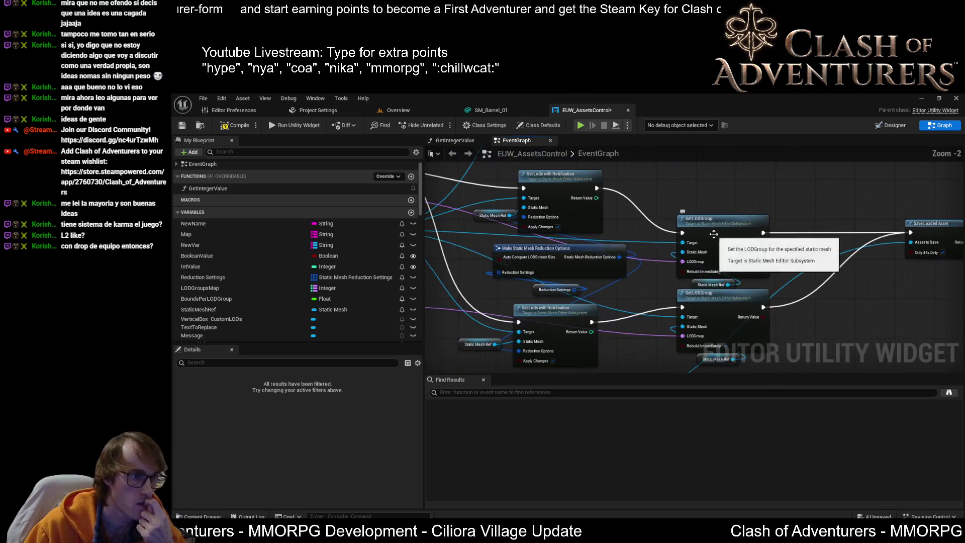
left_click_drag(760, 221, 679, 249)
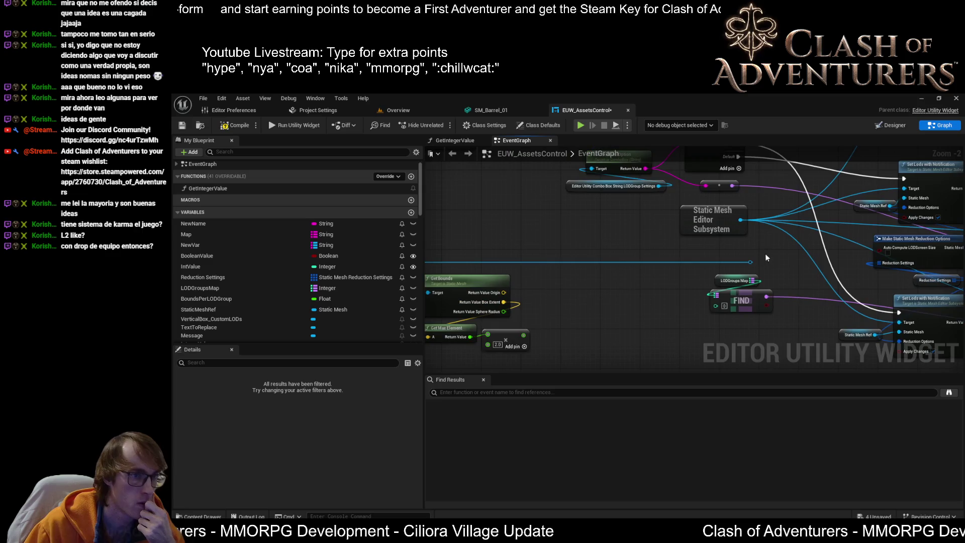
scroll(615, 258, "up", 2)
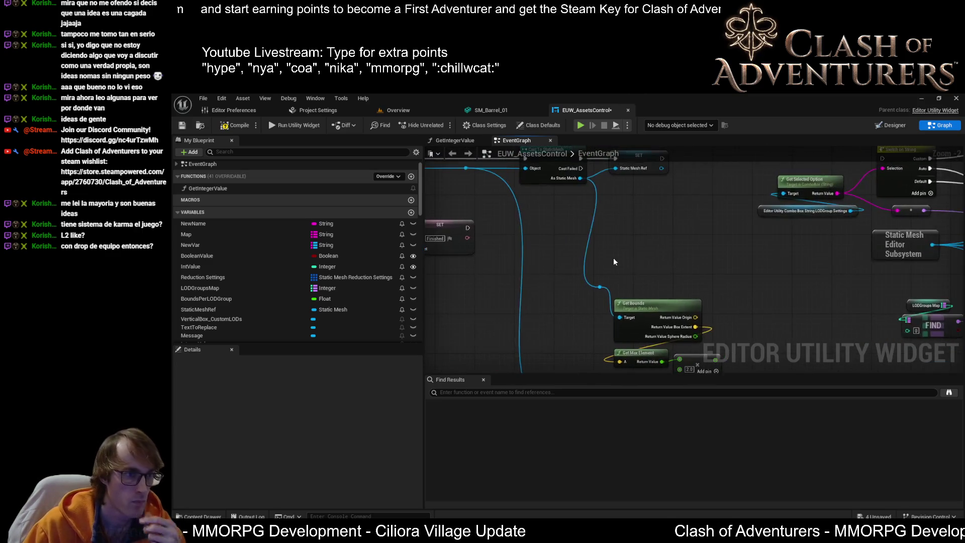
scroll(615, 259, "down", 4)
scroll(604, 230, "up", 3)
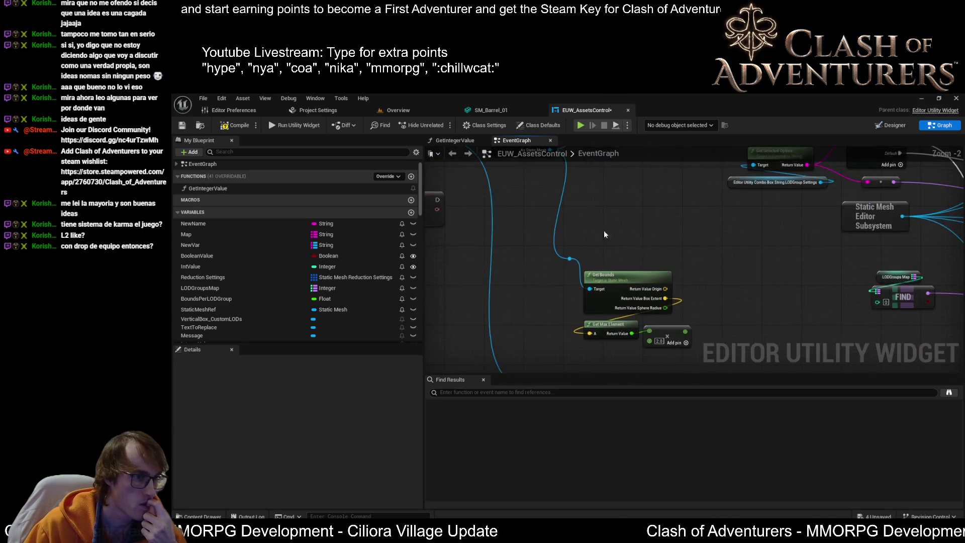
mouse_move(591, 259)
left_mouse_down()
mouse_move(569, 305)
mouse_move(567, 269)
left_mouse_up()
Feed Get Bounds from a Static Mesh Ref getter, align Get Max Element and the multiply node, and compile
key("ctrl+z")
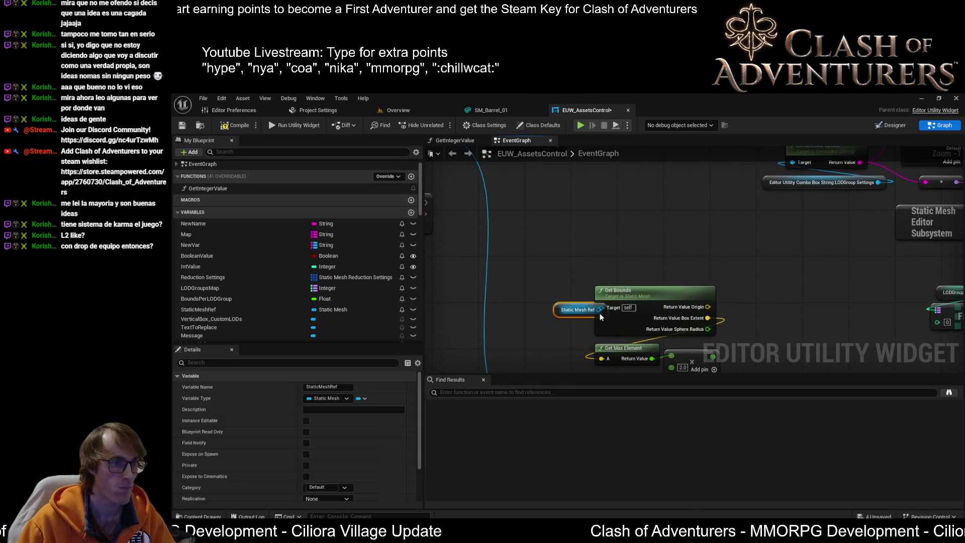
mouse_move(555, 311)
left_mouse_down()
mouse_move(601, 307)
mouse_move(544, 306)
mouse_move(552, 309)
left_mouse_up()
left_click(629, 313)
left_click_drag(624, 316, 630, 315)
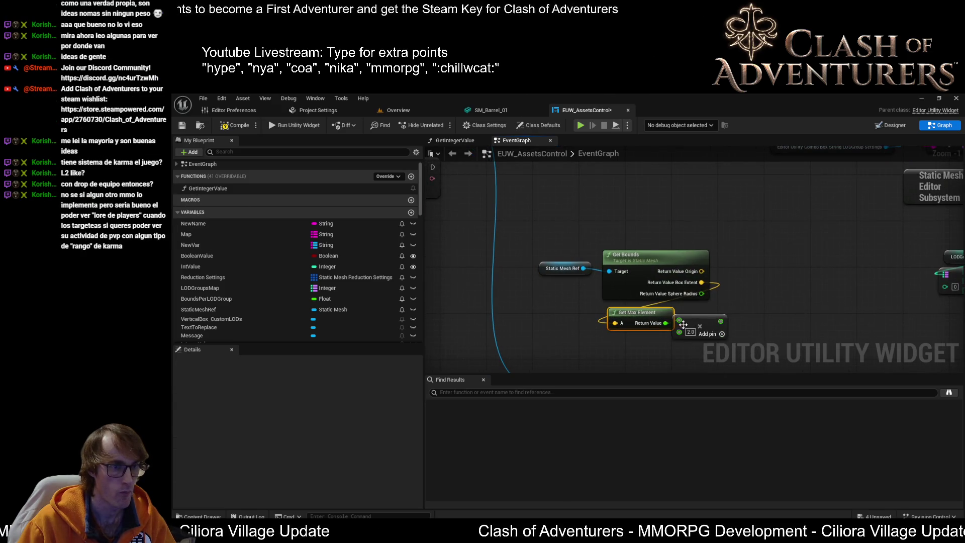
left_click_drag(697, 326, 708, 325)
left_click_drag(642, 319, 648, 320)
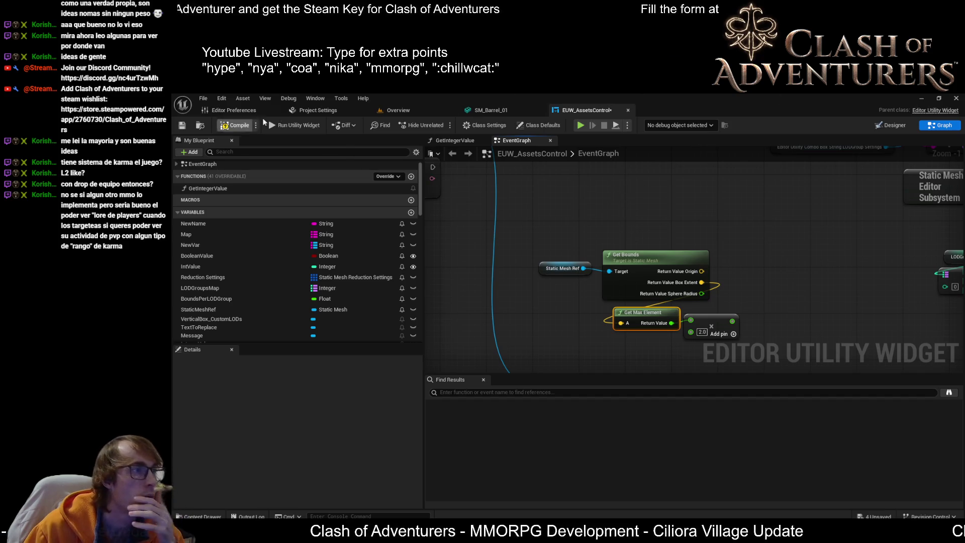
left_click(234, 125)
Save the blueprint and realign the 2.0 multiply node with the Get Max Element wire
left_click(182, 125)
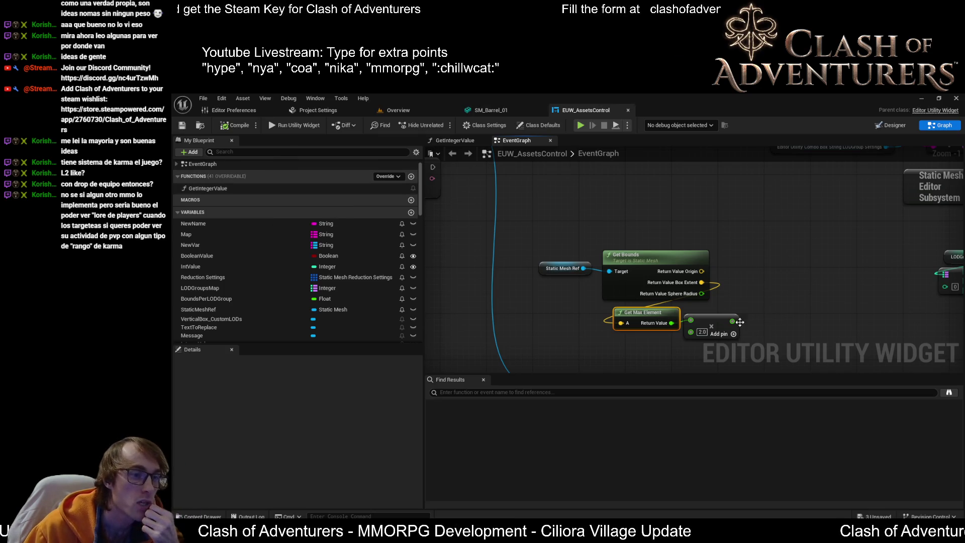
left_click_drag(712, 322, 717, 325)
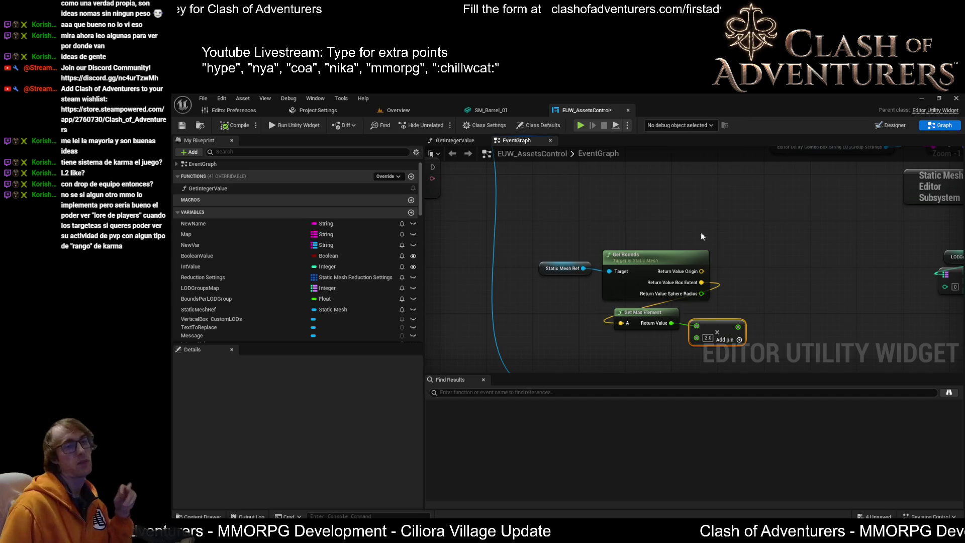
scroll(760, 301, "up", 1)
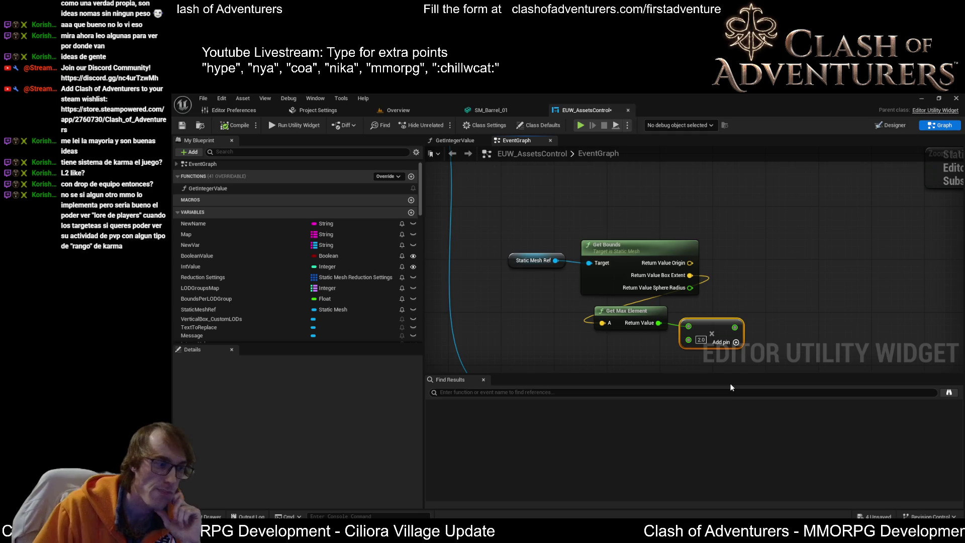
key("q")
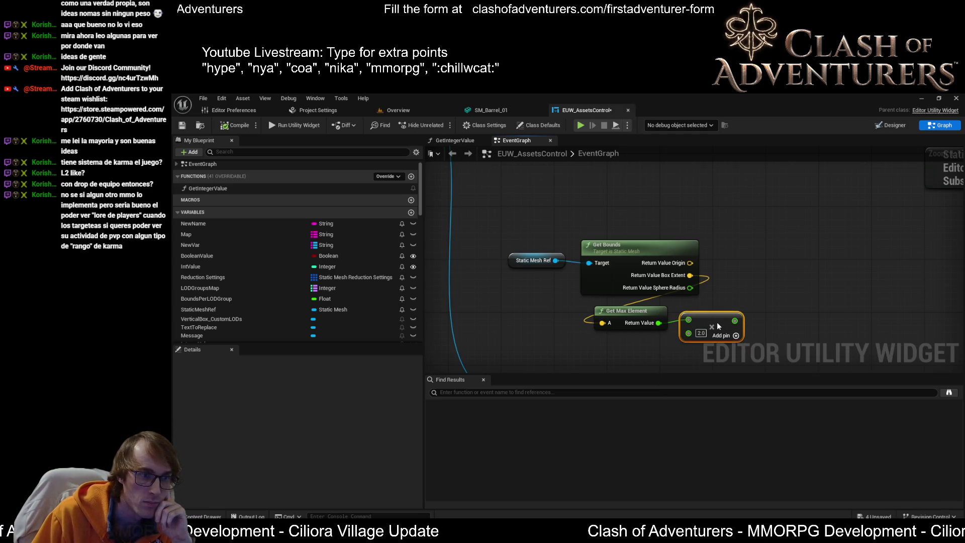
key("Delete")
left_click(616, 312)
key("ctrl+z")
key("ctrl+z")
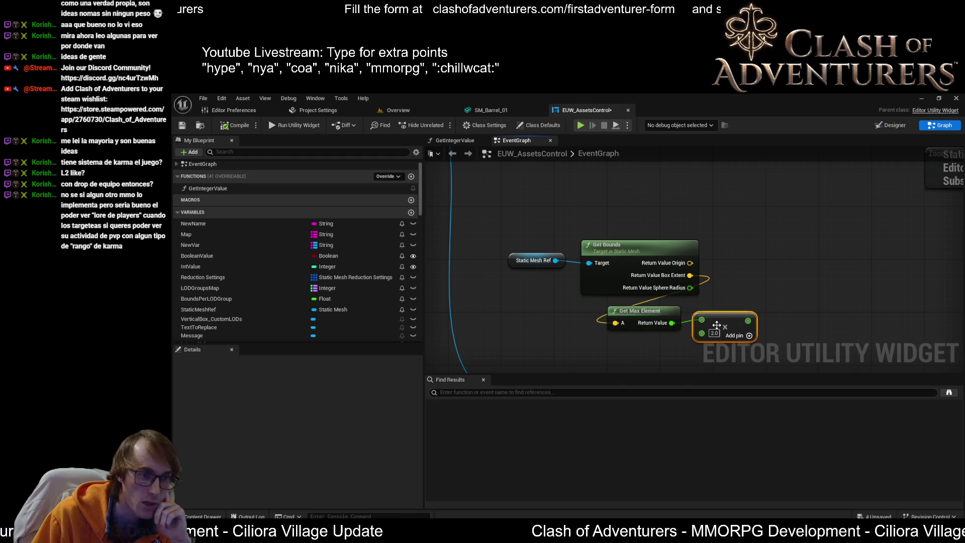
scroll(716, 325, "down", 2)
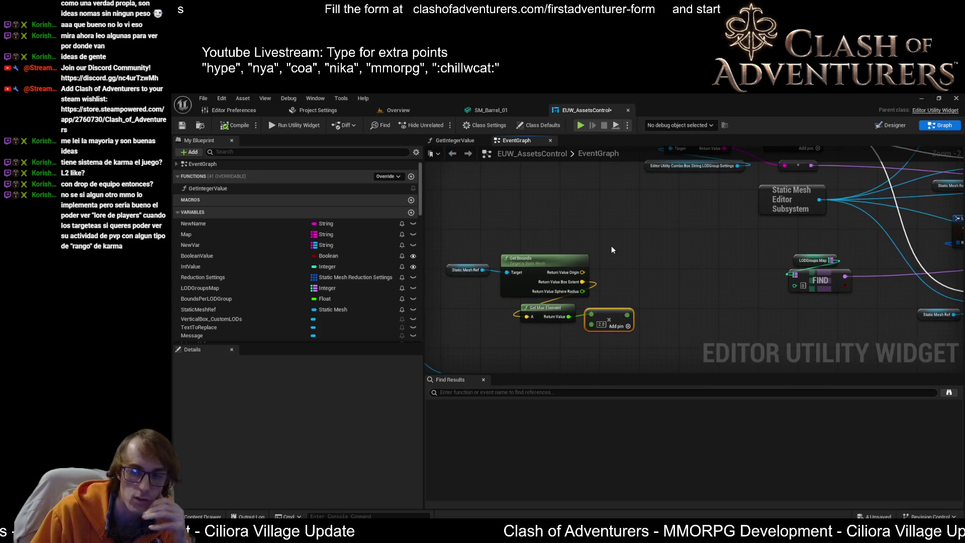
Save the blueprint
scroll(627, 228, "up", 1)
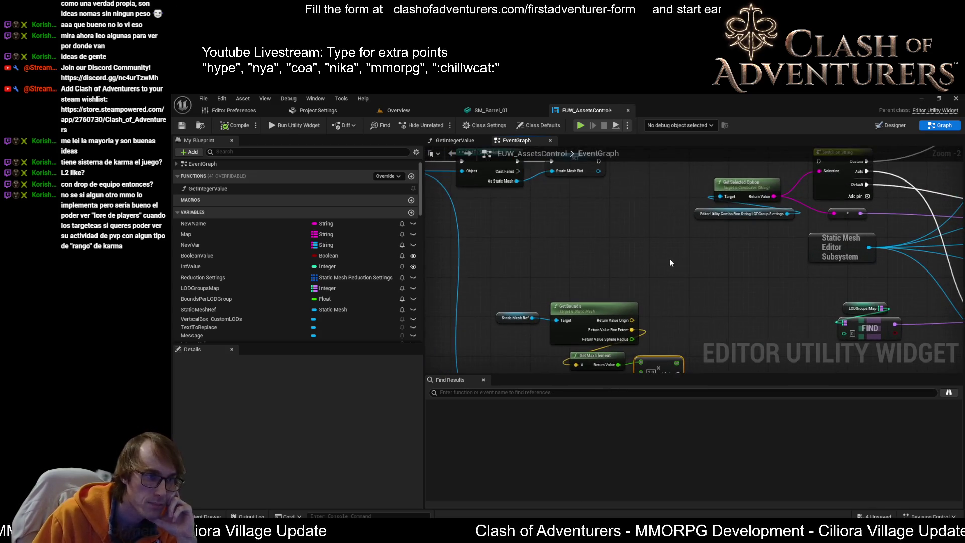
left_click_drag(669, 258, 637, 244)
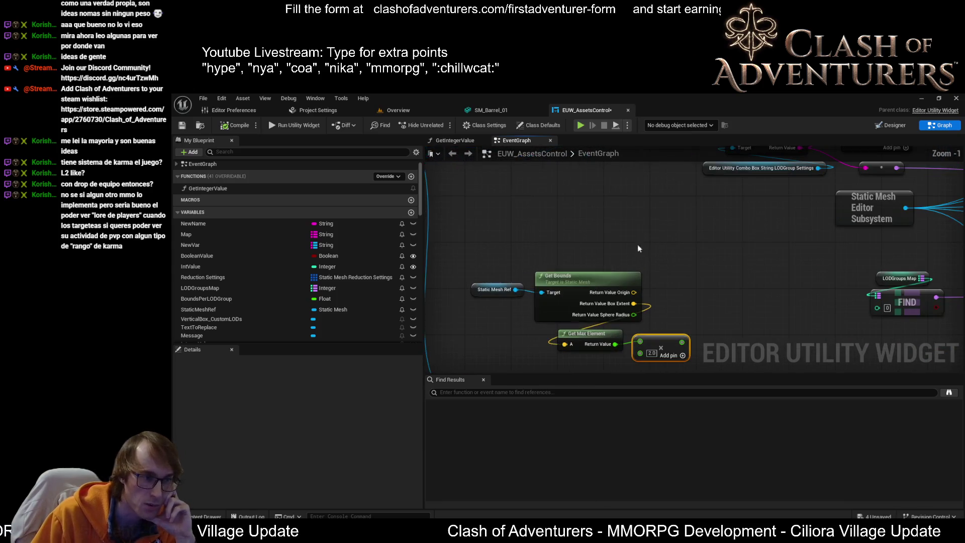
left_click(181, 125)
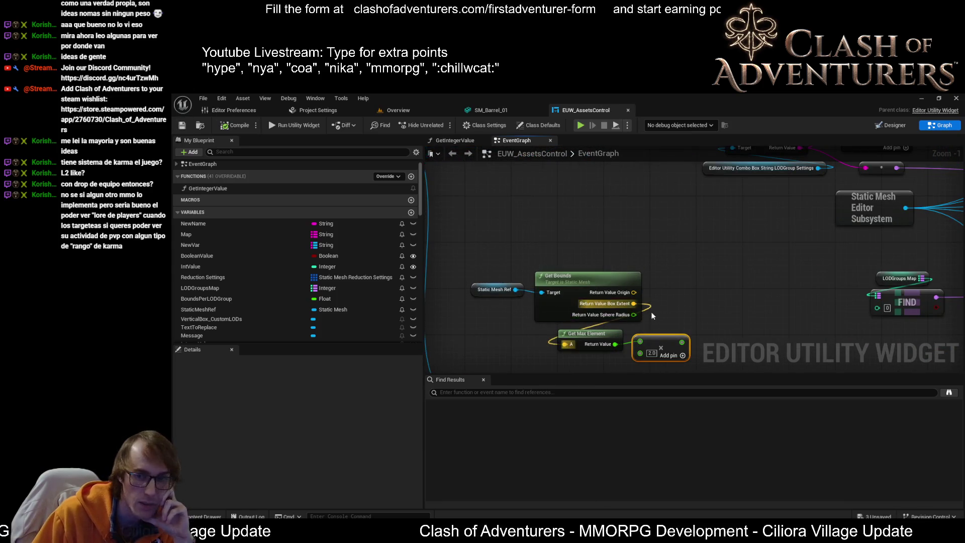
Route the SET node's execution into Switch on String and unwire its Custom output
mouse_move(649, 296)
left_mouse_down()
mouse_move(550, 315)
mouse_move(601, 316)
mouse_move(580, 248)
left_mouse_up()
left_click_drag(521, 193, 776, 193)
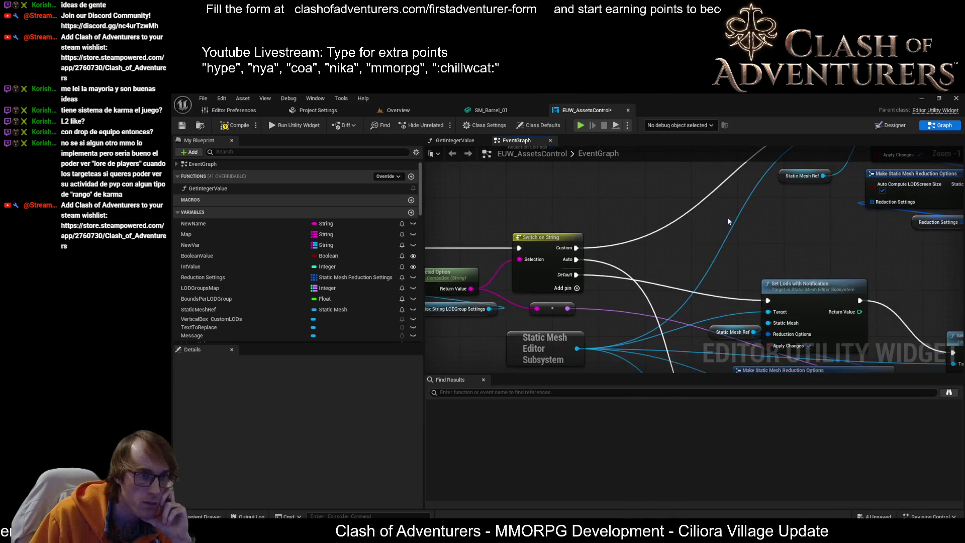
left_click(575, 247, "alt")
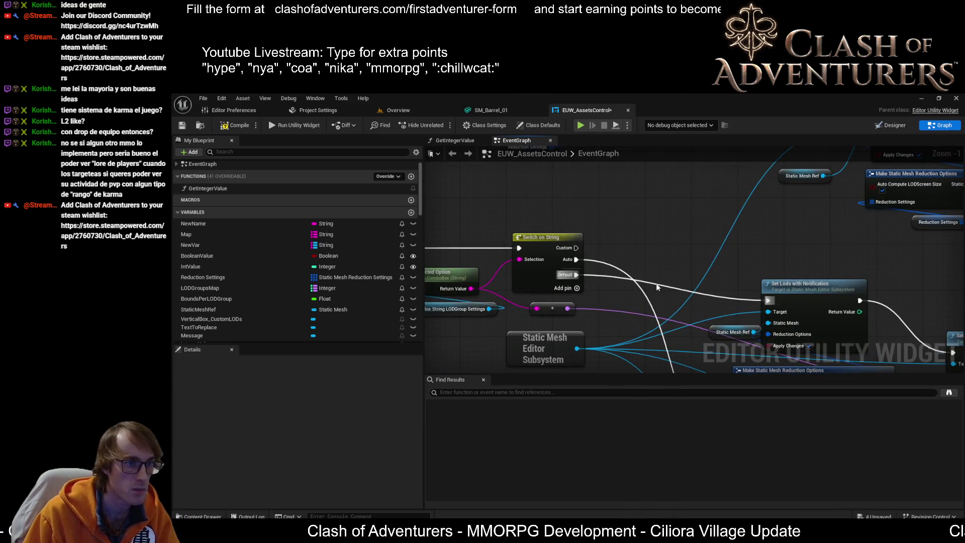
Move the LODGroupsMap FIND node next to the Set LODGroup nodes
scroll(656, 287, "down", 1)
left_click_drag(656, 287, 553, 204)
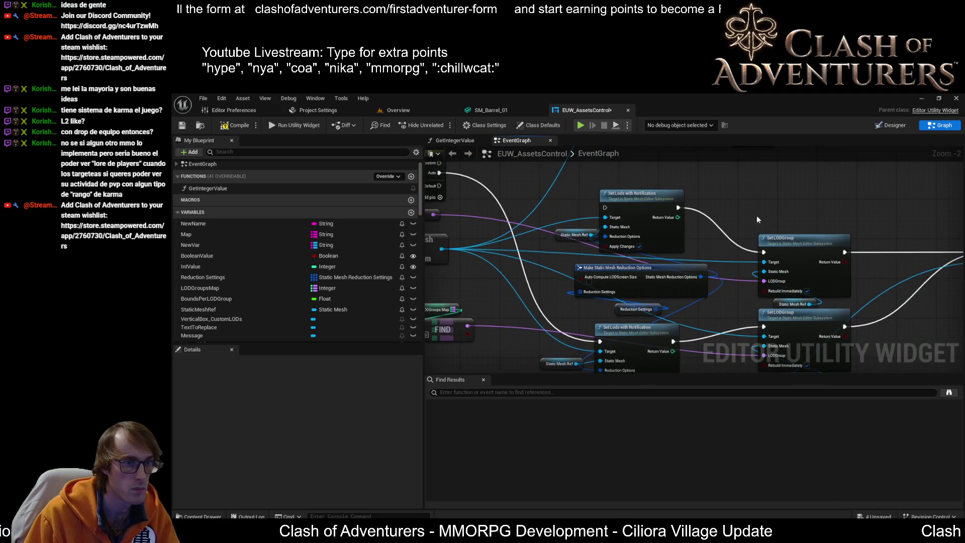
mouse_move(722, 180)
left_mouse_down()
mouse_move(748, 206)
mouse_move(759, 236)
left_mouse_up()
mouse_move(725, 192)
left_mouse_down()
mouse_move(725, 118)
mouse_move(827, 143)
left_mouse_up()
left_click(648, 310)
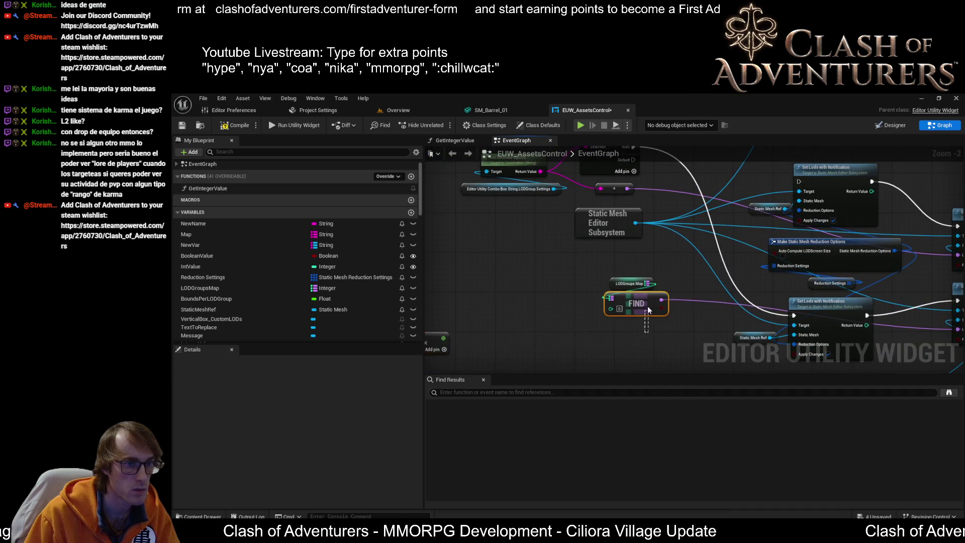
left_click_drag(661, 337, 650, 273)
mouse_move(620, 237)
left_mouse_down()
mouse_move(648, 309)
mouse_move(593, 282)
mouse_move(875, 283)
mouse_move(754, 289)
mouse_move(875, 285)
mouse_move(824, 337)
mouse_move(767, 327)
mouse_move(891, 377)
left_mouse_up()
Move the Get Bounds and Get Max Element group to the right
mouse_move(600, 342)
left_mouse_down()
mouse_move(762, 338)
mouse_move(482, 260)
mouse_move(672, 283)
left_mouse_up()
left_click_drag(812, 290, 549, 240)
scroll(549, 240, "down", 2)
left_click_drag(607, 245, 545, 276)
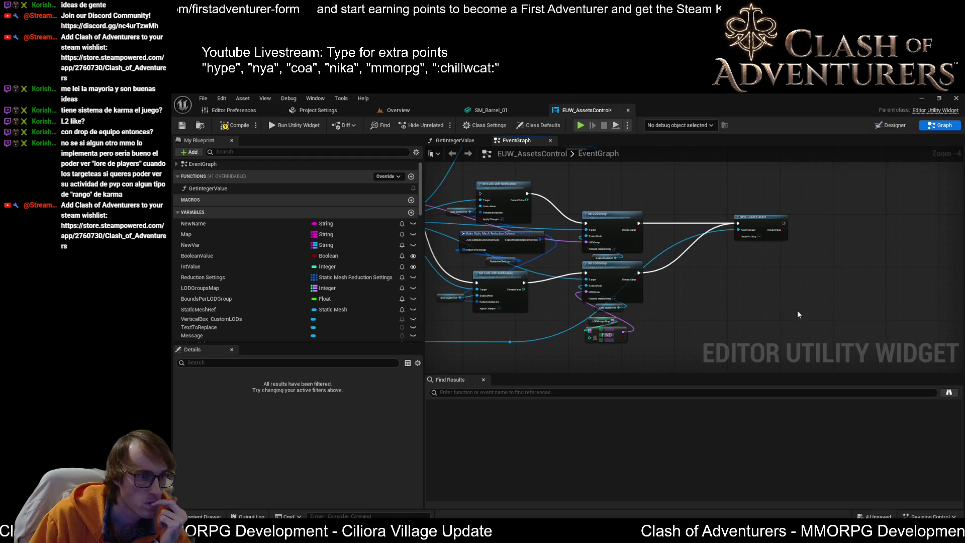
Move the upper Set LODGroup up, Save Loaded Asset right, and the reroute and FIND nodes rightward
left_click_drag(632, 225, 640, 191)
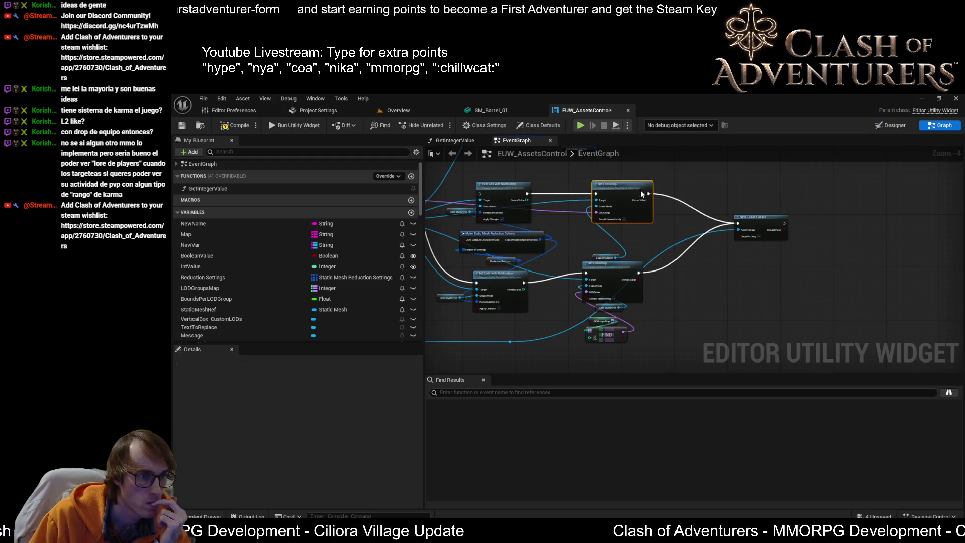
mouse_move(749, 218)
left_mouse_down()
mouse_move(798, 194)
mouse_move(870, 203)
left_mouse_up()
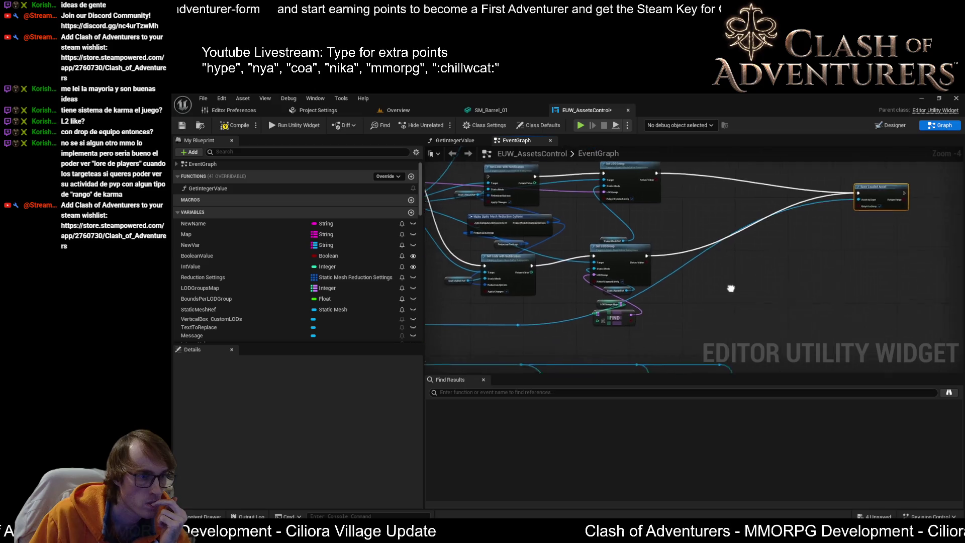
left_click(710, 243)
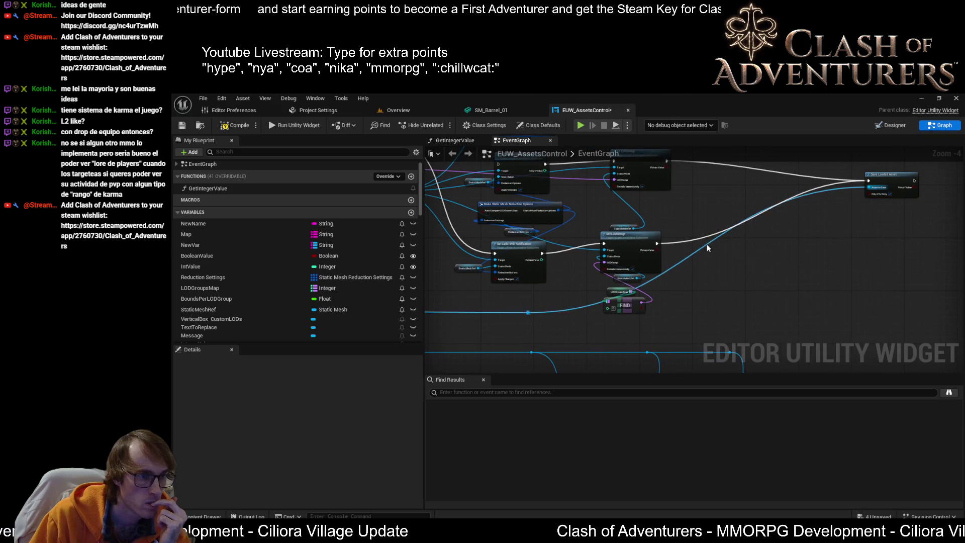
mouse_move(529, 315)
left_mouse_down()
mouse_move(869, 301)
mouse_move(842, 330)
left_mouse_up()
left_click_drag(709, 308, 857, 302)
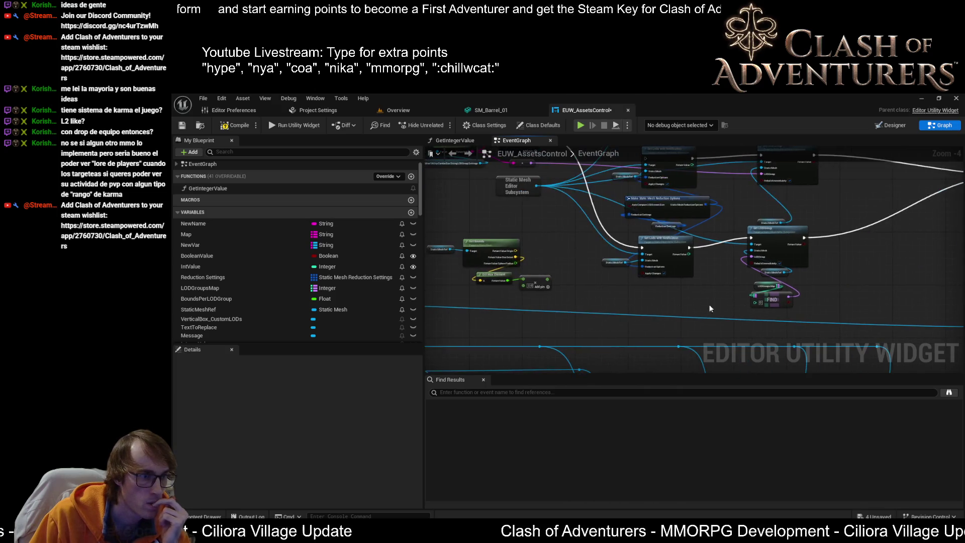
left_click_drag(498, 297, 472, 287)
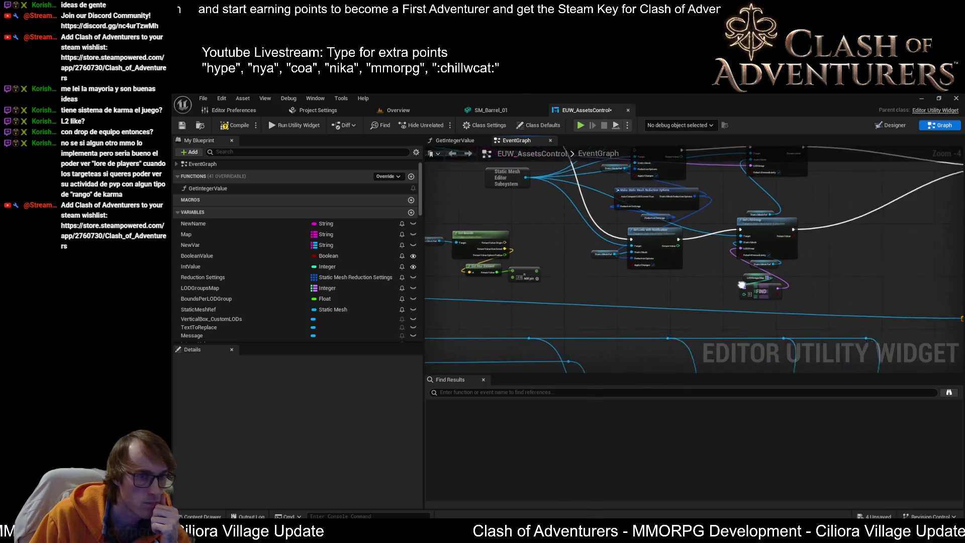
mouse_move(796, 303)
left_mouse_down()
mouse_move(719, 219)
mouse_move(834, 241)
left_mouse_up()
left_click_drag(767, 240, 639, 255)
left_click(713, 249)
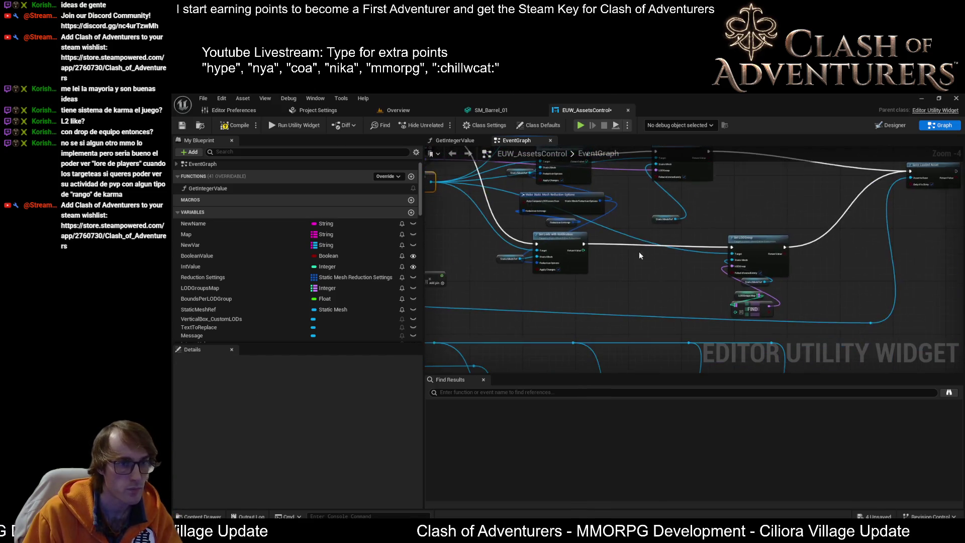
Paste a Static Mesh Editor Subsystem node, trial-wire it to Set LODGroup's Target, then undo it
scroll(670, 275, "up", 3)
key("ctrl+v")
mouse_move(713, 277)
left_mouse_down()
mouse_move(779, 270)
mouse_move(781, 241)
mouse_move(711, 313)
left_mouse_up()
mouse_move(623, 338)
left_mouse_down()
mouse_move(697, 334)
mouse_move(767, 245)
mouse_move(749, 260)
mouse_move(676, 222)
mouse_move(764, 262)
left_mouse_up()
mouse_move(617, 271)
left_mouse_down()
mouse_move(559, 278)
mouse_move(707, 365)
left_mouse_up()
mouse_move(583, 227)
left_mouse_down()
mouse_move(583, 358)
mouse_move(621, 374)
left_mouse_up()
mouse_move(596, 300)
left_mouse_down()
mouse_move(761, 219)
mouse_move(813, 244)
mouse_move(743, 292)
left_mouse_up()
key("ctrl+z")
key("ctrl+z")
key("ctrl+z")
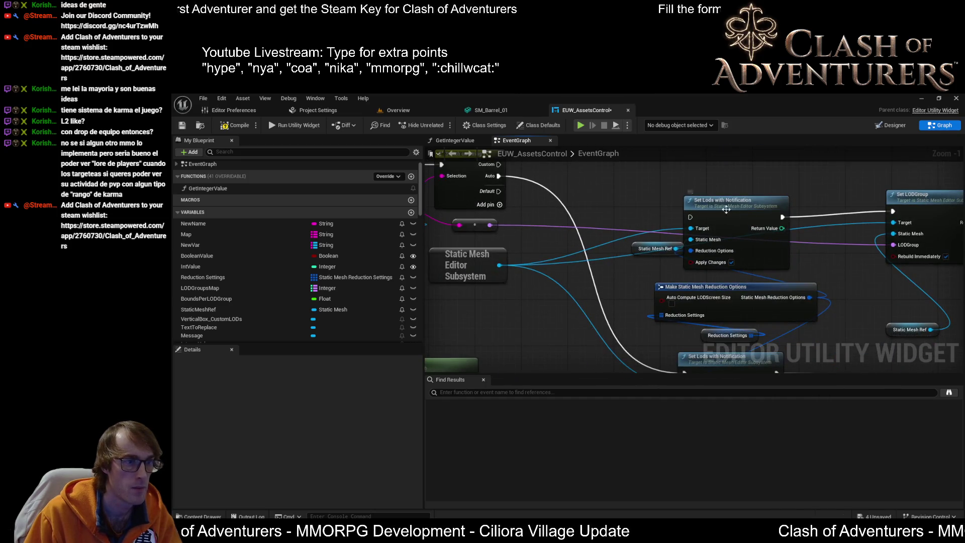
Paste a Static Mesh Editor Subsystem node and wire it into Set Lods with Notification's Target
left_click_drag(755, 201, 694, 249)
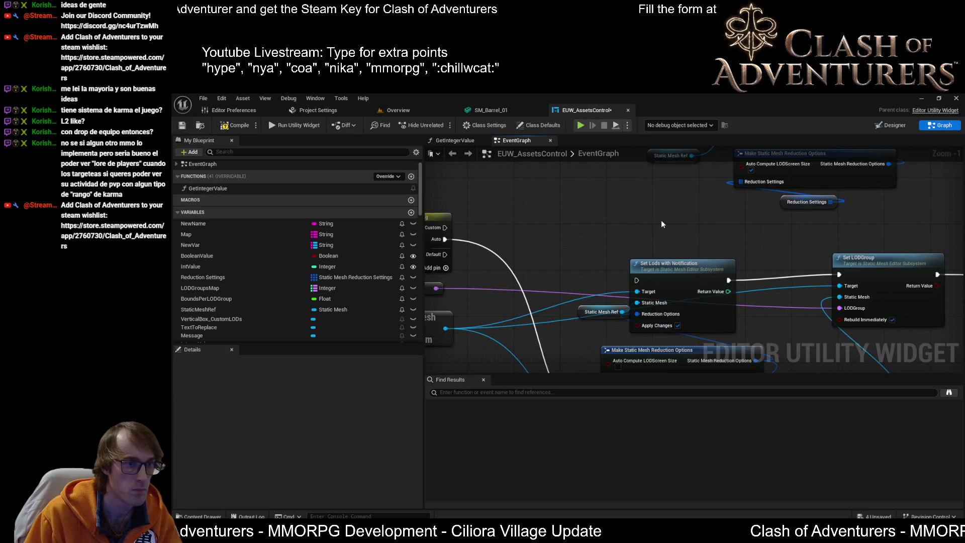
key("ctrl+v")
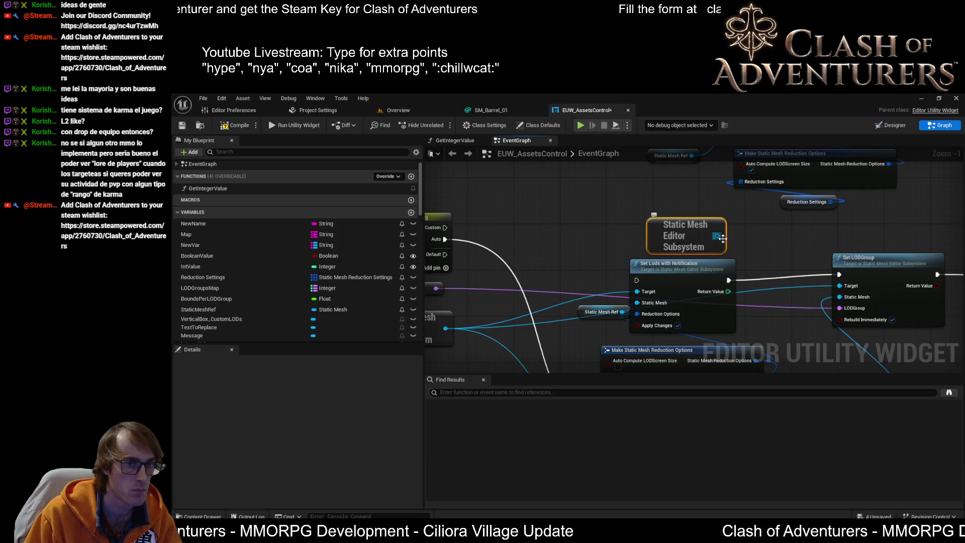
left_click_drag(719, 238, 640, 294)
mouse_move(744, 276)
left_mouse_down()
mouse_move(595, 198)
mouse_move(643, 283)
left_mouse_up()
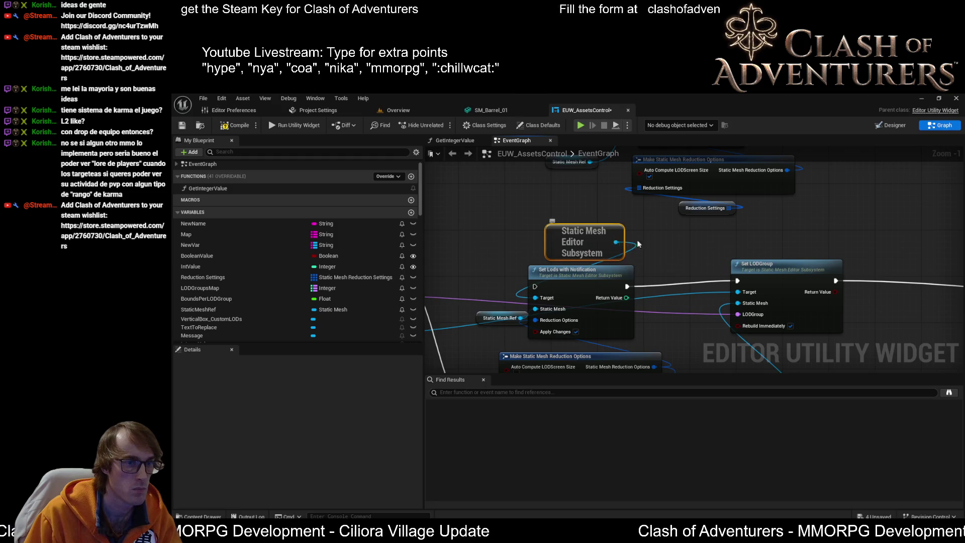
left_click_drag(637, 243, 635, 191)
mouse_move(571, 187)
left_mouse_down()
mouse_move(635, 187)
mouse_move(463, 191)
mouse_move(743, 254)
mouse_move(734, 257)
left_mouse_up()
Connect the subsystem to Set LODGroup's Target through a reroute point raised above Set Lods
left_click(582, 201)
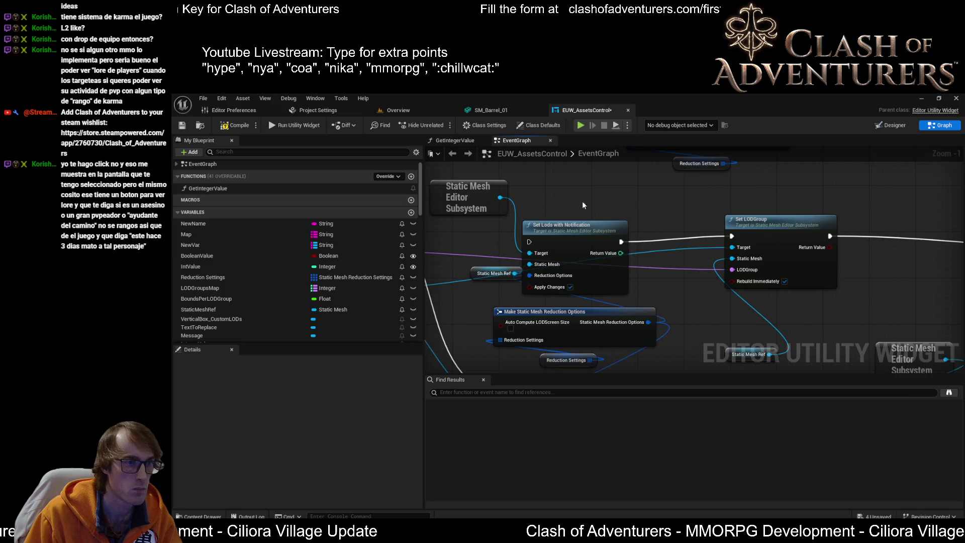
left_click_drag(499, 199, 732, 247)
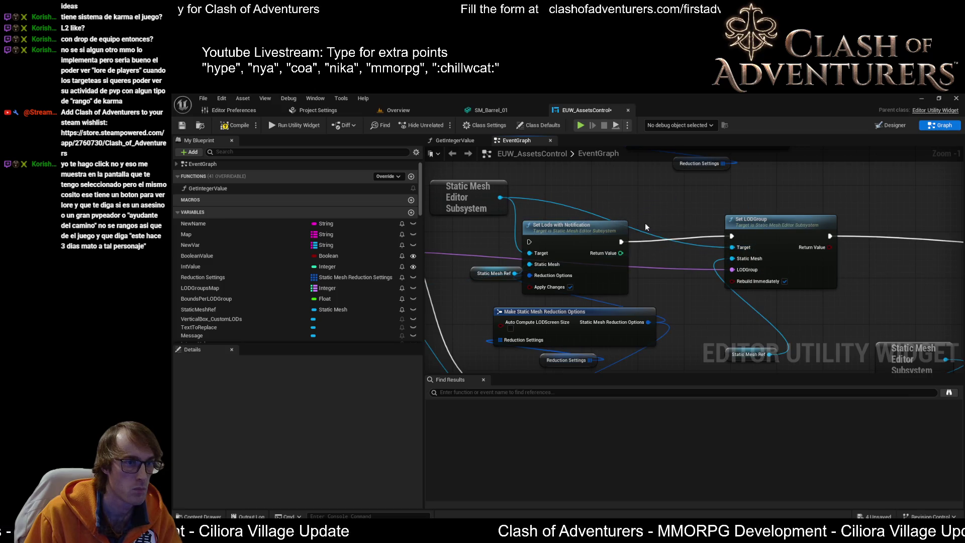
double_click(643, 232)
left_click_drag(647, 232, 687, 204)
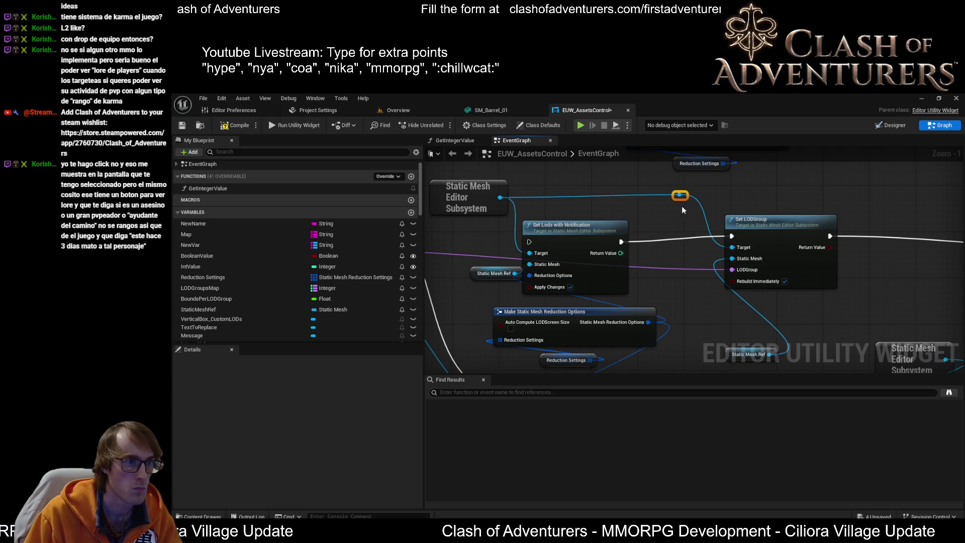
left_click_drag(685, 196, 687, 185)
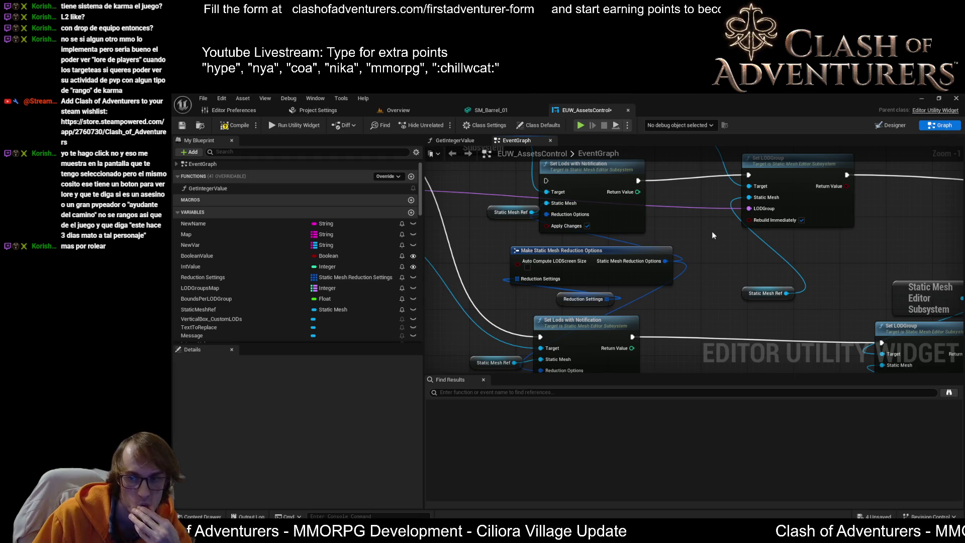
Save EUW_AssetsControl from the toolbar, then review the Switch on String and subsystem nodes
left_click_drag(726, 219, 743, 278)
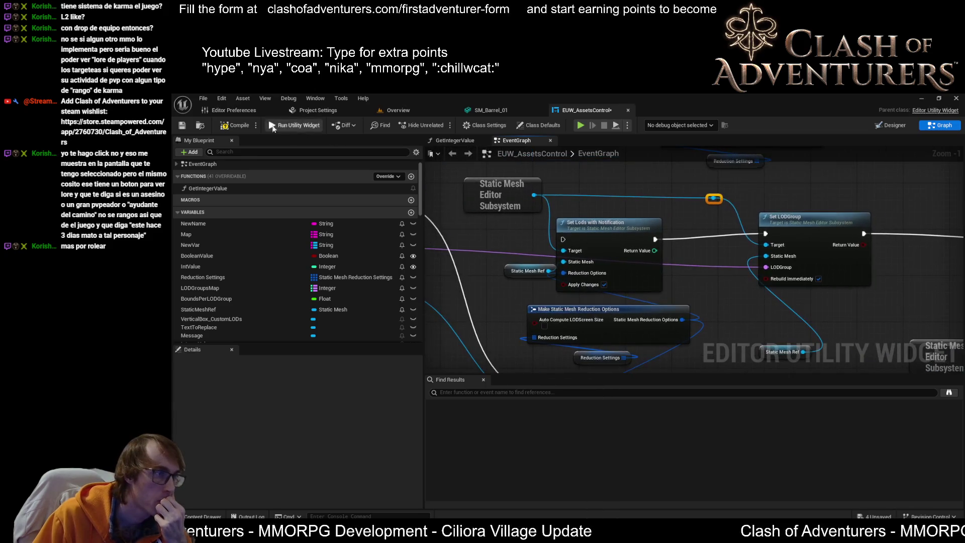
left_click(190, 125)
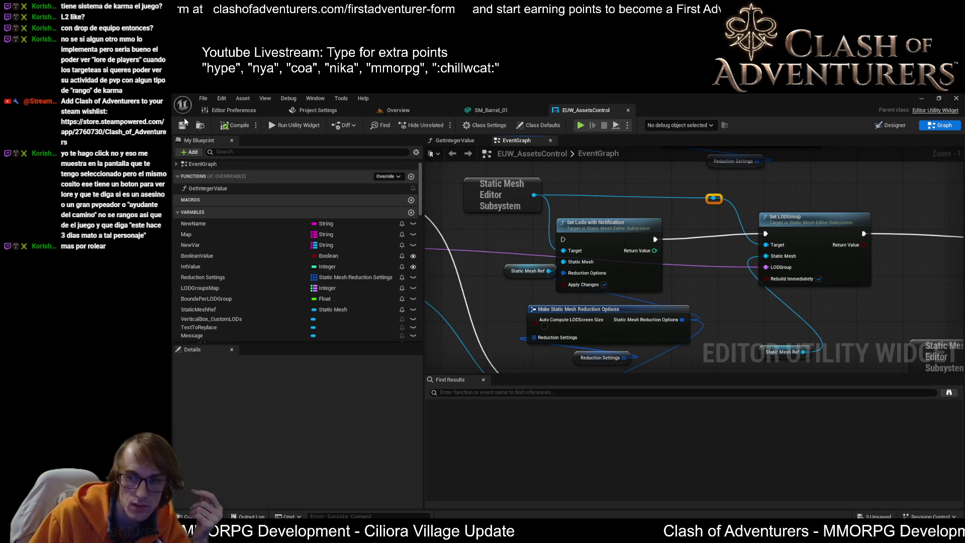
mouse_move(520, 273)
left_mouse_down()
mouse_move(643, 284)
mouse_move(753, 309)
left_mouse_up()
mouse_move(569, 254)
left_mouse_down()
mouse_move(707, 211)
mouse_move(631, 212)
left_mouse_up()
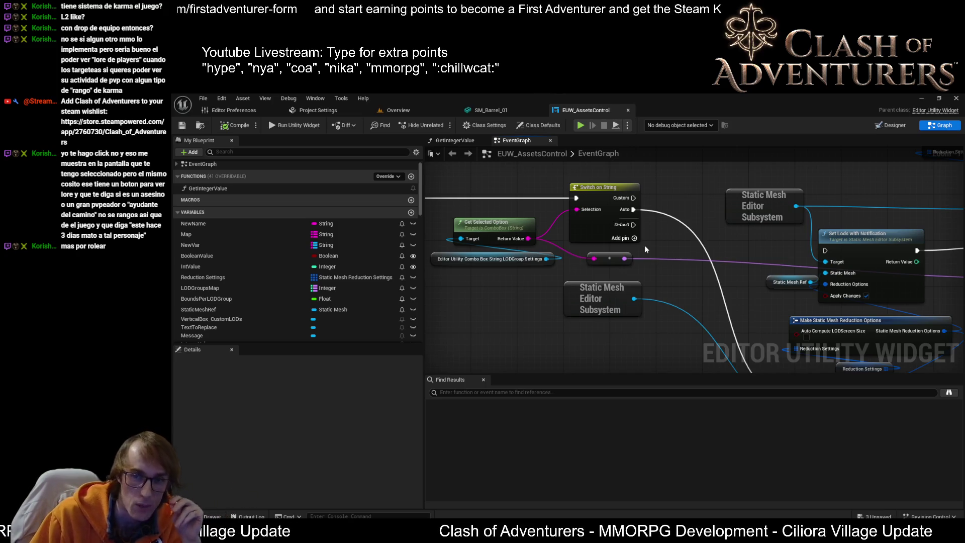
Zoom out over the graph, nudge the Get Bounds group and select the blue wire's reroute
left_click_drag(662, 254, 572, 191)
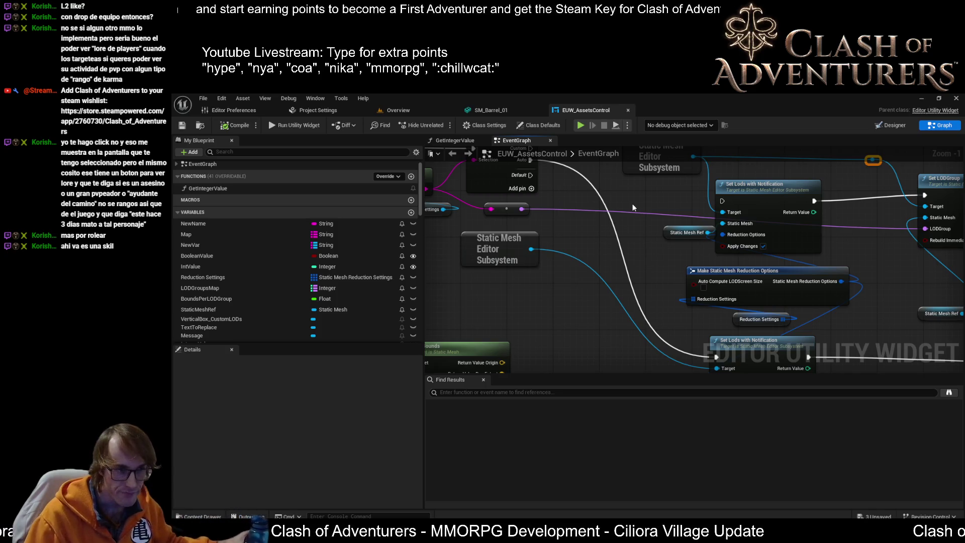
mouse_move(632, 204)
left_mouse_down()
mouse_move(621, 177)
mouse_move(576, 180)
mouse_move(646, 127)
left_mouse_up()
mouse_move(619, 290)
left_mouse_down()
mouse_move(576, 322)
mouse_move(577, 366)
mouse_move(607, 298)
mouse_move(430, 245)
left_mouse_up()
scroll(598, 302, "down", 1)
mouse_move(523, 267)
left_mouse_down()
mouse_move(682, 305)
mouse_move(550, 269)
mouse_move(589, 286)
mouse_move(605, 251)
mouse_move(515, 250)
mouse_move(471, 272)
left_mouse_up()
scroll(559, 258, "down", 2)
left_click(466, 243)
Move the Get Bounds group down and right, and shift the Set LODGroup group right
scroll(551, 256, "up", 3)
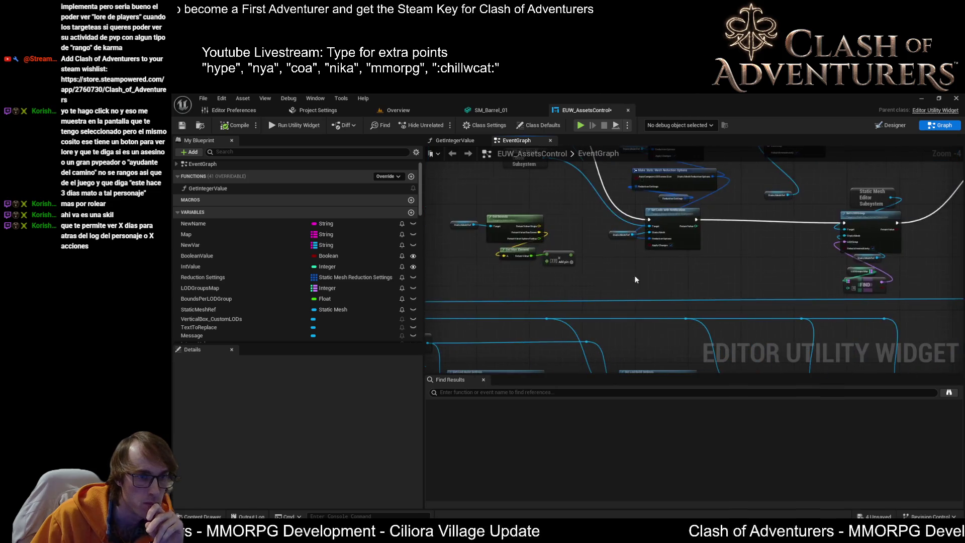
left_click_drag(641, 305, 499, 202)
mouse_move(568, 221)
left_mouse_down()
mouse_move(710, 279)
mouse_move(892, 261)
mouse_move(683, 284)
left_mouse_up()
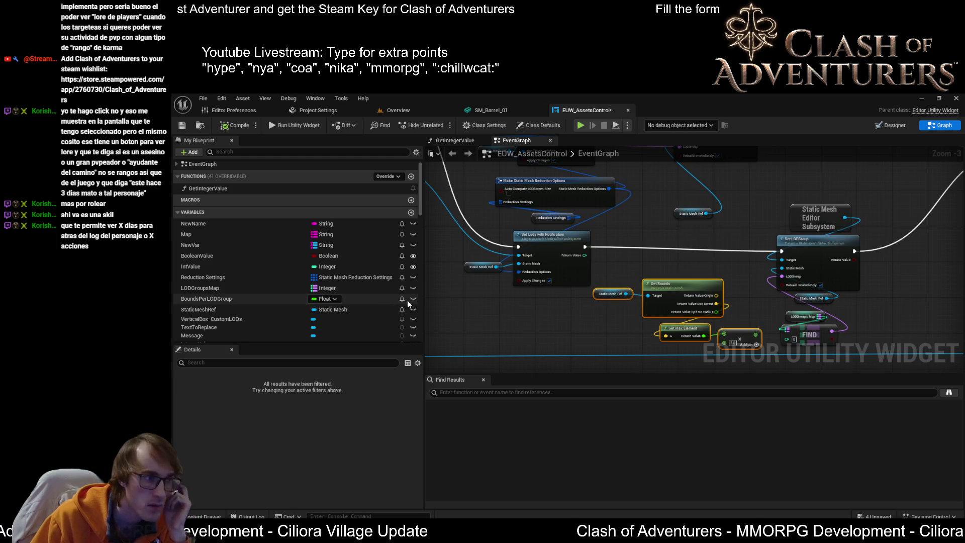
mouse_move(857, 332)
left_mouse_down()
mouse_move(750, 309)
mouse_move(703, 186)
left_mouse_up()
mouse_move(696, 227)
left_mouse_down()
mouse_move(724, 219)
mouse_move(816, 229)
left_mouse_up()
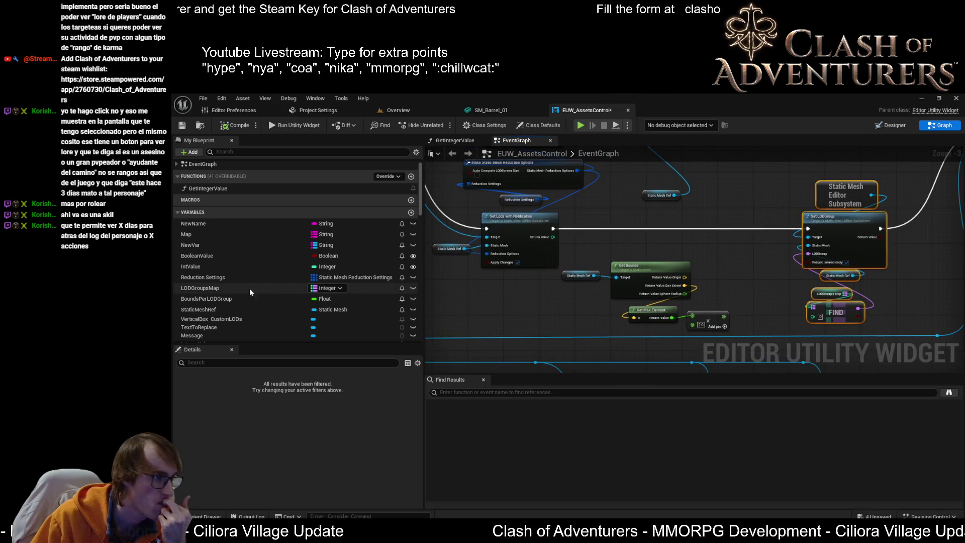
scroll(229, 312, "up", 1)
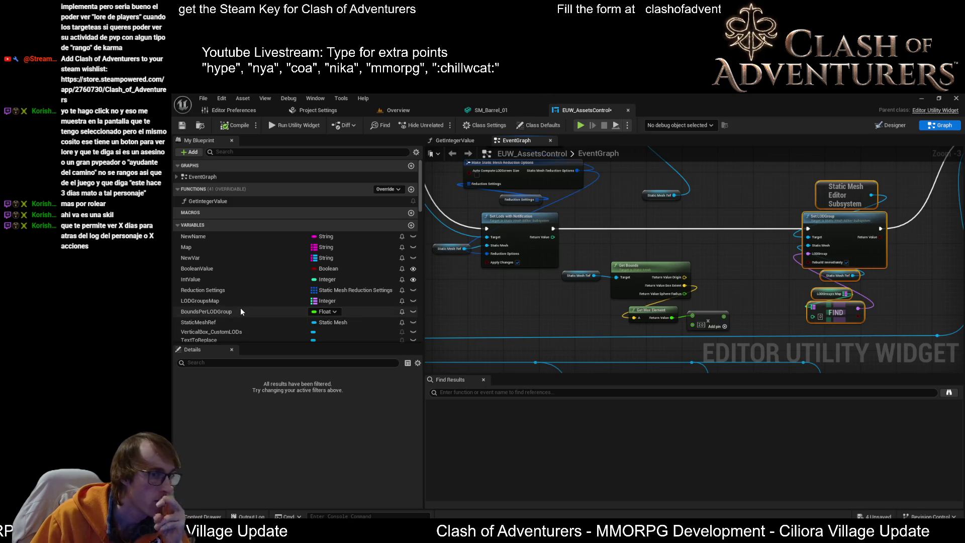
scroll(222, 313, "down", 1)
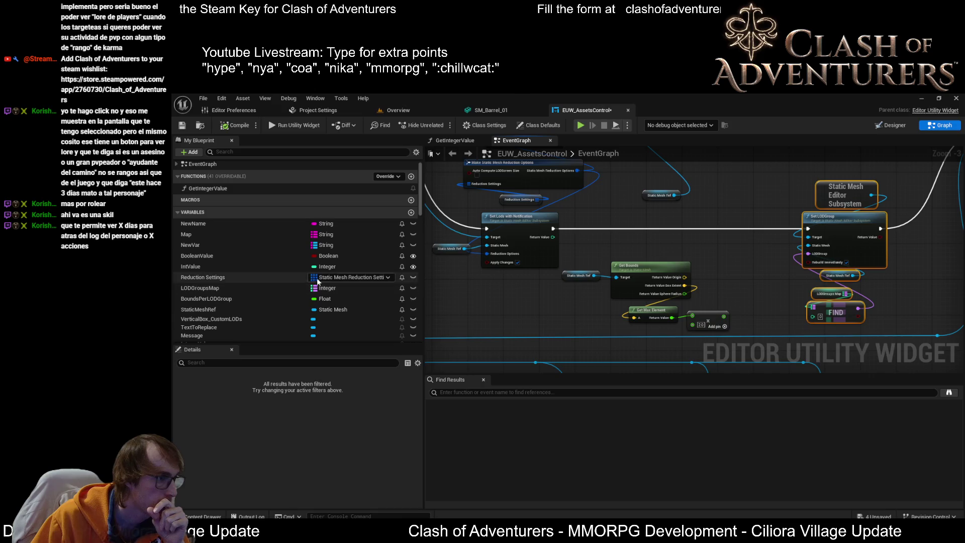
Make BoundsPerLODGroup a float array, place its getter, and discard a first For Each Loop attempt
left_click(314, 299)
right_click(314, 299)
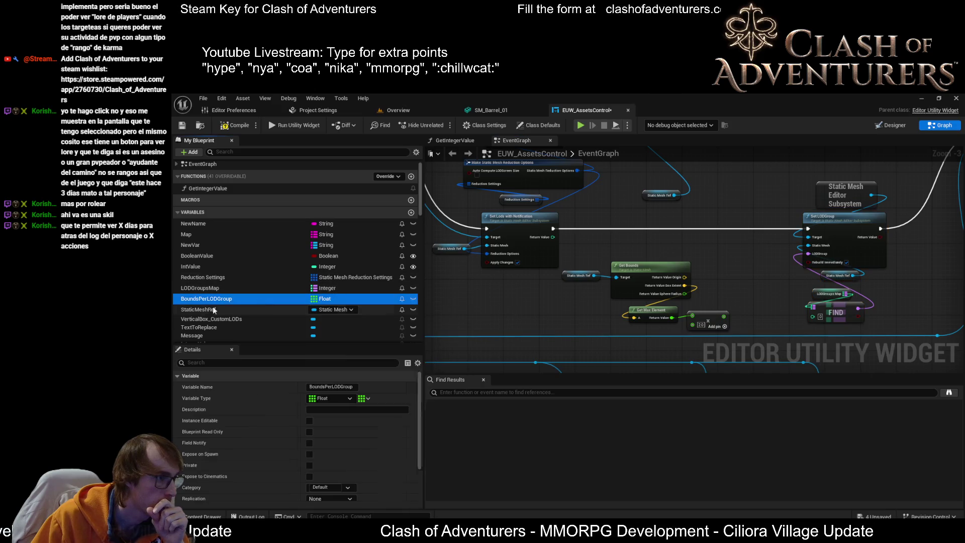
left_click(681, 261)
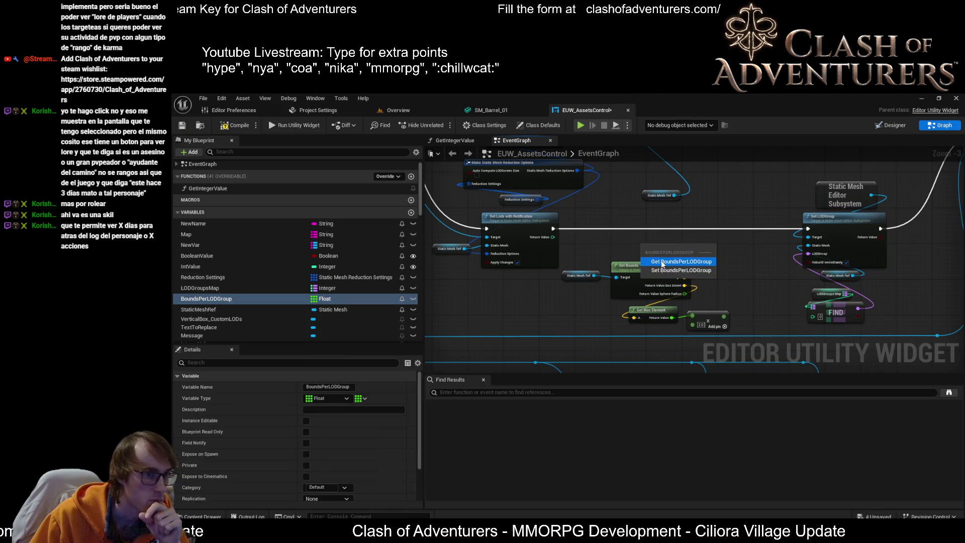
left_click_drag(680, 244, 709, 236)
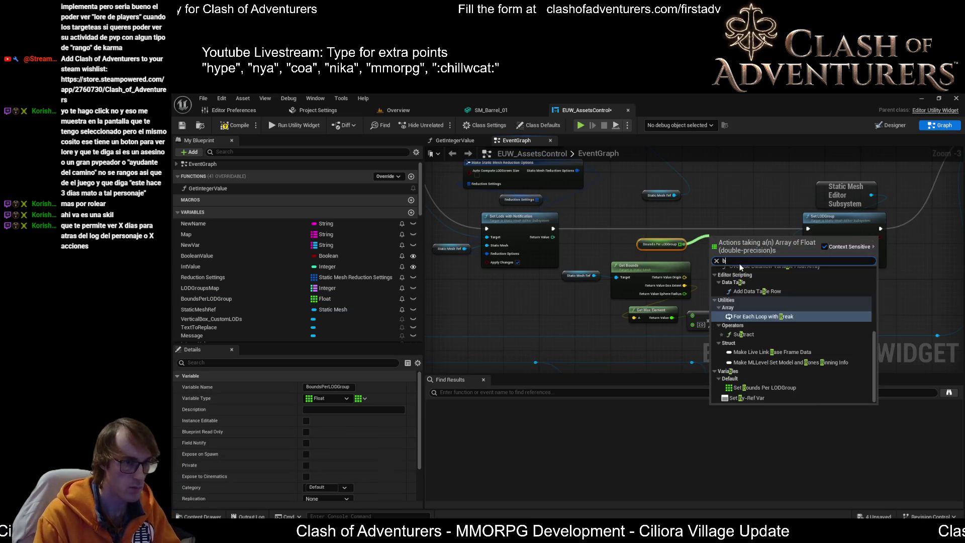
key("Escape")
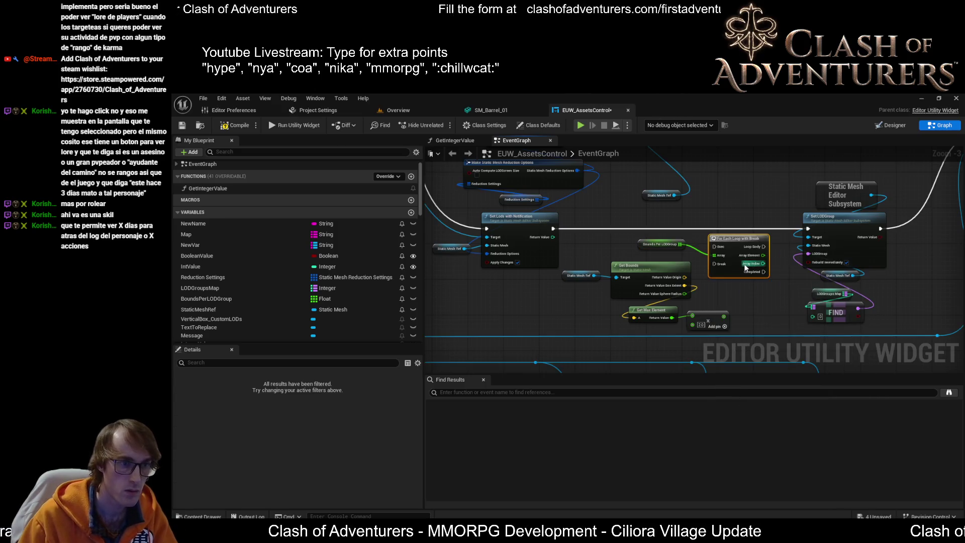
scroll(750, 288, "up", 4)
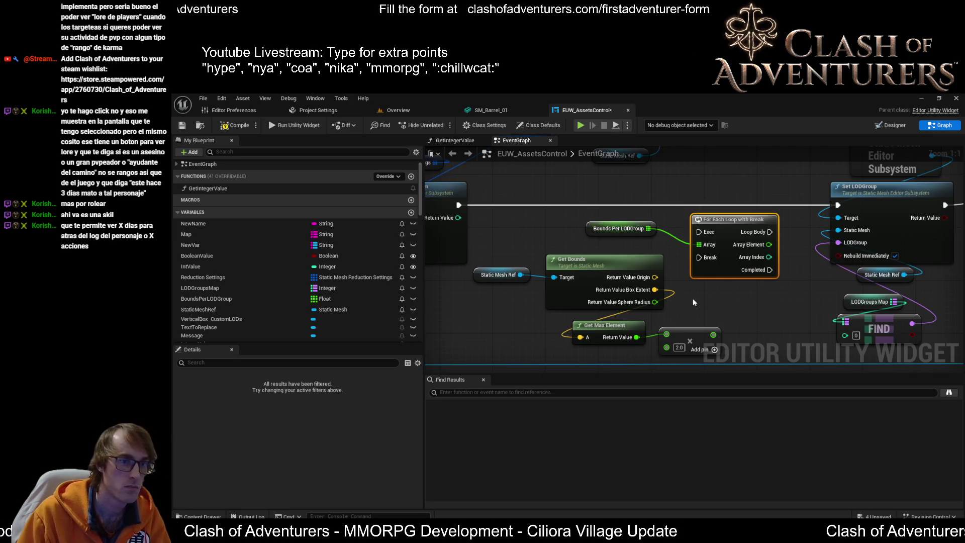
key("Delete")
Add a For Each Loop with Break over Bounds Per LODGroup and place it beside Get Bounds
left_click_drag(648, 228, 692, 202)
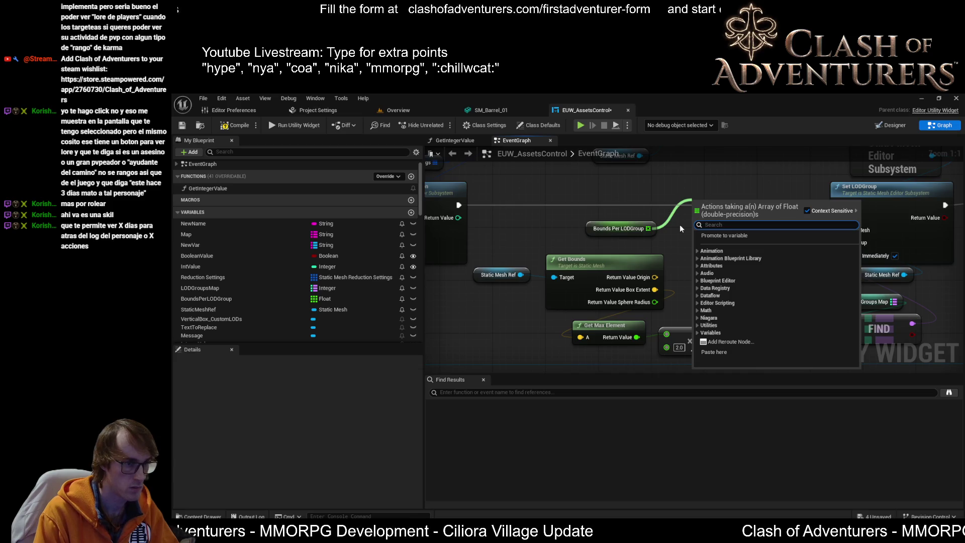
left_click(678, 225)
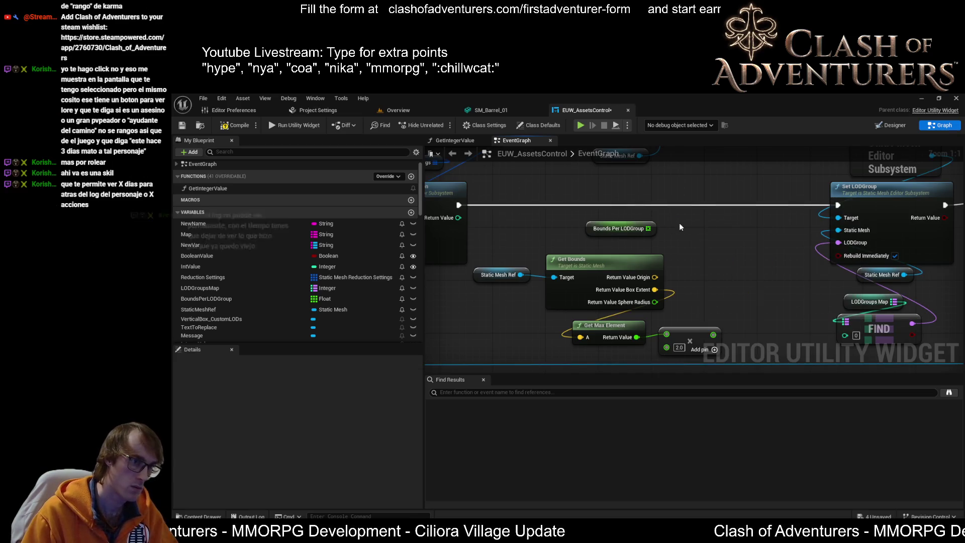
mouse_move(702, 290)
left_mouse_down()
mouse_move(680, 297)
mouse_move(678, 285)
mouse_move(692, 292)
left_mouse_up()
mouse_move(660, 237)
left_mouse_down()
mouse_move(696, 226)
mouse_move(671, 248)
mouse_move(684, 259)
left_mouse_up()
left_click(662, 224)
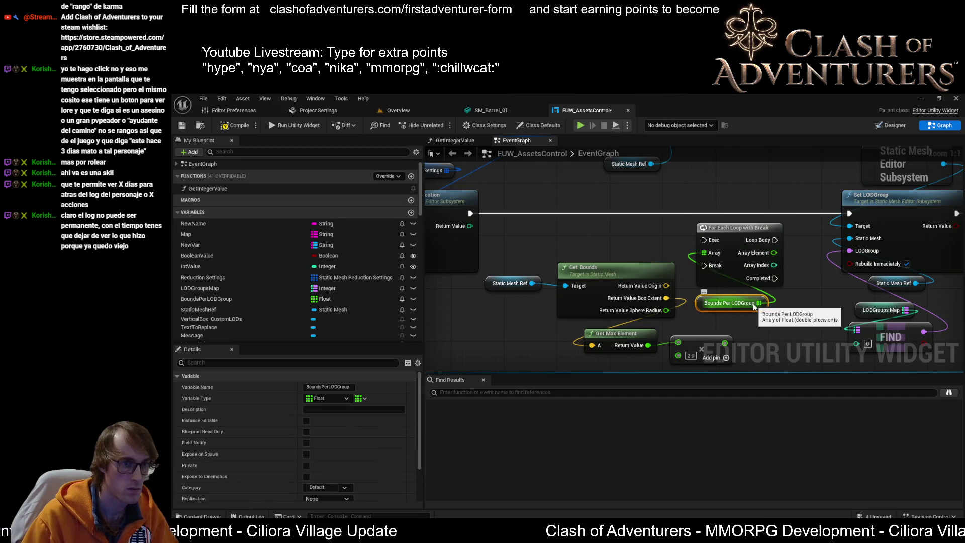
left_click_drag(739, 310, 746, 304)
mouse_move(735, 243)
left_mouse_down()
mouse_move(710, 200)
mouse_move(638, 190)
left_mouse_up()
scroll(720, 270, "down", 1)
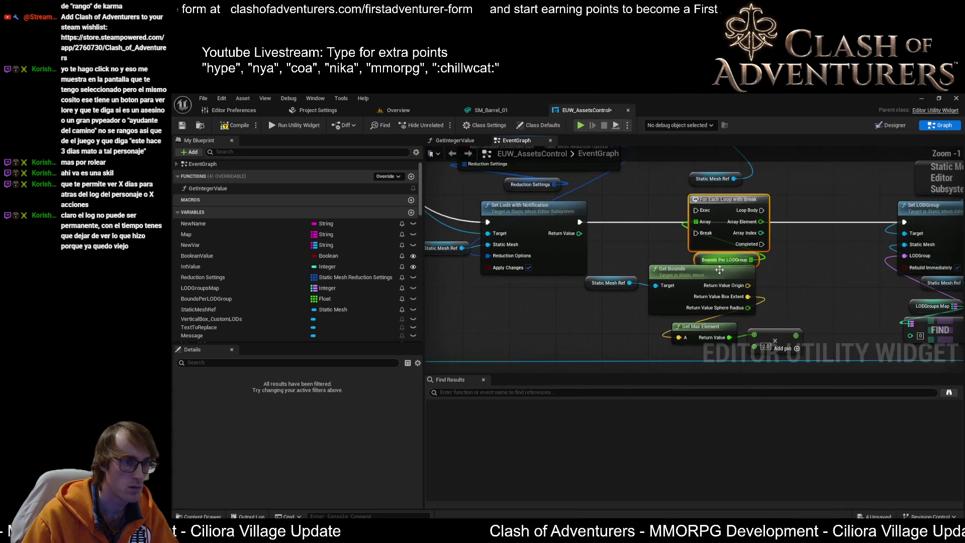
scroll(720, 270, "down", 5)
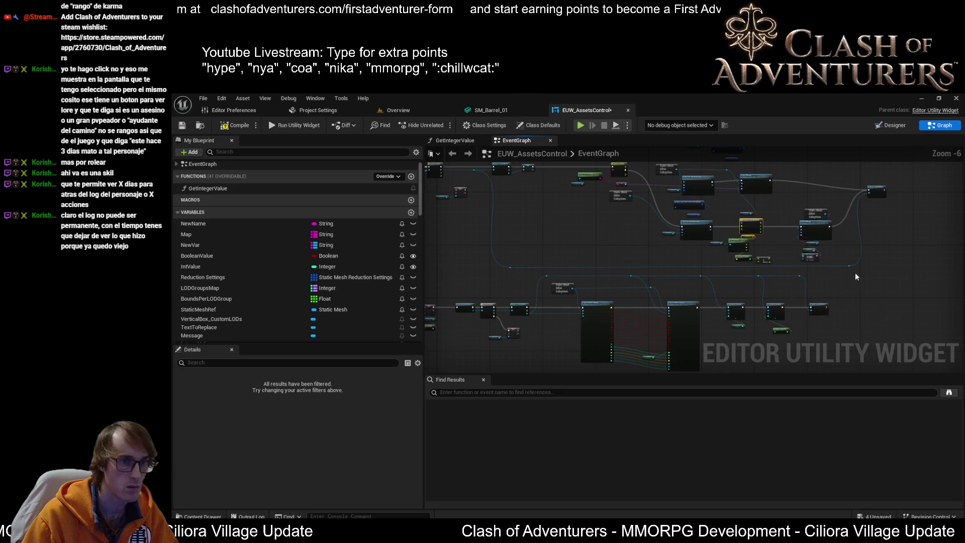
Marquee-select the upper-row block of nodes and raise it about 60 px
left_click(848, 266)
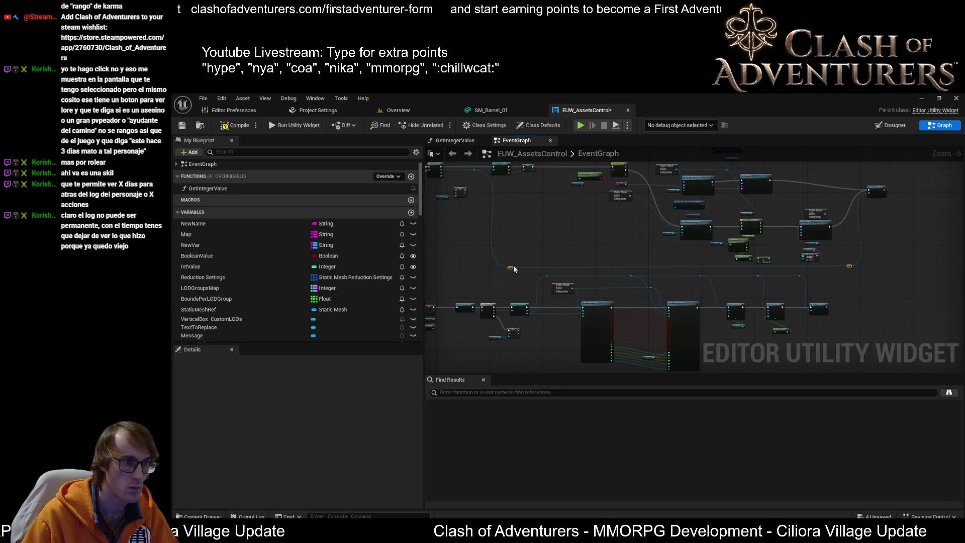
left_click_drag(512, 273, 573, 377)
scroll(816, 222, "down", 2)
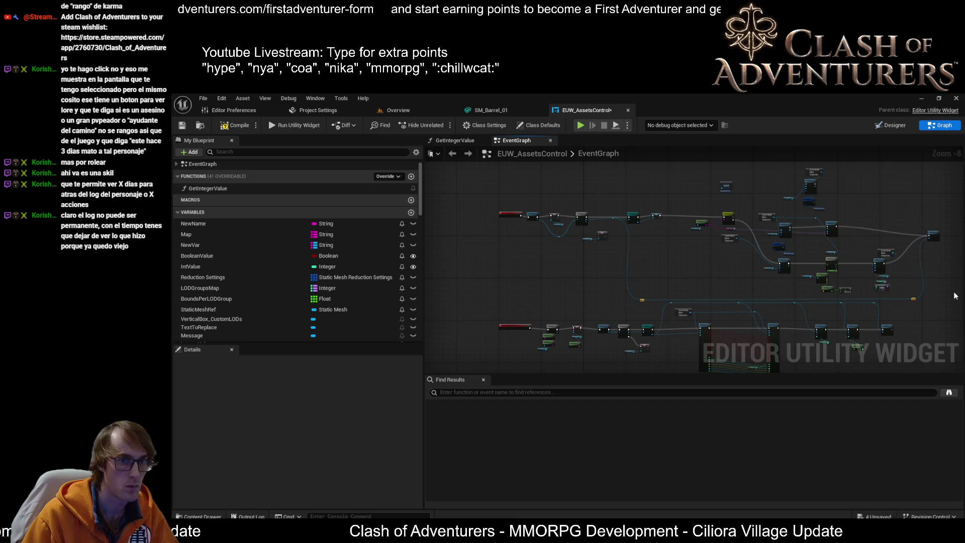
mouse_move(955, 292)
left_mouse_down()
mouse_move(463, 191)
mouse_move(507, 244)
left_mouse_up()
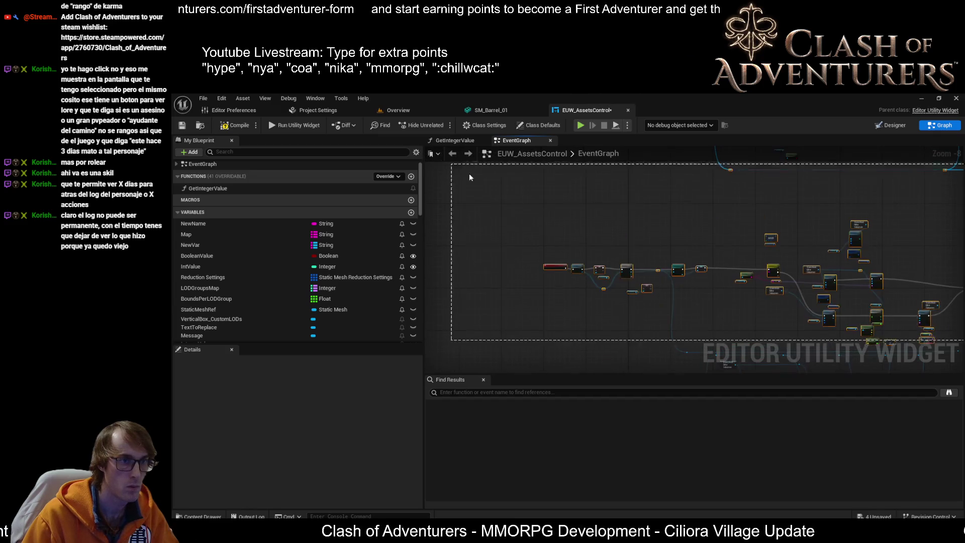
left_click_drag(556, 267, 556, 238)
Zoom and pan back to centre the For Each Loop between Get Bounds and Set LODGroup
scroll(806, 264, "up", 4)
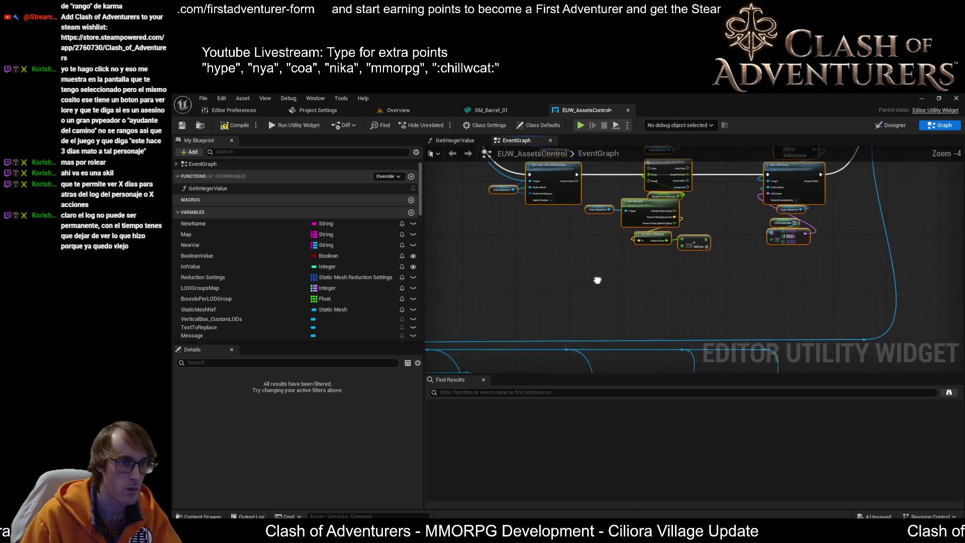
scroll(780, 316, "up", 2)
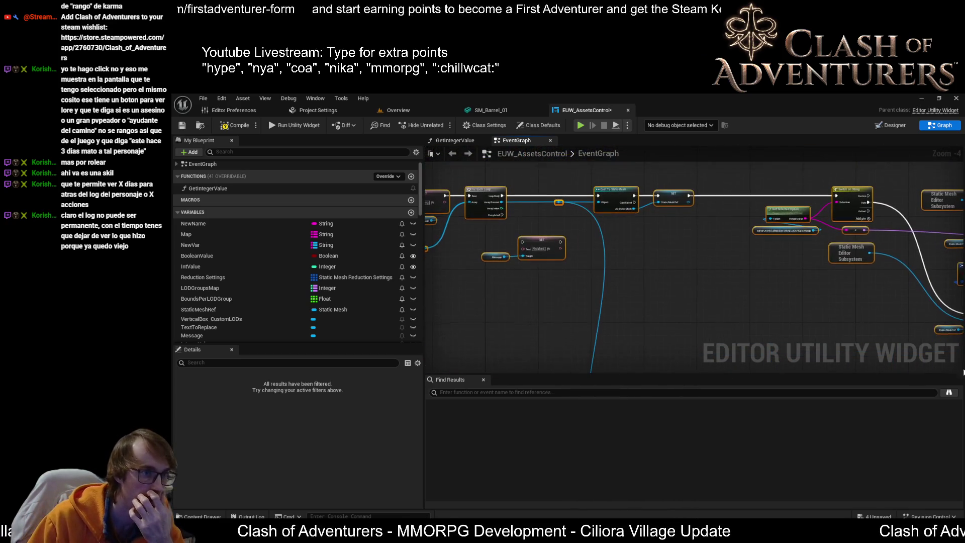
scroll(616, 229, "up", 2)
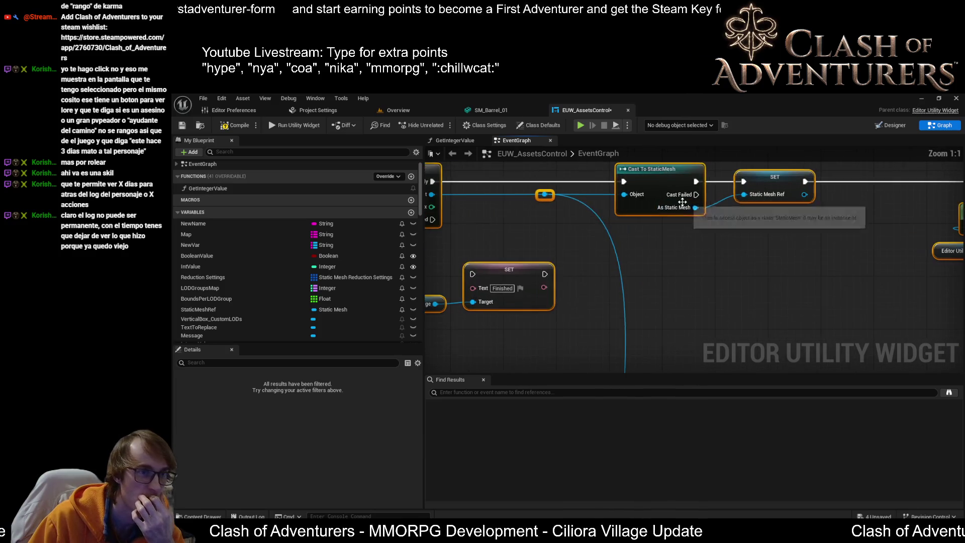
scroll(662, 261, "down", 1)
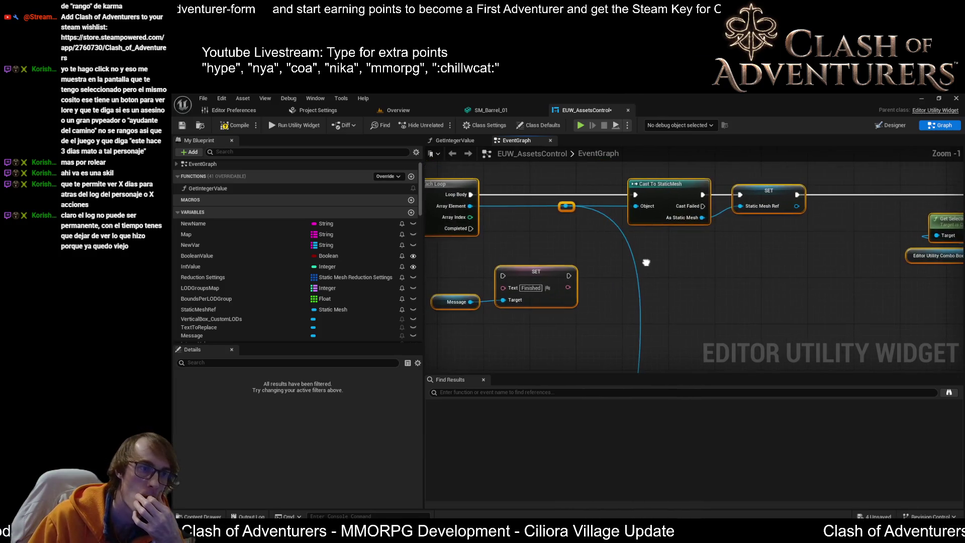
scroll(658, 265, "down", 2)
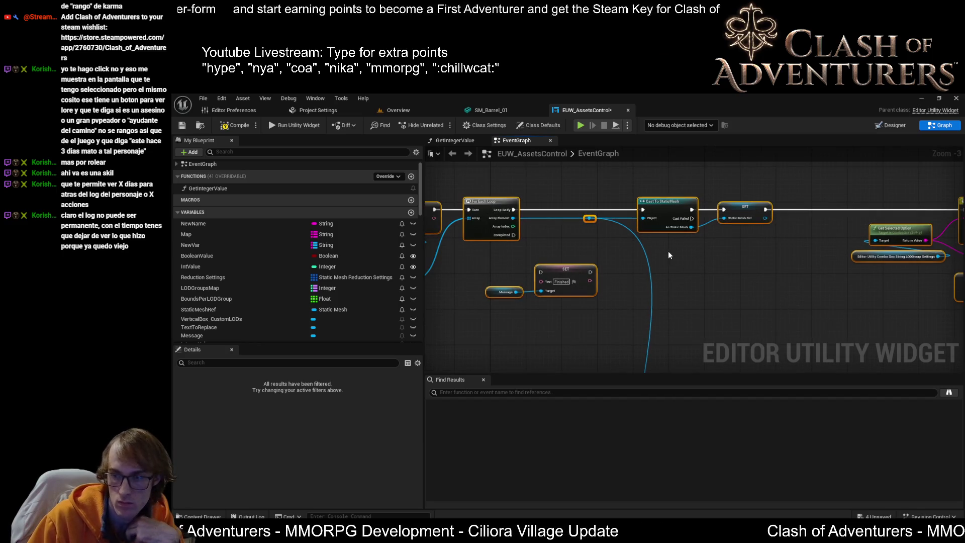
scroll(669, 252, "down", 1)
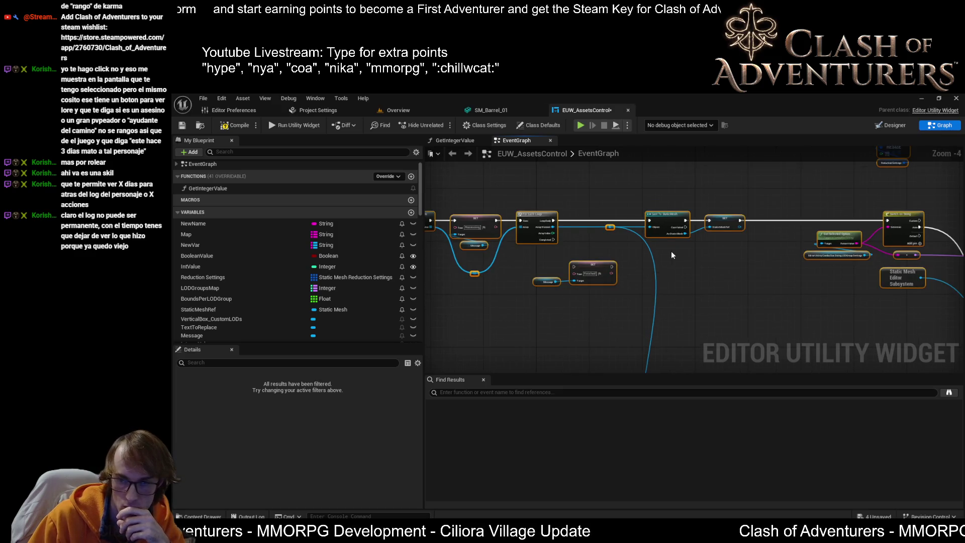
scroll(672, 255, "up", 2)
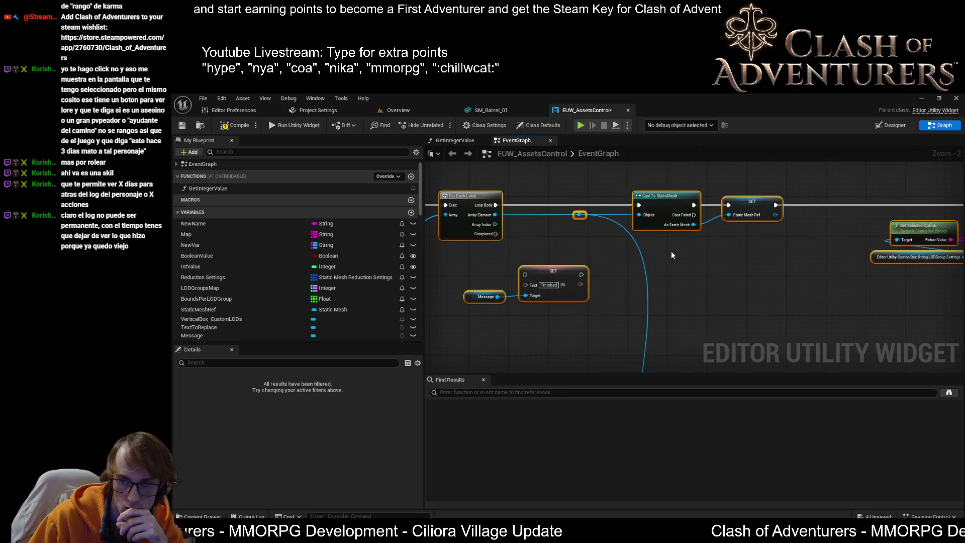
scroll(671, 251, "down", 1)
left_click_drag(671, 251, 513, 253)
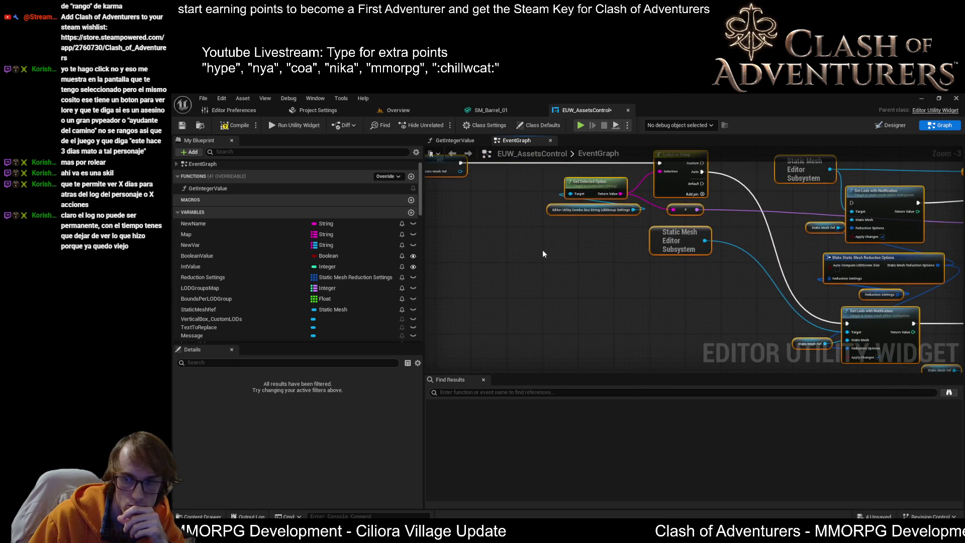
scroll(542, 254, "down", 1)
left_click_drag(602, 276, 564, 280)
scroll(565, 279, "up", 2)
scroll(565, 275, "up", 2)
left_click_drag(710, 262, 700, 222)
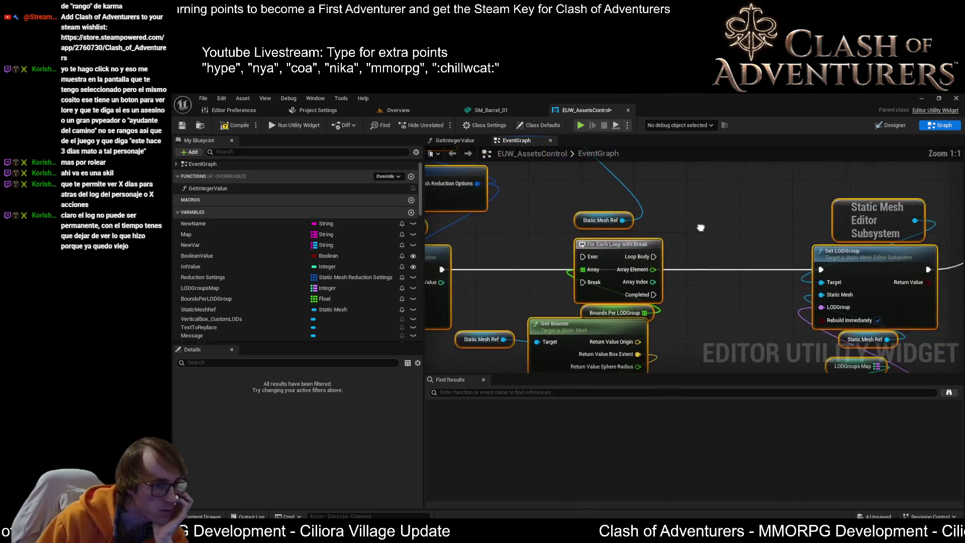
Lower the Static Mesh Ref, Get Bounds, Get Max Element and Add group about 80 px, and shift the loop
scroll(700, 225, "down", 2)
scroll(672, 191, "up", 2)
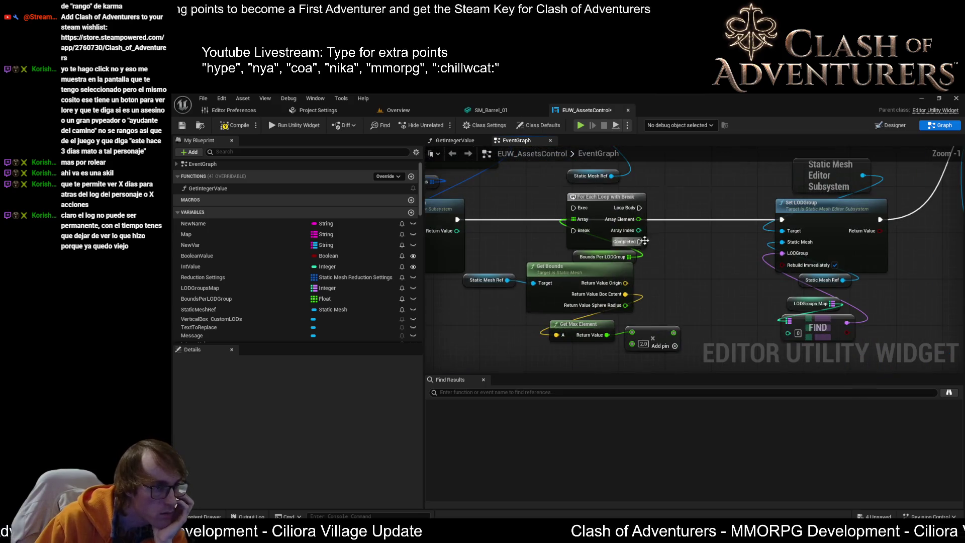
left_click_drag(671, 192, 697, 147)
left_click_drag(711, 321, 525, 232)
mouse_move(593, 230)
left_mouse_down()
mouse_move(586, 271)
mouse_move(604, 271)
left_mouse_up()
left_click_drag(654, 211, 652, 277)
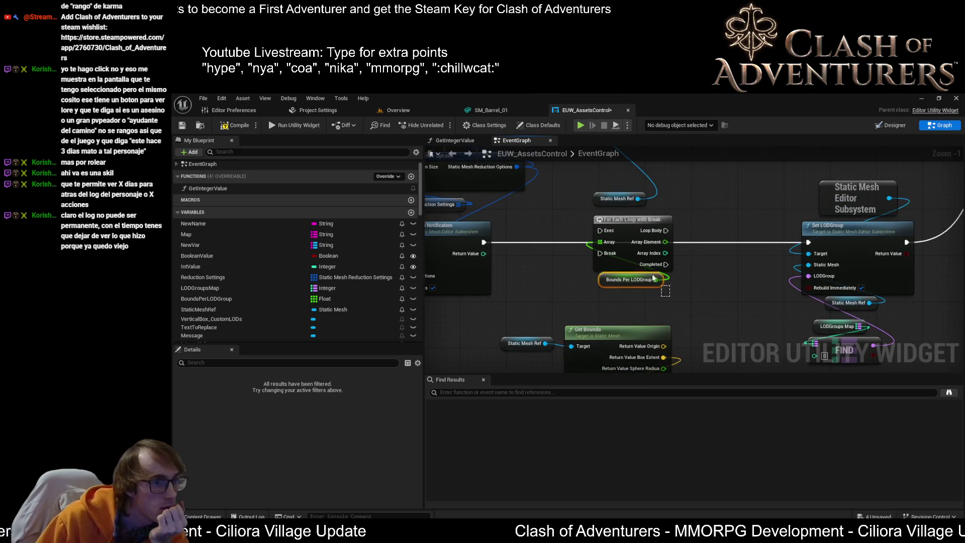
left_click_drag(629, 220, 637, 231)
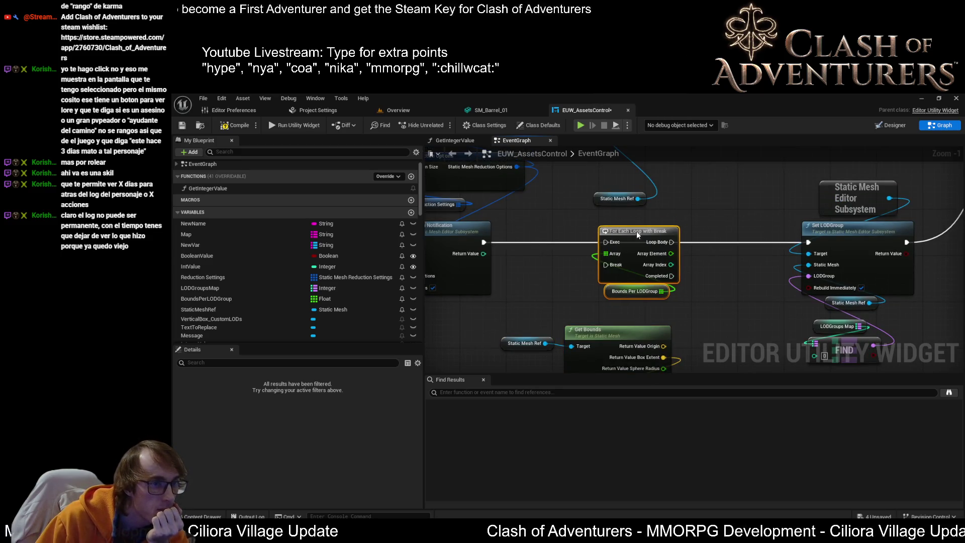
Wire Set Lods with Notification's execution into the loop's Exec pin
left_click_drag(481, 243, 610, 244)
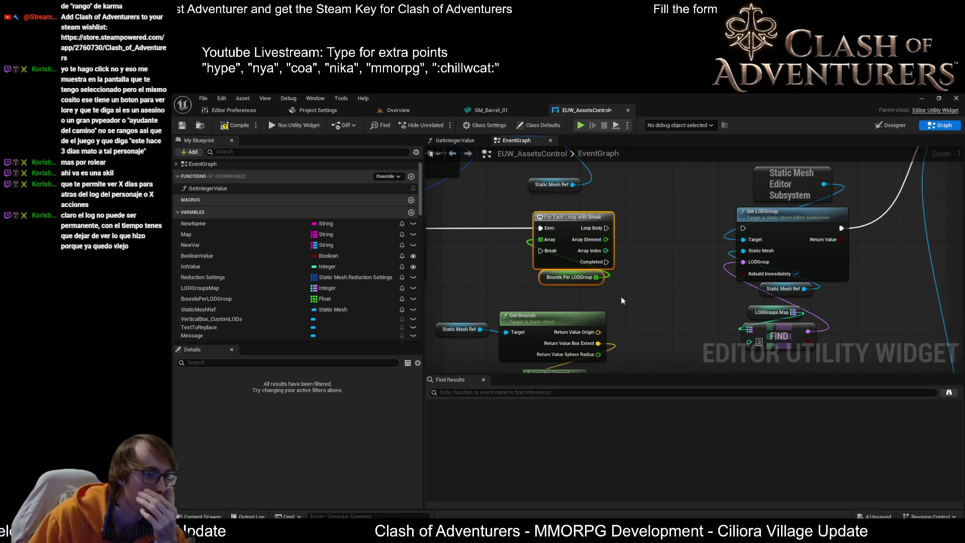
left_click_drag(605, 250, 654, 293)
left_click(652, 273)
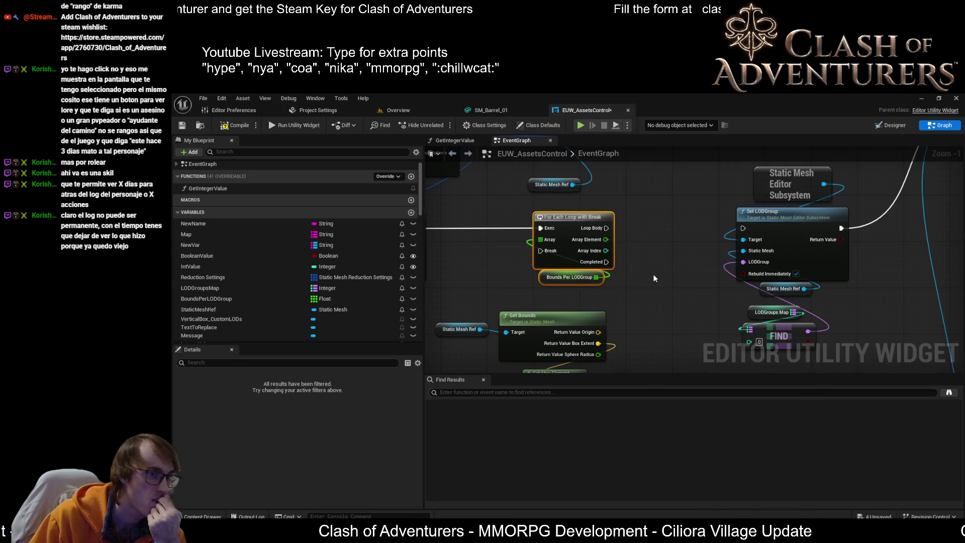
left_click(653, 274)
mouse_move(606, 239)
left_mouse_down()
mouse_move(648, 253)
mouse_move(628, 246)
mouse_move(647, 249)
mouse_move(653, 185)
mouse_move(643, 215)
mouse_move(669, 227)
left_mouse_up()
left_click(650, 228)
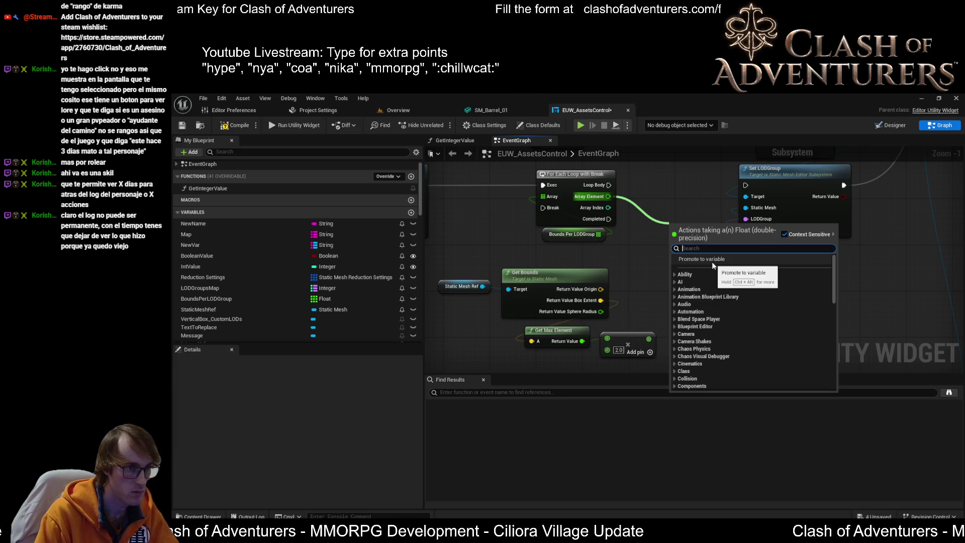
Add a Less (<) node on the Array Element and feed it the Get Max Element × 2.0 result
type("less")
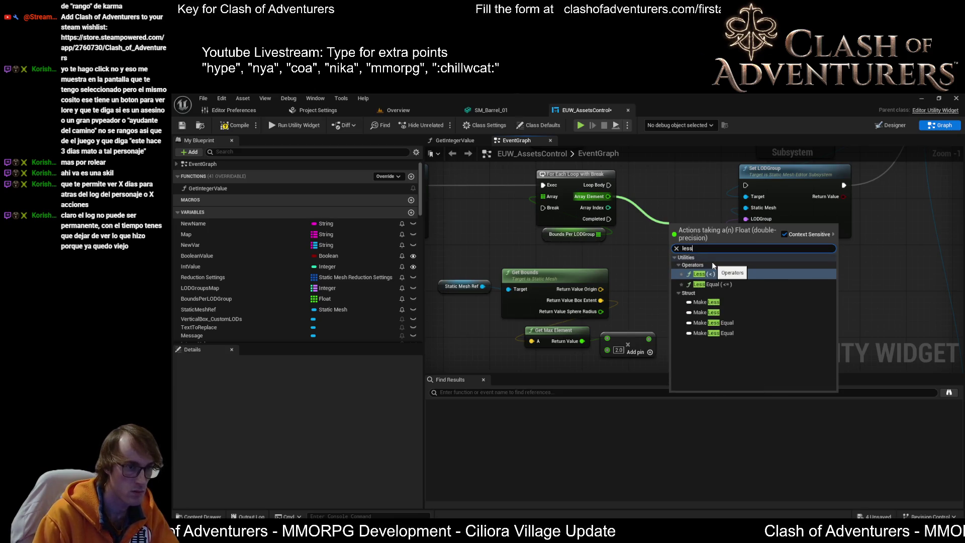
key("Return")
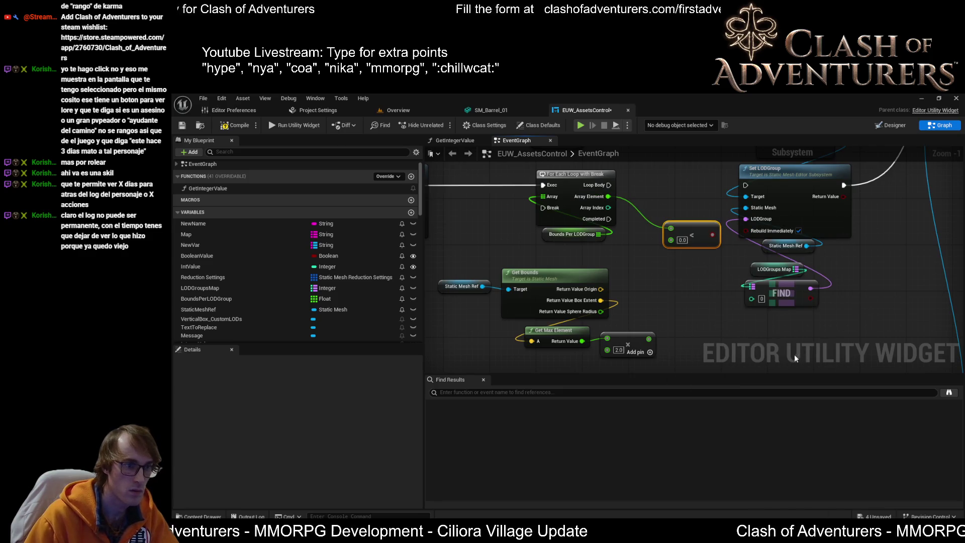
mouse_move(649, 338)
left_mouse_down()
mouse_move(672, 236)
mouse_move(662, 236)
mouse_move(683, 221)
left_mouse_up()
Move the Save Loaded Asset node up-right and the Static Mesh Subsystem nodes further right
scroll(671, 232, "down", 4)
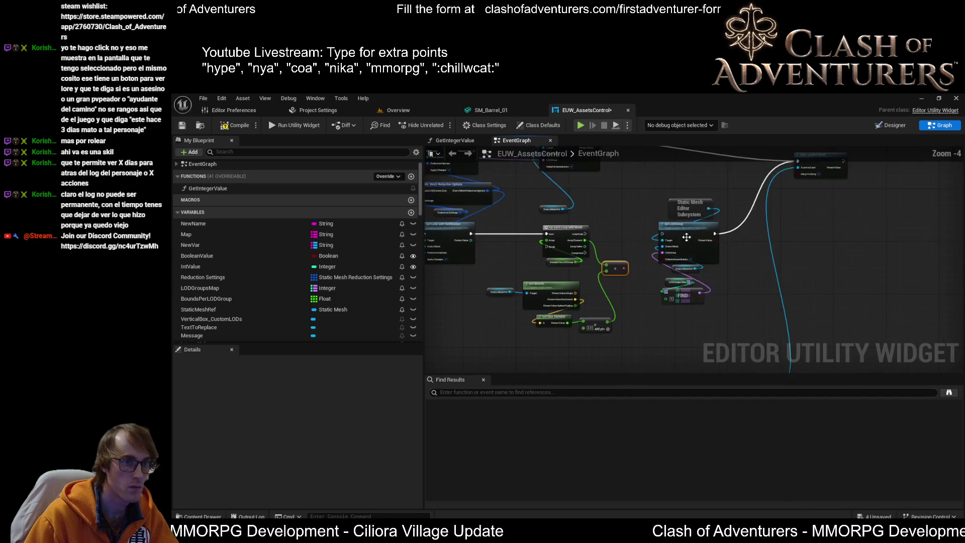
left_click_drag(742, 185, 680, 308)
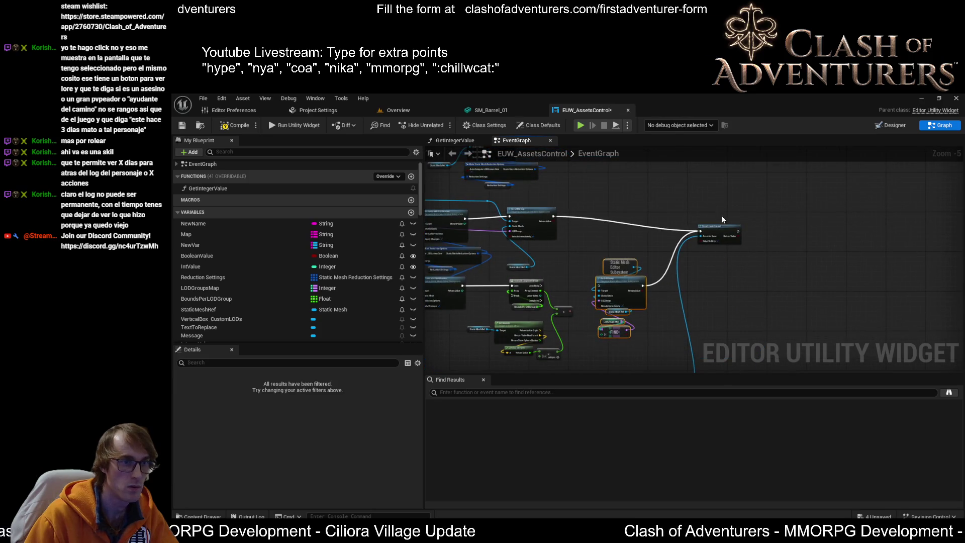
left_click_drag(719, 229, 776, 214)
left_click_drag(649, 245, 594, 338)
left_click_drag(620, 292, 686, 292)
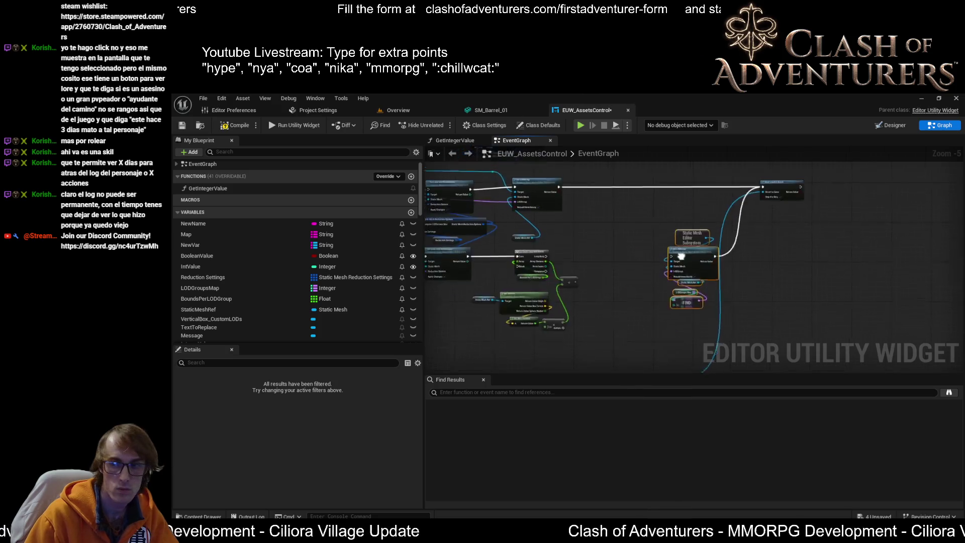
scroll(658, 245, "up", 5)
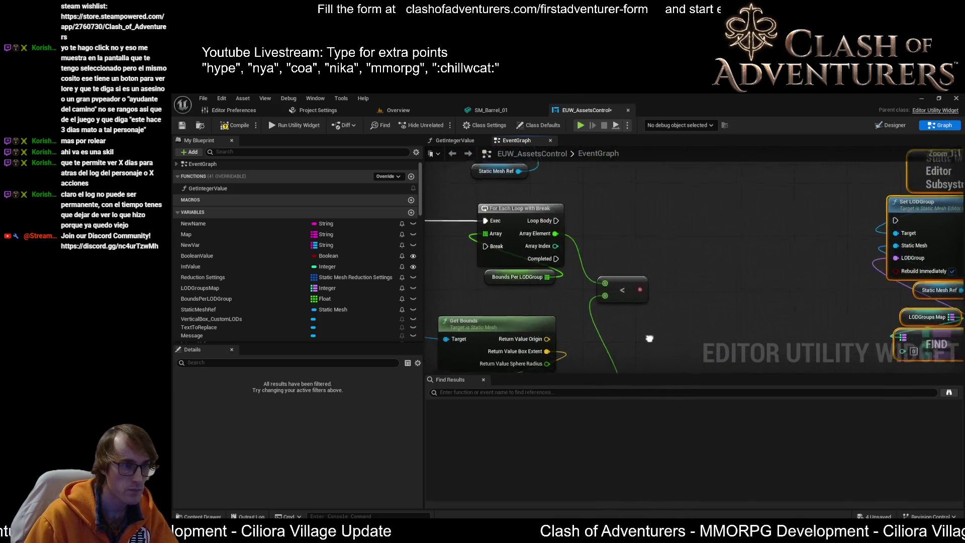
mouse_move(754, 230)
left_mouse_down()
mouse_move(711, 272)
mouse_move(721, 248)
left_mouse_up()
Add a Branch on the comparison, run it from Loop Body, and convert the comparison to >=
type("branch")
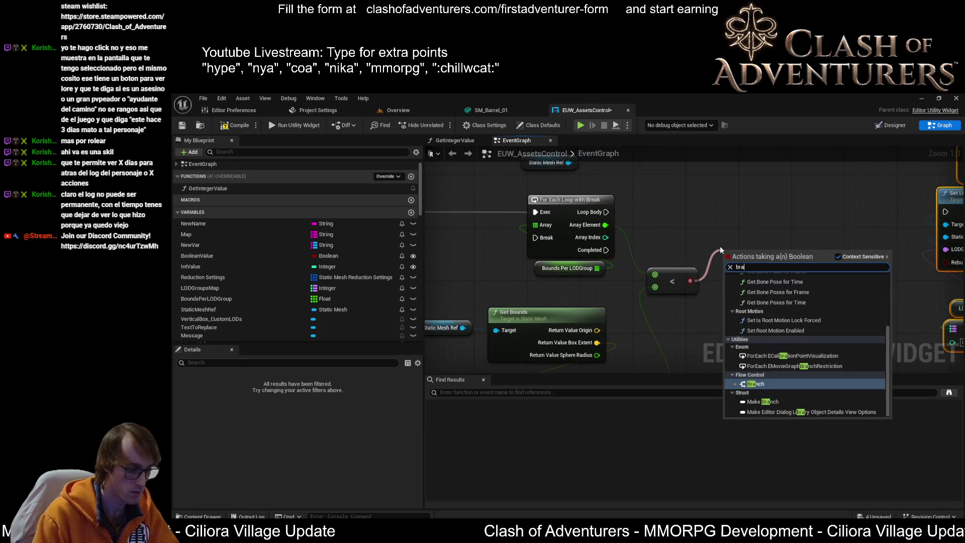
key("Return")
left_click_drag(728, 251, 727, 203)
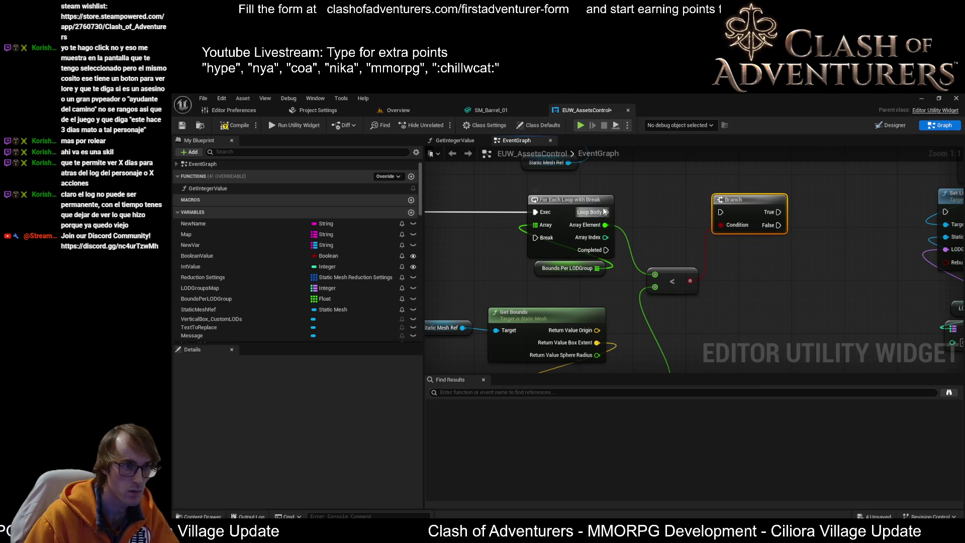
left_click_drag(606, 211, 719, 213)
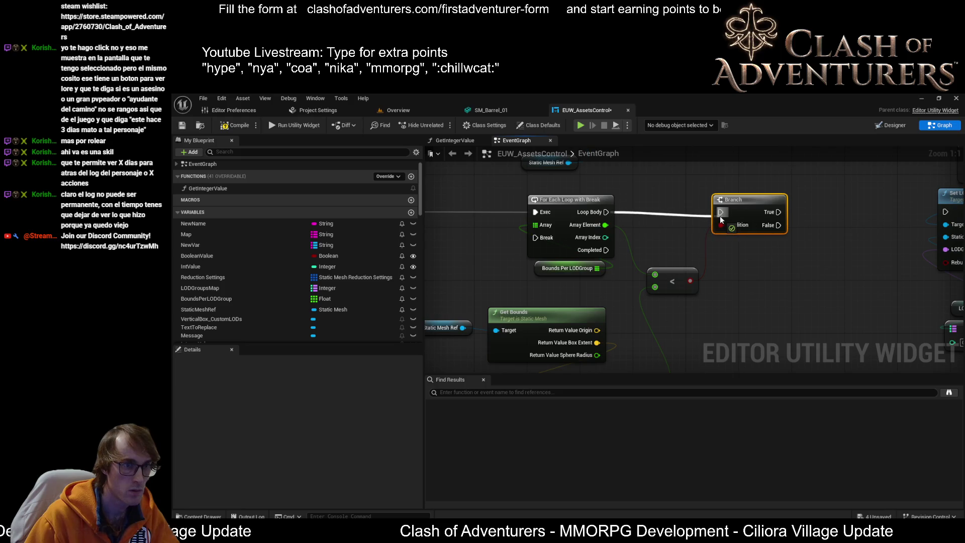
right_click(675, 286)
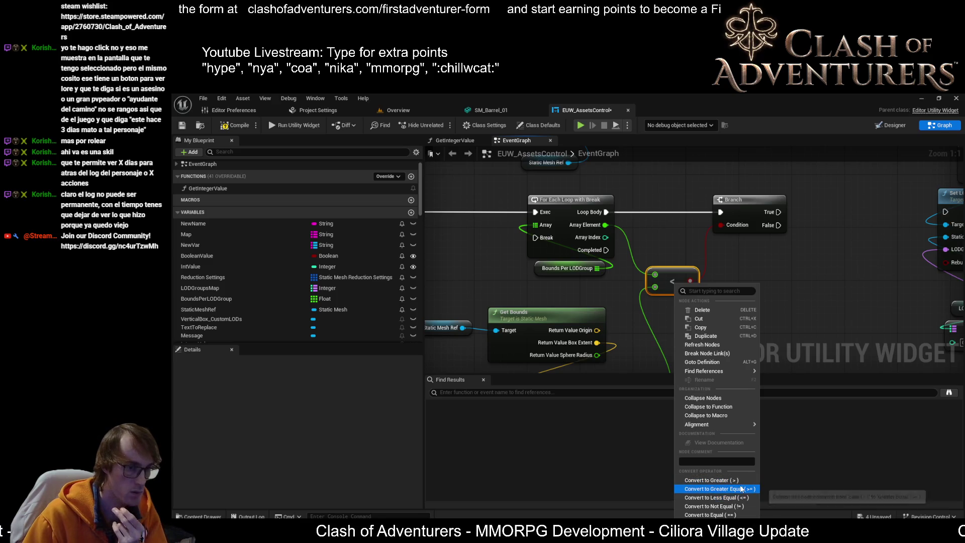
left_click(728, 489)
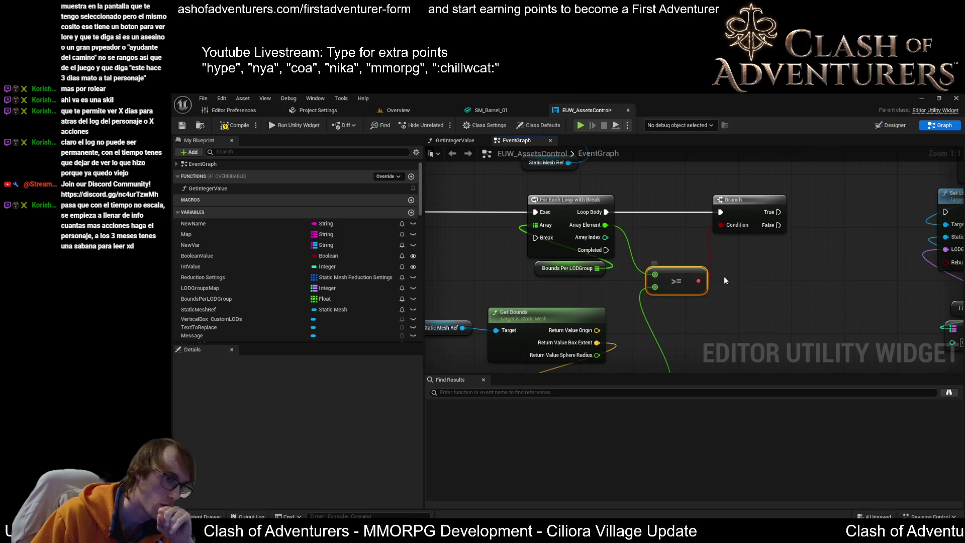
Link the Branch True output to the loop's Break, lifting the wire with a reroute point
mouse_move(735, 276)
left_mouse_down()
mouse_move(736, 293)
mouse_move(782, 297)
left_mouse_up()
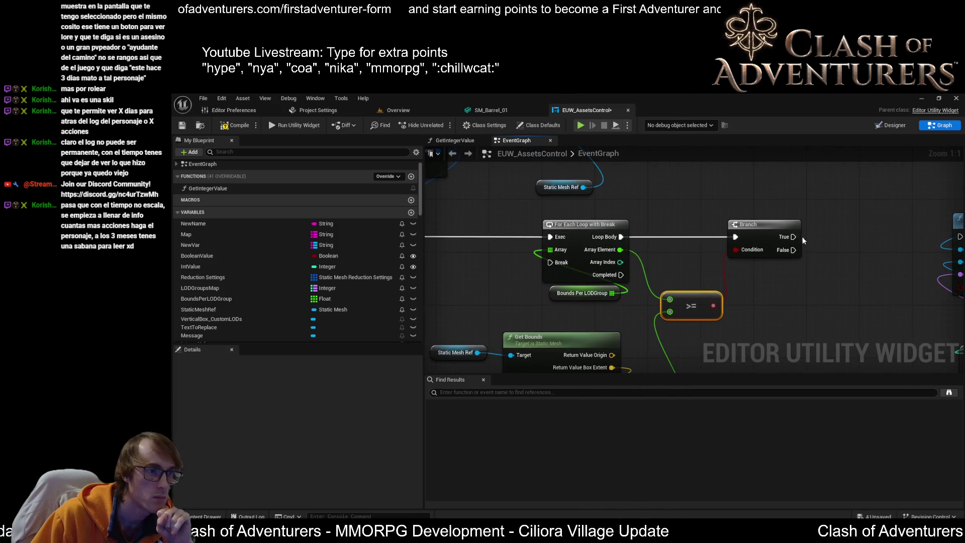
mouse_move(793, 237)
left_mouse_down()
mouse_move(598, 202)
mouse_move(533, 281)
mouse_move(557, 263)
left_mouse_up()
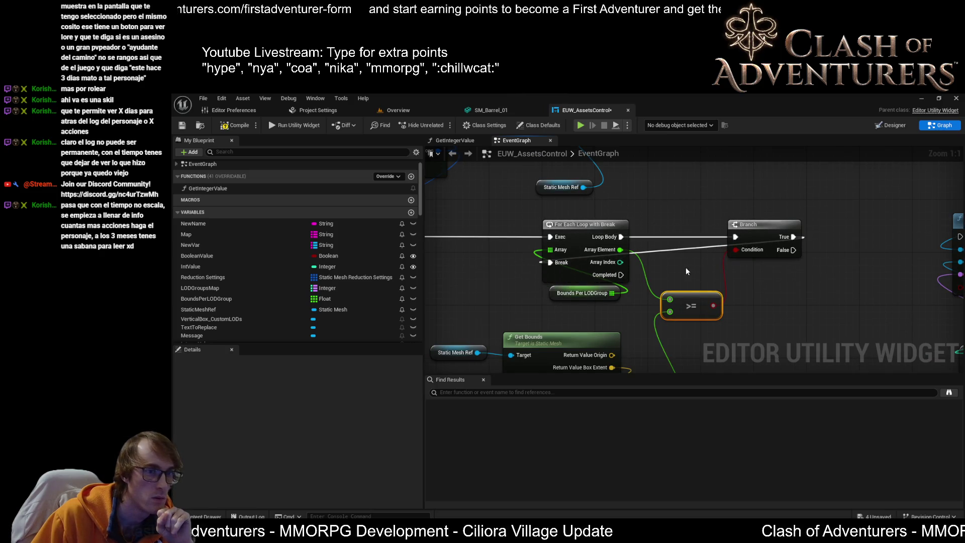
double_click(692, 248)
left_click_drag(693, 249, 815, 194)
left_click_drag(704, 214, 809, 228)
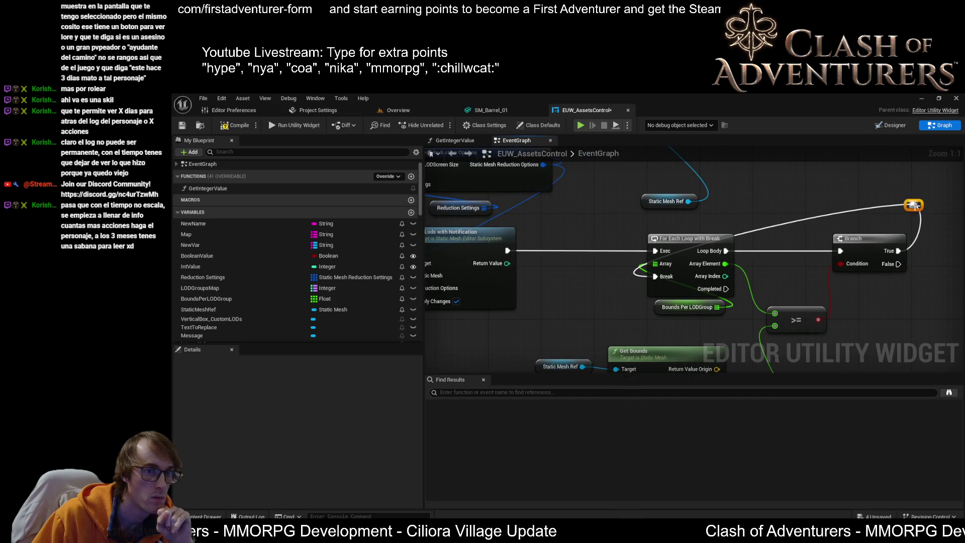
left_click_drag(914, 206, 919, 221)
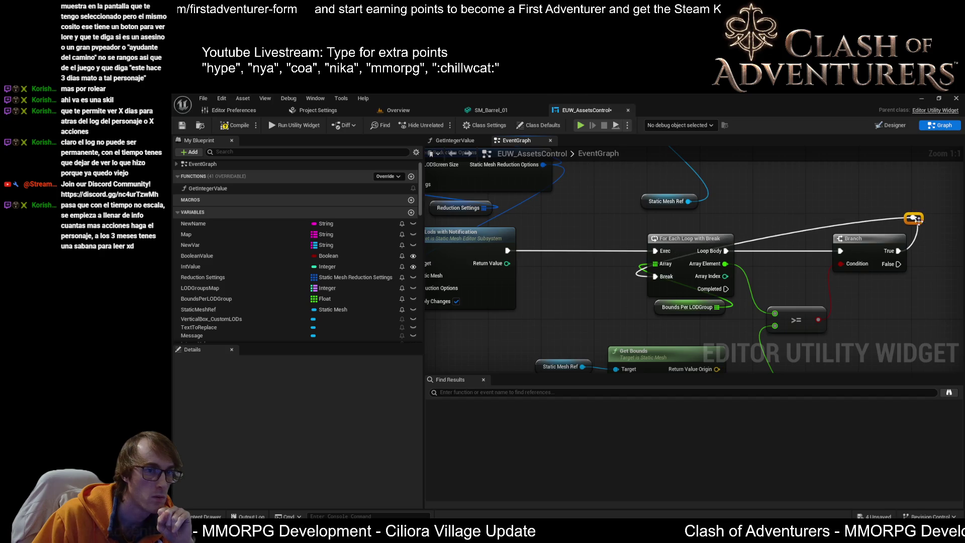
Add a second reroute point on the Break wire and place it above the loop
double_click(792, 234)
left_click_drag(793, 239, 637, 224)
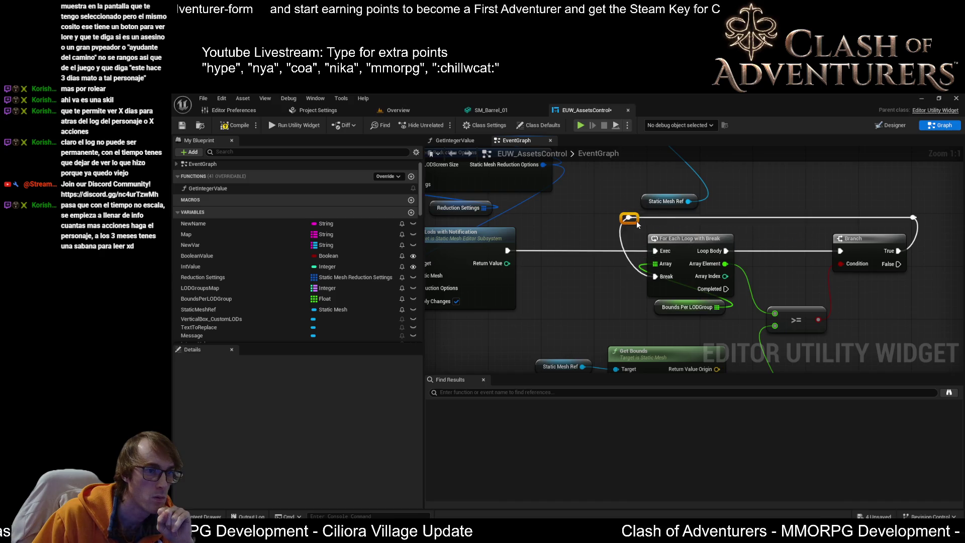
left_click_drag(711, 257, 594, 244)
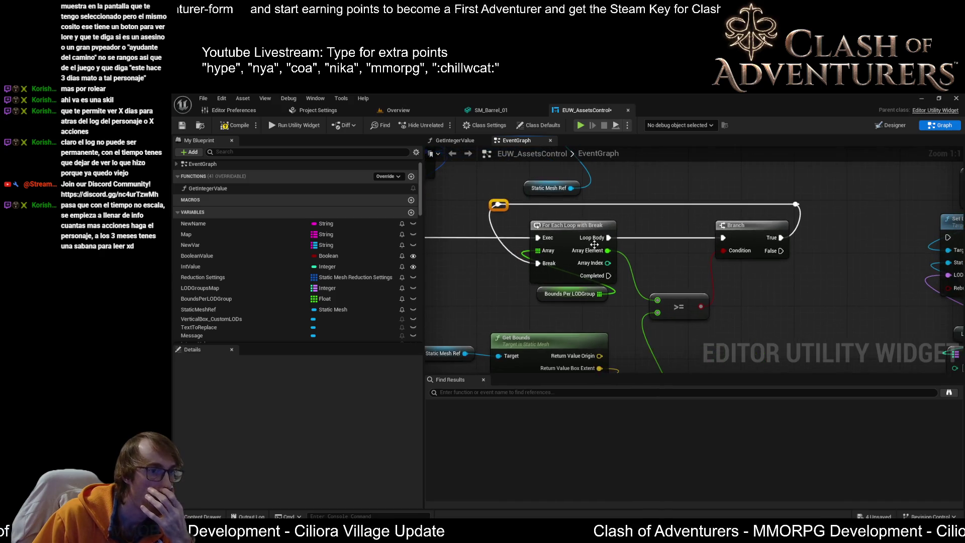
scroll(680, 255, "down", 1)
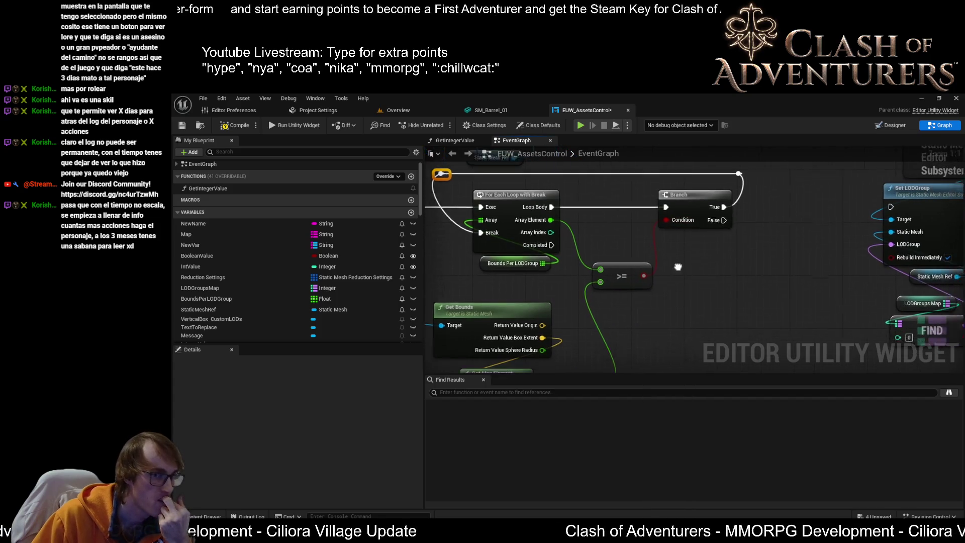
mouse_move(532, 248)
left_mouse_down()
mouse_move(701, 276)
mouse_move(821, 274)
mouse_move(718, 271)
mouse_move(691, 288)
mouse_move(755, 295)
mouse_move(730, 273)
mouse_move(747, 216)
mouse_move(706, 265)
left_mouse_up()
left_click(680, 286)
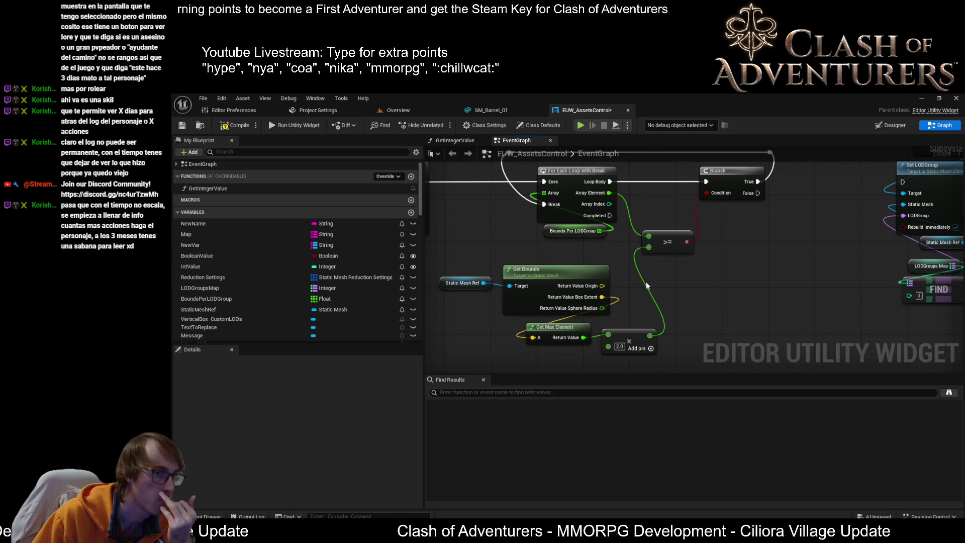
Survey the graph from Set LODGroup across the Set Lods with Notification nodes back to the loop
left_click_drag(694, 274, 686, 304)
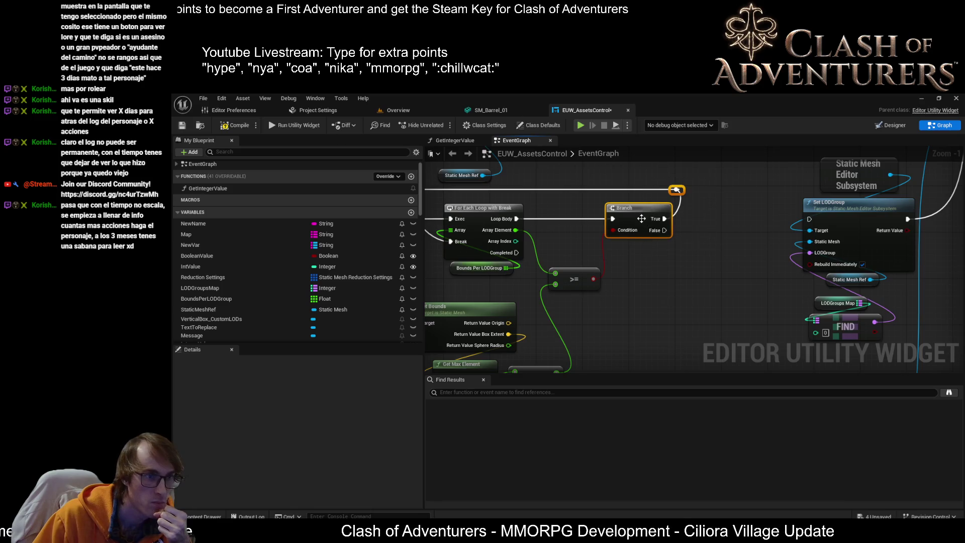
left_click_drag(670, 215, 469, 231)
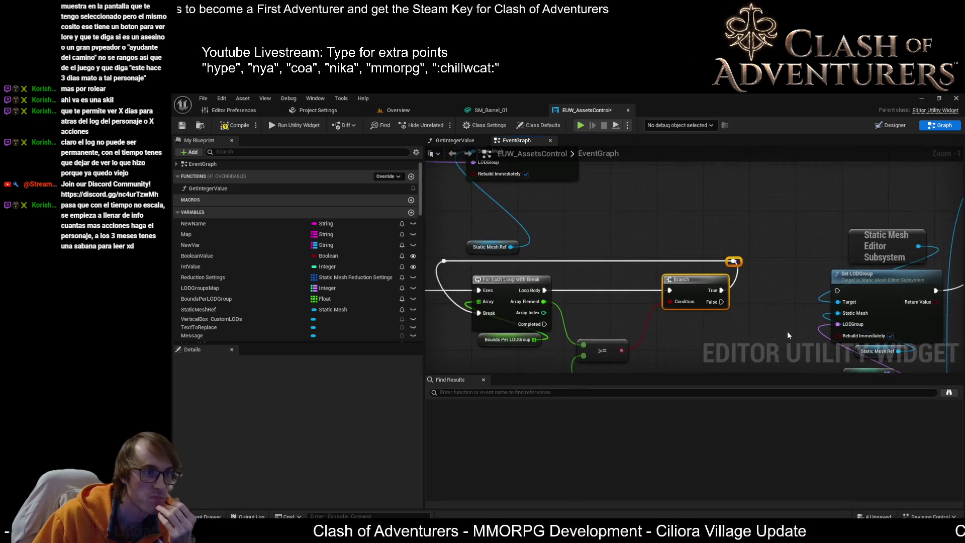
left_click_drag(787, 331, 586, 352)
mouse_move(702, 316)
left_mouse_down()
mouse_move(772, 288)
mouse_move(832, 292)
mouse_move(819, 274)
mouse_move(850, 267)
mouse_move(781, 266)
mouse_move(704, 245)
mouse_move(560, 165)
left_mouse_up()
scroll(770, 262, "down", 2)
scroll(563, 176, "up", 3)
left_click_drag(691, 291, 666, 223)
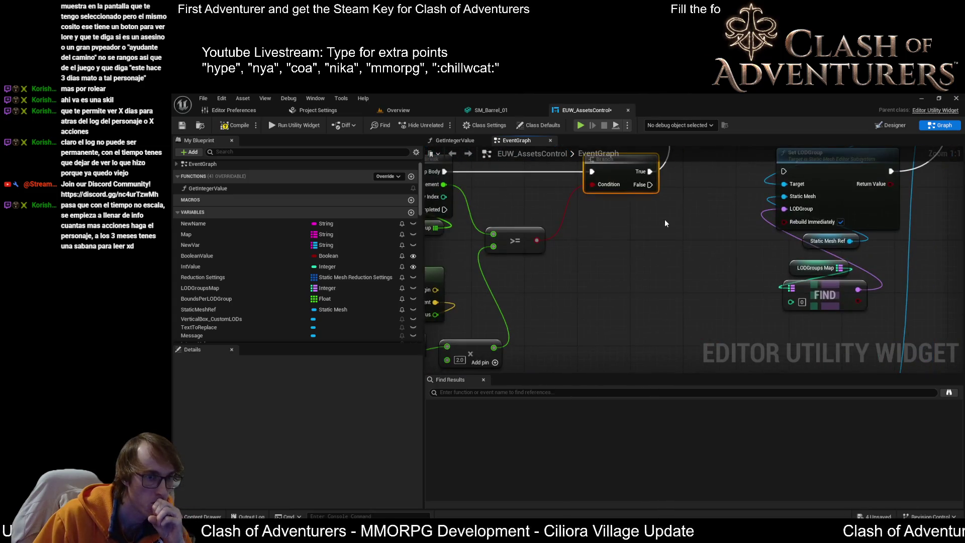
scroll(780, 295, "down", 1)
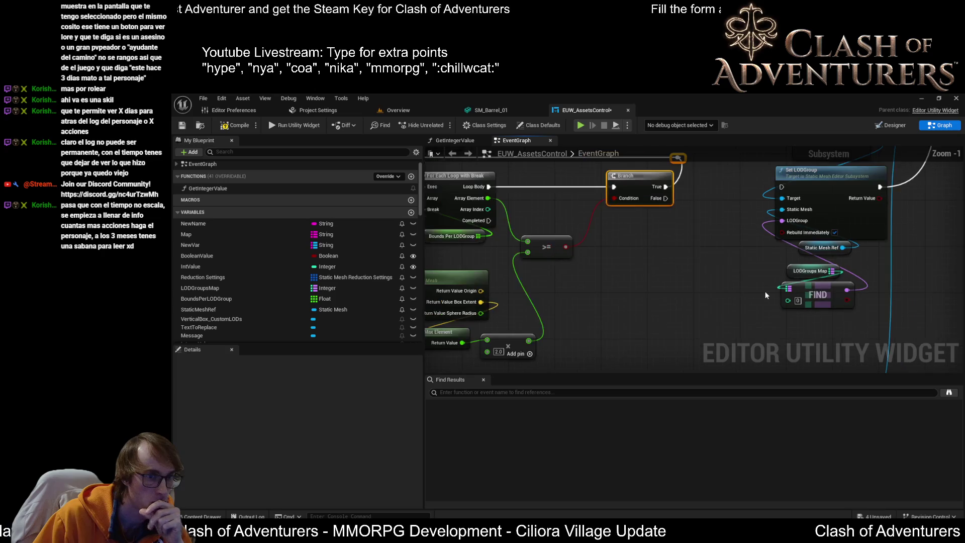
left_click_drag(764, 291, 839, 292)
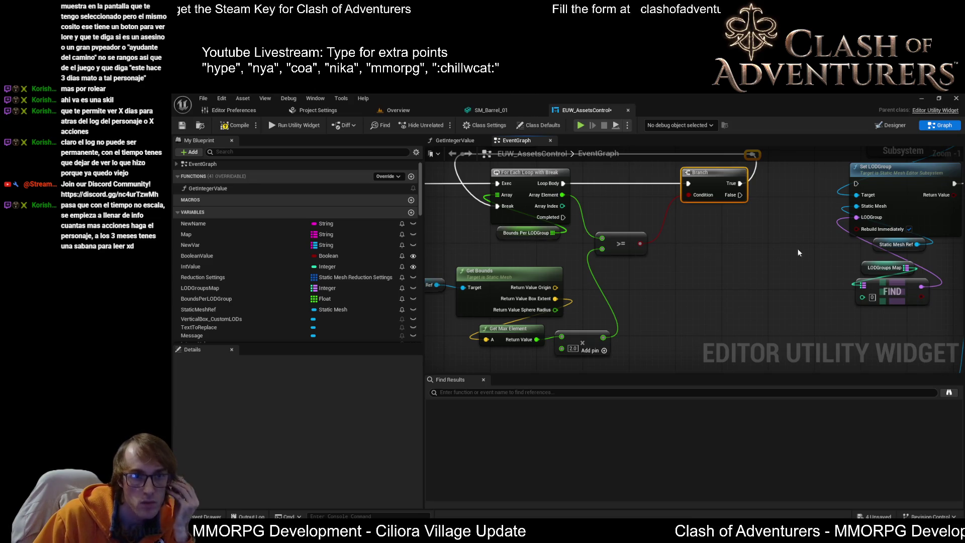
Move the LODGroups Map and FIND nodes left toward the >= comparison
left_click_drag(869, 270, 799, 287)
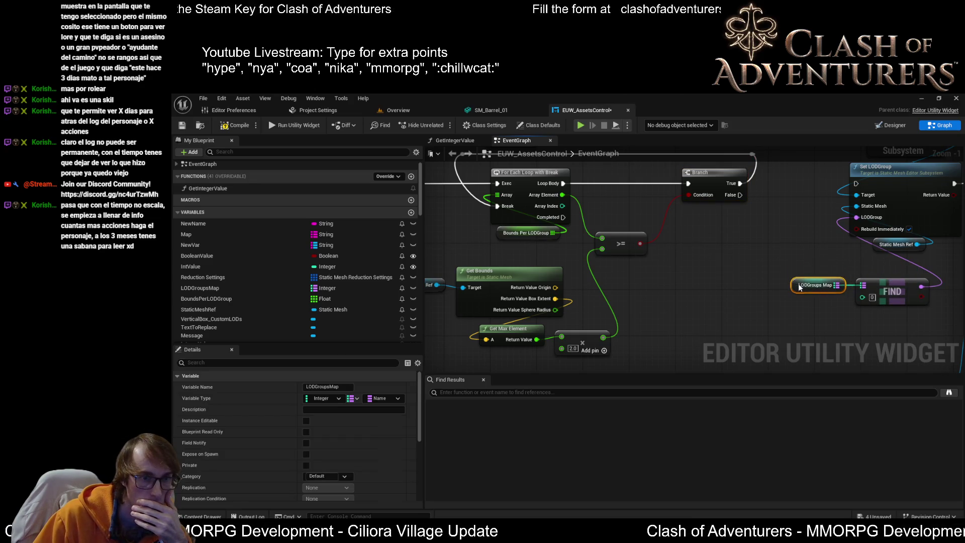
left_click_drag(900, 320, 816, 282)
mouse_move(898, 290)
left_mouse_down()
mouse_move(804, 284)
mouse_move(918, 272)
left_mouse_up()
scroll(820, 292, "down", 1)
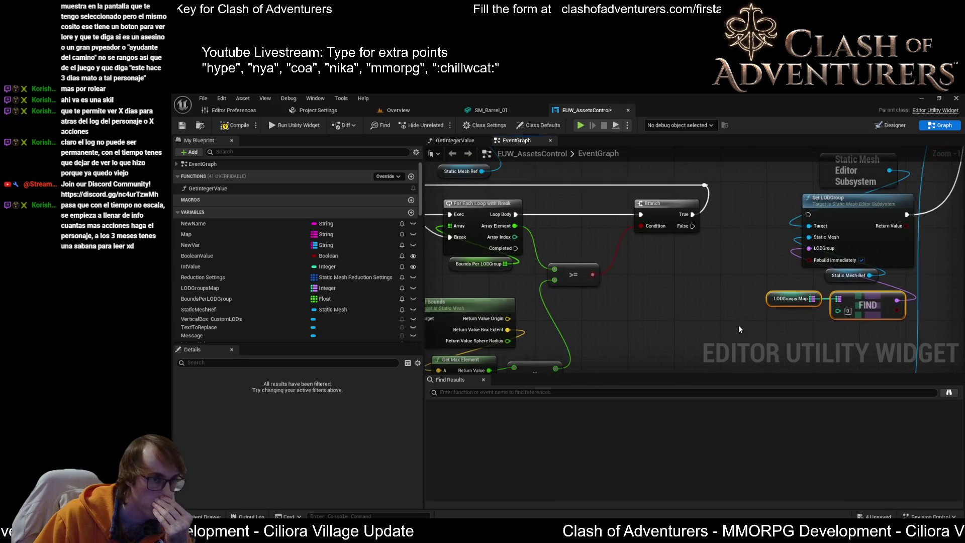
left_click_drag(785, 284, 779, 289)
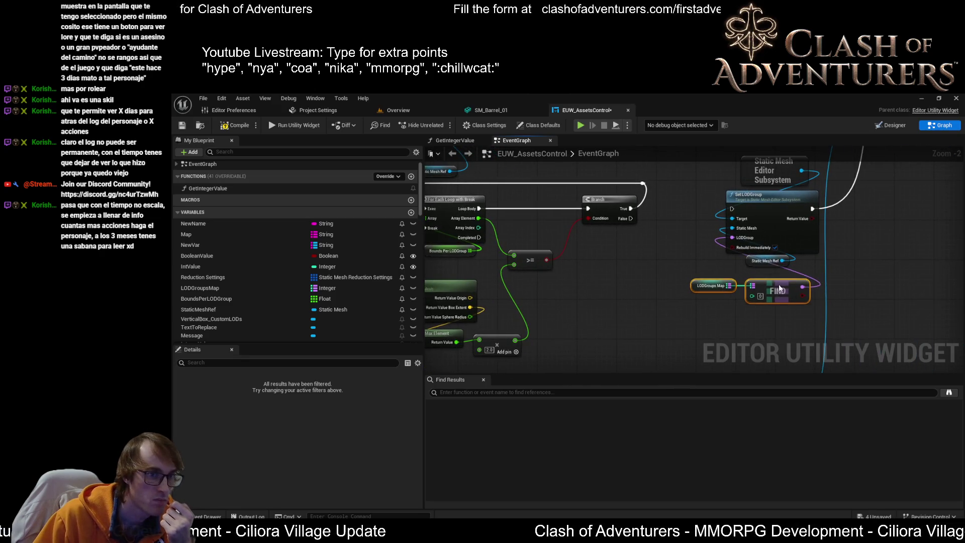
left_click_drag(624, 276, 685, 290)
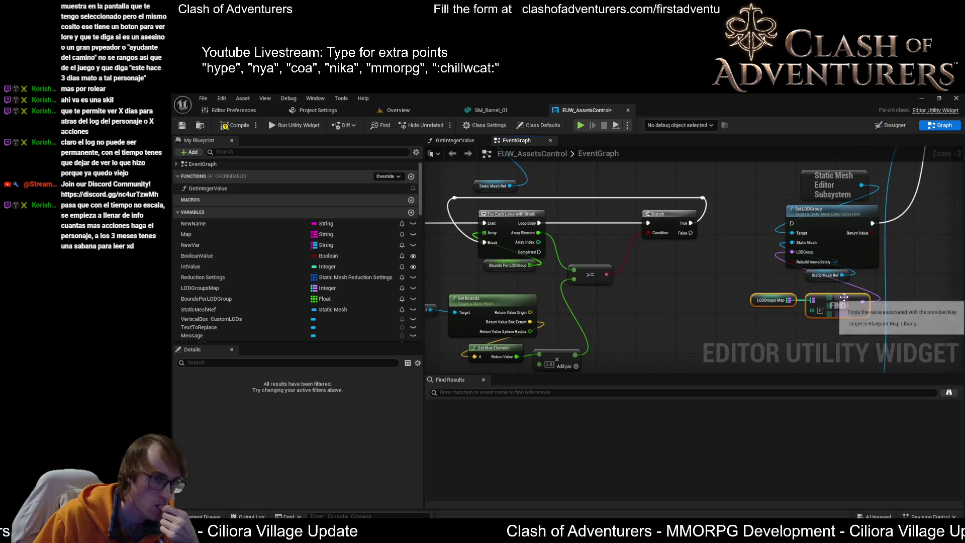
left_click_drag(833, 296, 704, 285)
Shift the Branch node slightly right and frame the loop, Branch and FIND nodes together
left_click_drag(672, 214, 691, 214)
left_click_drag(706, 282, 646, 309)
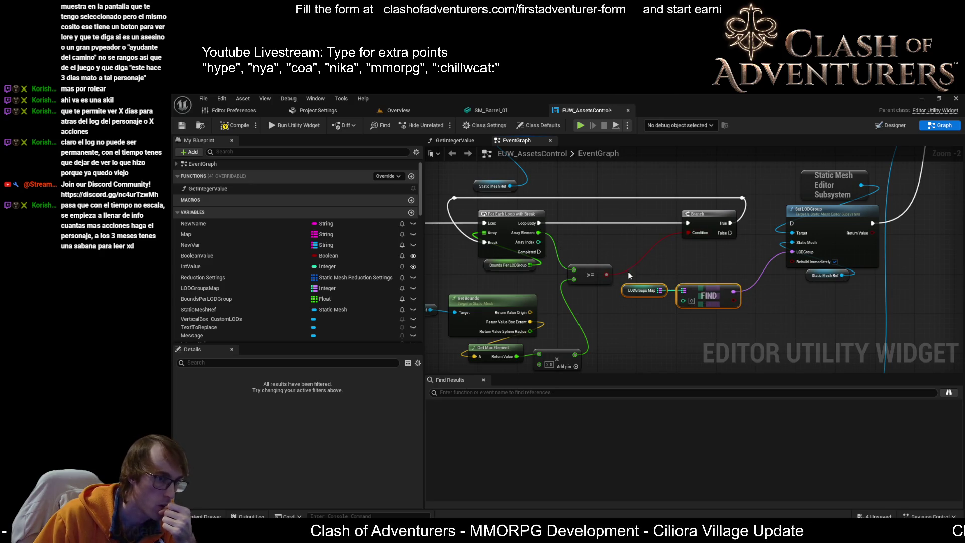
scroll(791, 271, "down", 3)
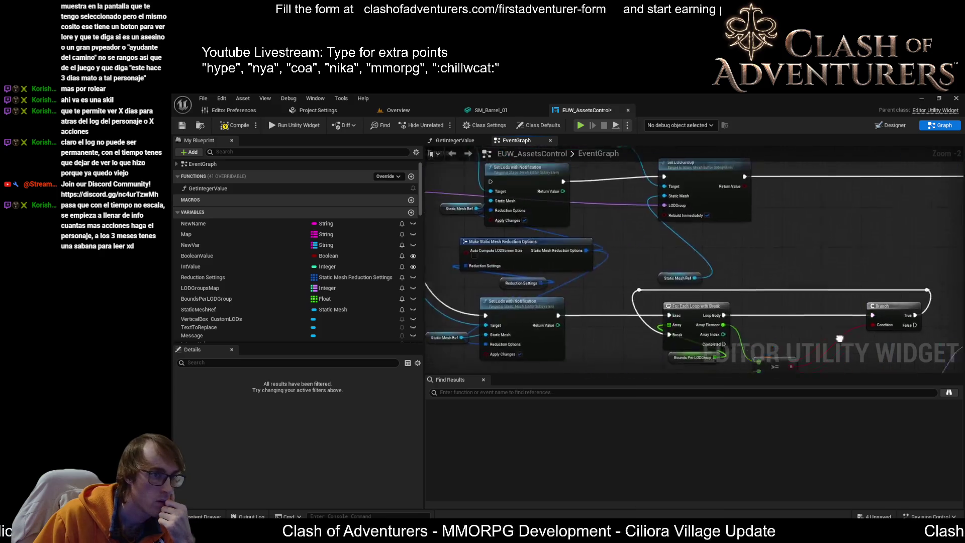
scroll(518, 278, "up", 3)
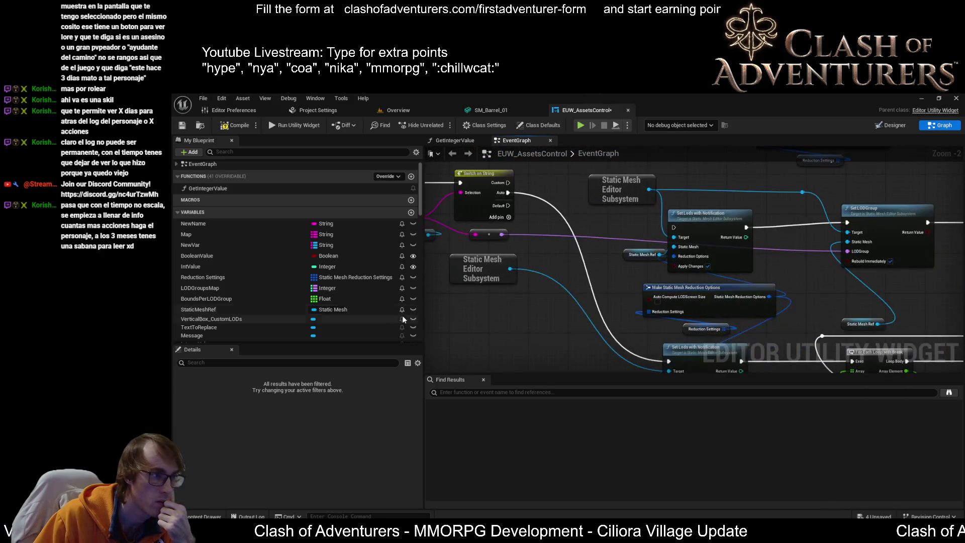
scroll(653, 242, "down", 1)
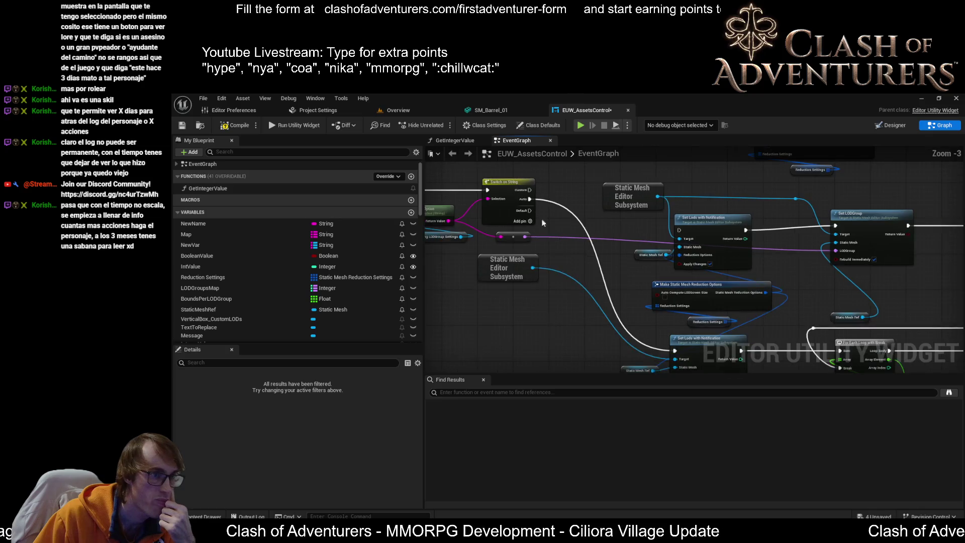
left_click_drag(644, 269, 426, 166)
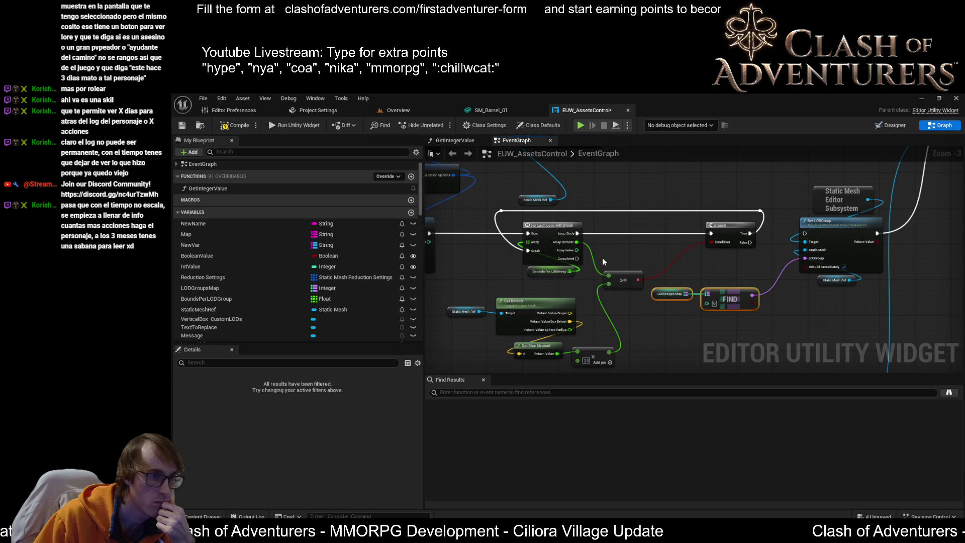
scroll(602, 257, "up", 3)
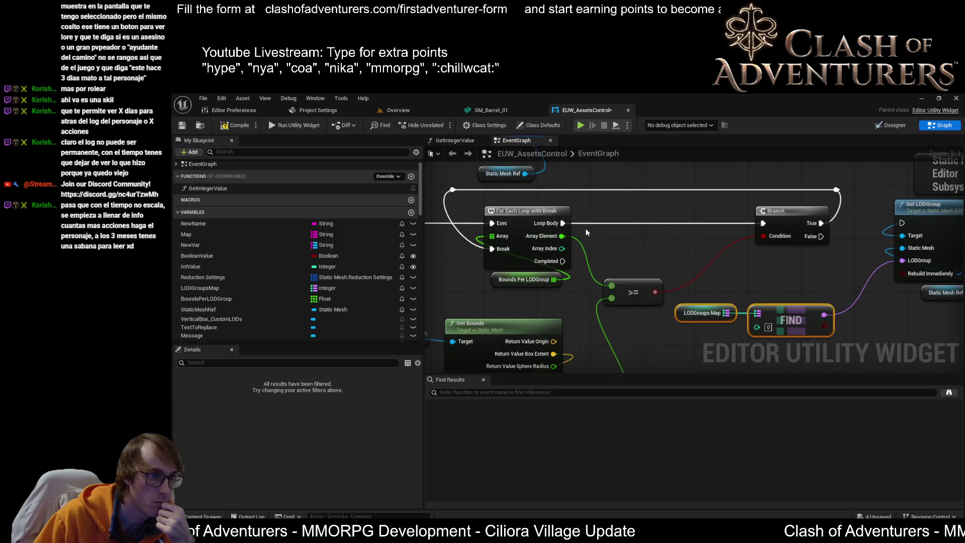
Promote FIND's result to a new Name variable SelectedLODGroup and place its SET node above the Branch
mouse_move(824, 315)
left_mouse_down()
mouse_move(865, 325)
mouse_move(887, 285)
left_mouse_up()
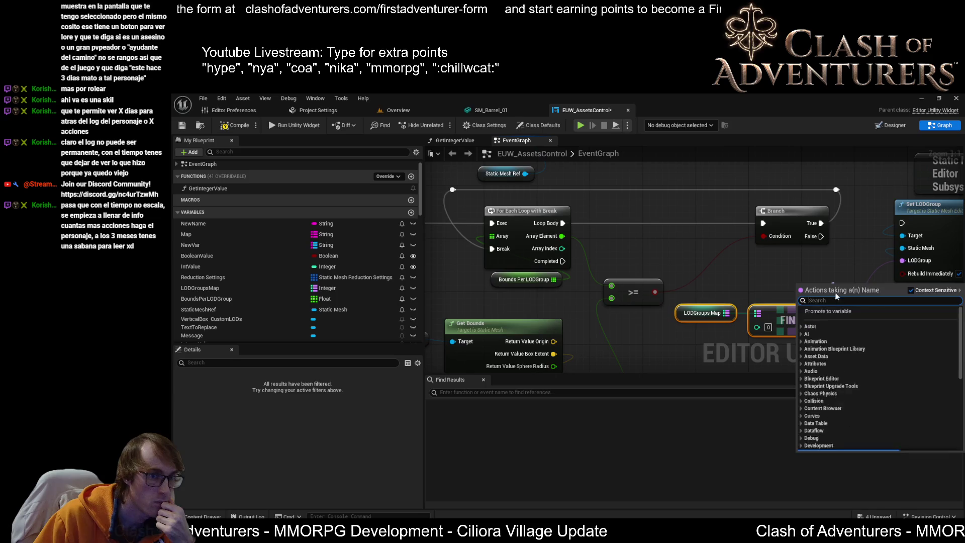
left_click(857, 313)
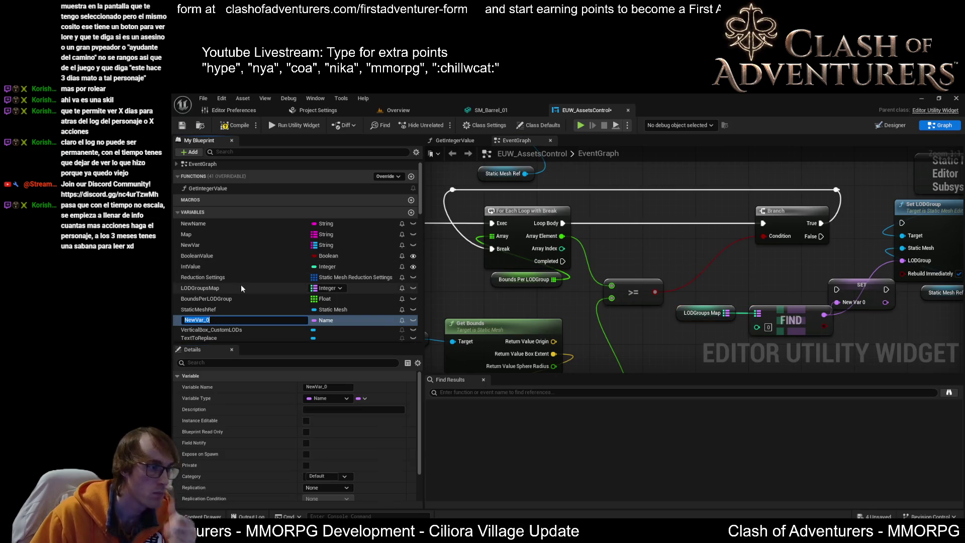
type("SelectedLOD")
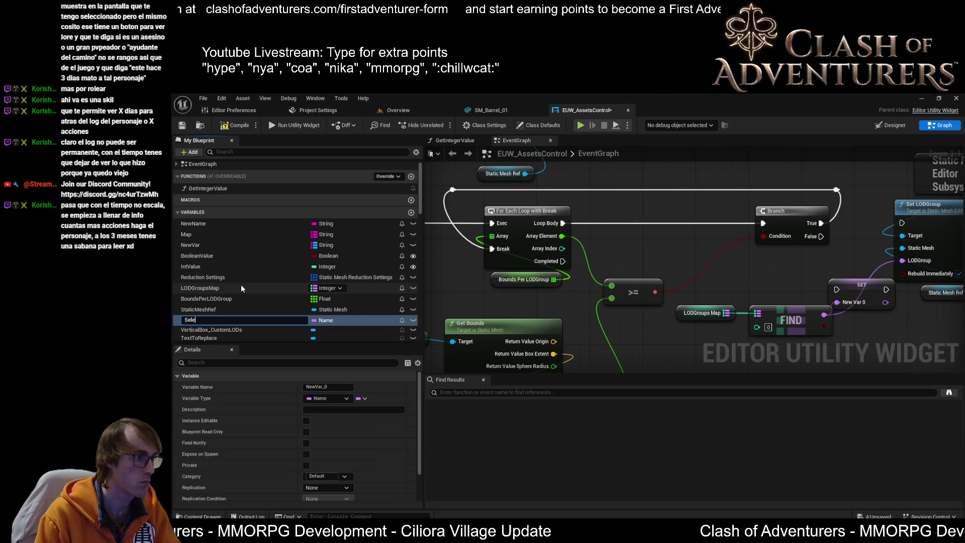
type("Group")
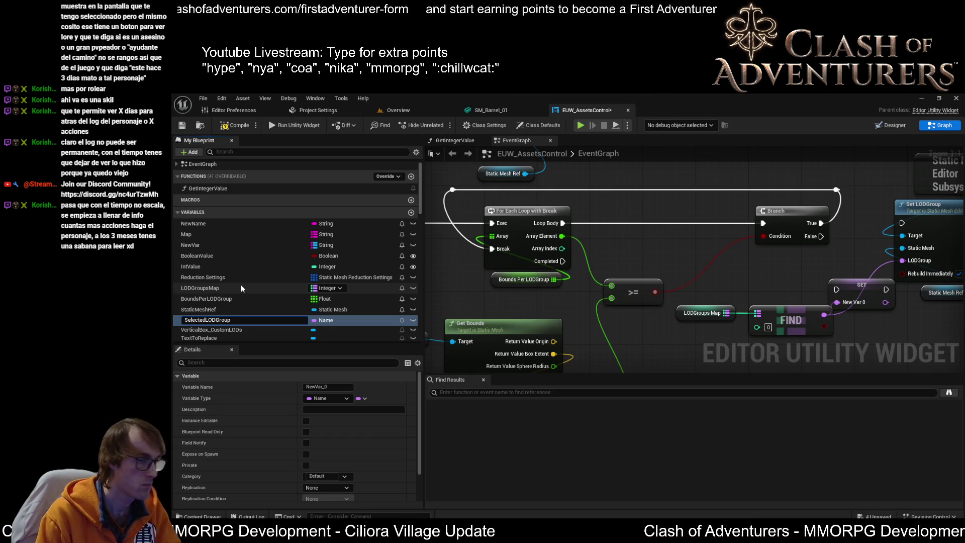
key("Return")
left_click_drag(619, 323, 498, 301)
mouse_move(724, 252)
left_mouse_down()
mouse_move(753, 289)
mouse_move(512, 204)
mouse_move(581, 210)
left_mouse_up()
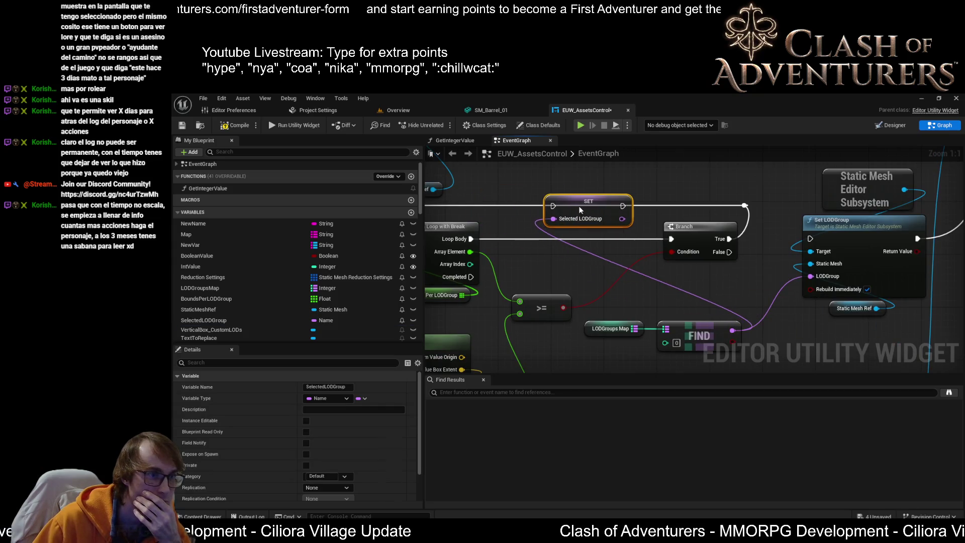
scroll(752, 240, "down", 3)
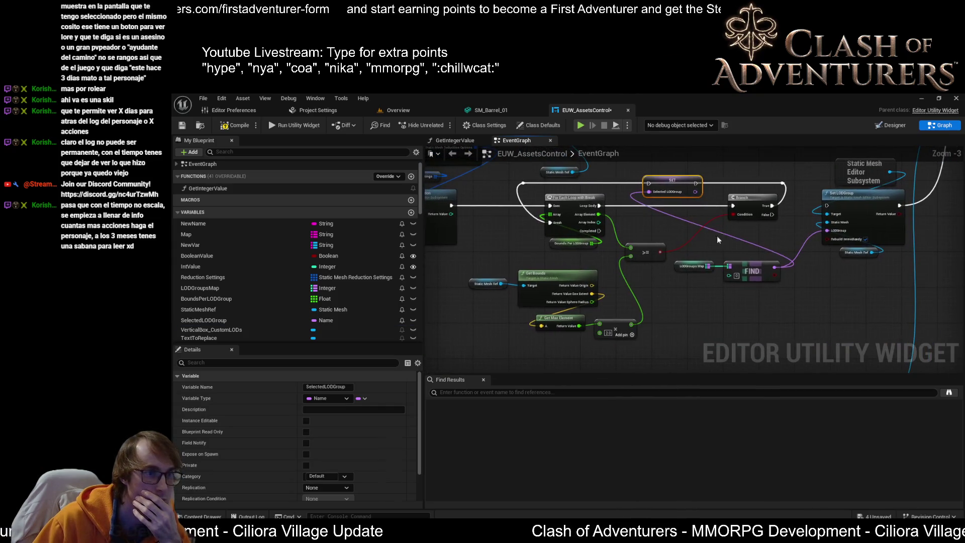
Raise the selected nodes, including the SET node and its reroute knots
scroll(716, 236, "down", 2)
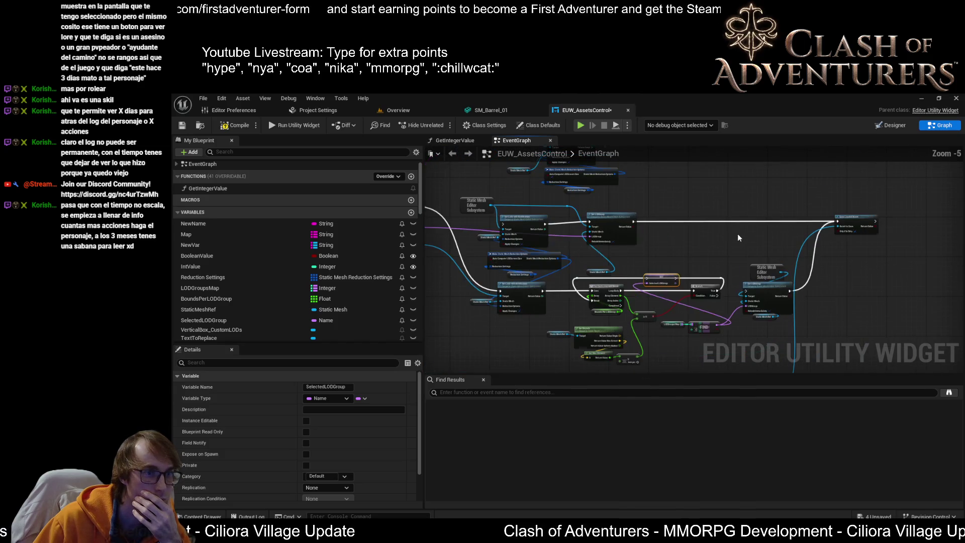
scroll(726, 186, "down", 1)
mouse_move(652, 201)
left_mouse_down()
mouse_move(538, 288)
mouse_move(528, 312)
left_mouse_up()
left_click_drag(581, 295, 580, 238)
scroll(600, 242, "up", 2)
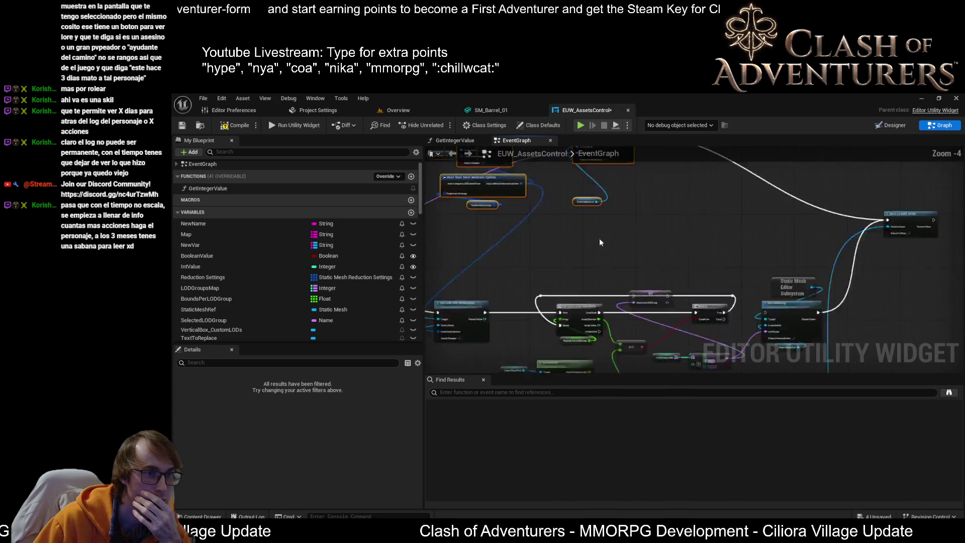
scroll(632, 243, "up", 1)
left_click_drag(727, 266, 458, 257)
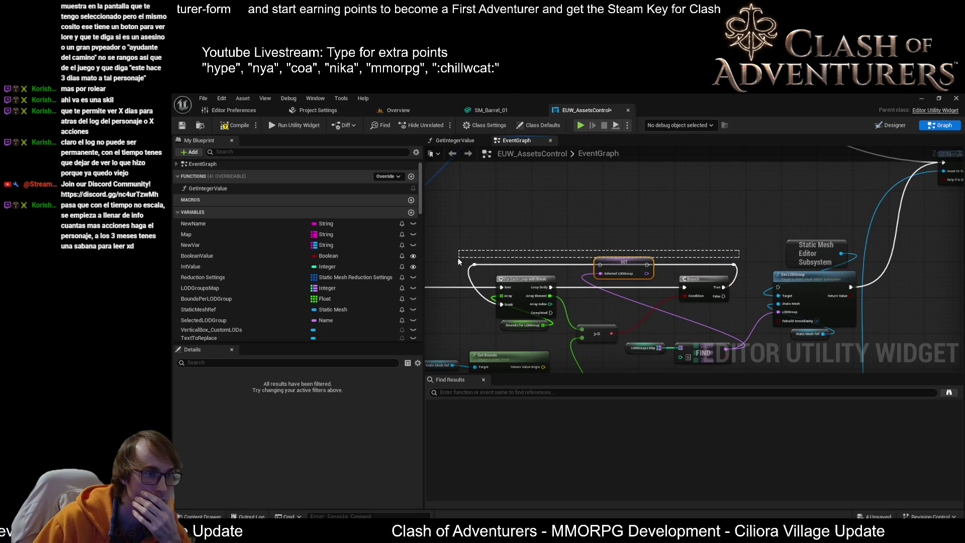
mouse_move(629, 261)
left_mouse_down()
mouse_move(634, 196)
mouse_move(654, 210)
left_mouse_up()
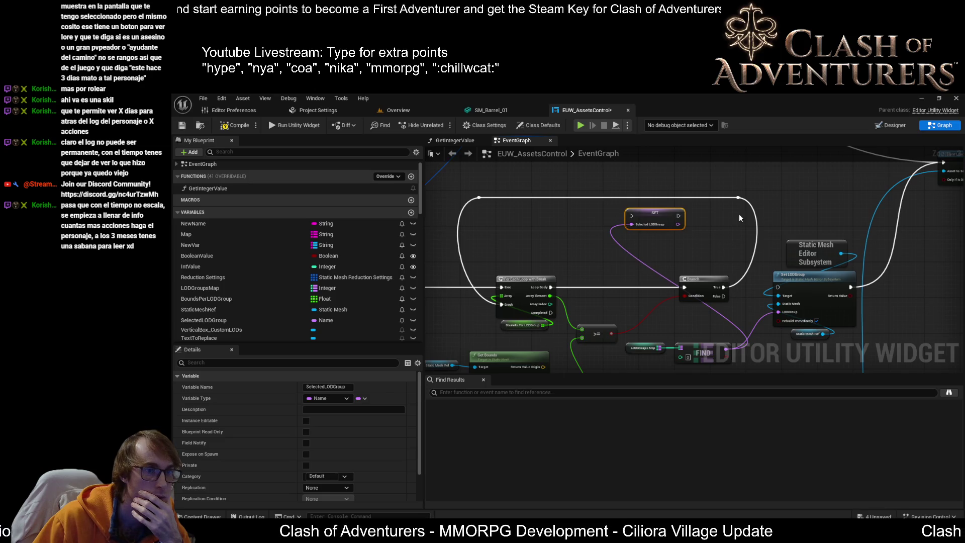
Wire the reroute knot's exec into SET SelectedLODGroup and SET's output into the loop's Break pin
left_click_drag(739, 199, 678, 216)
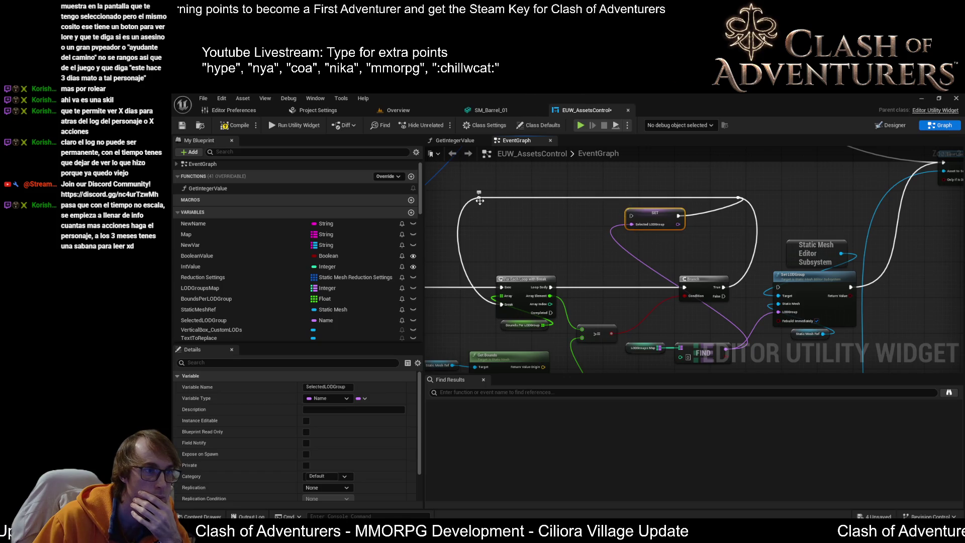
left_click_drag(679, 230, 557, 214)
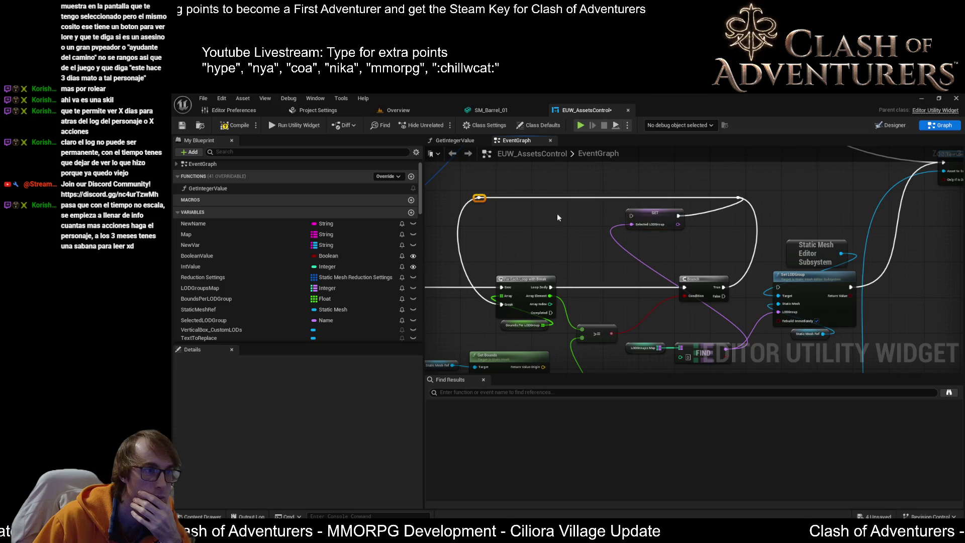
mouse_move(480, 199)
left_mouse_down()
mouse_move(564, 222)
mouse_move(637, 224)
mouse_move(631, 218)
left_mouse_up()
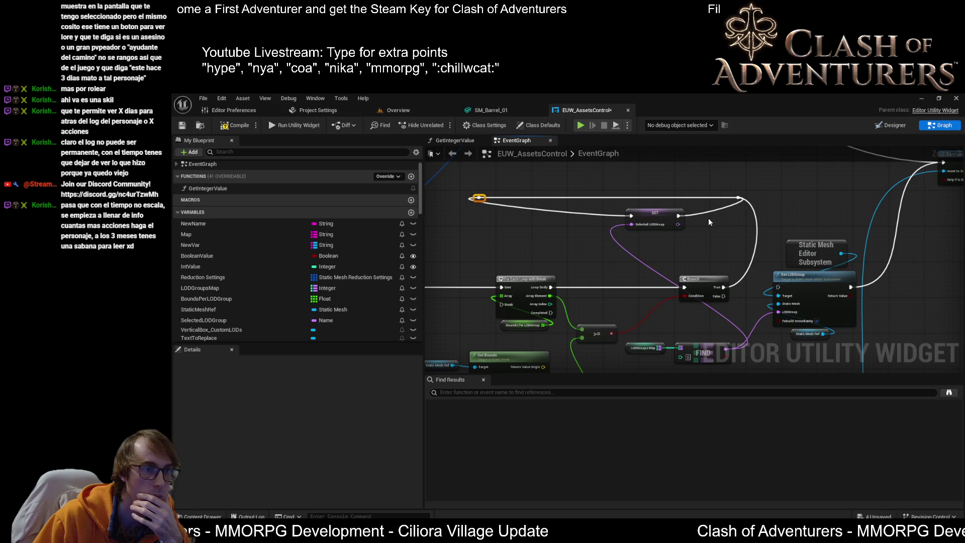
mouse_move(677, 217)
left_mouse_down()
mouse_move(548, 251)
mouse_move(504, 306)
left_mouse_up()
mouse_move(657, 219)
left_mouse_down()
mouse_move(496, 224)
mouse_move(539, 211)
mouse_move(551, 168)
left_mouse_up()
Place LODGroups Map and FIND below SET, shift Branch left, and wire Array Index into FIND
mouse_move(656, 300)
left_mouse_down()
mouse_move(721, 304)
mouse_move(653, 215)
left_mouse_up()
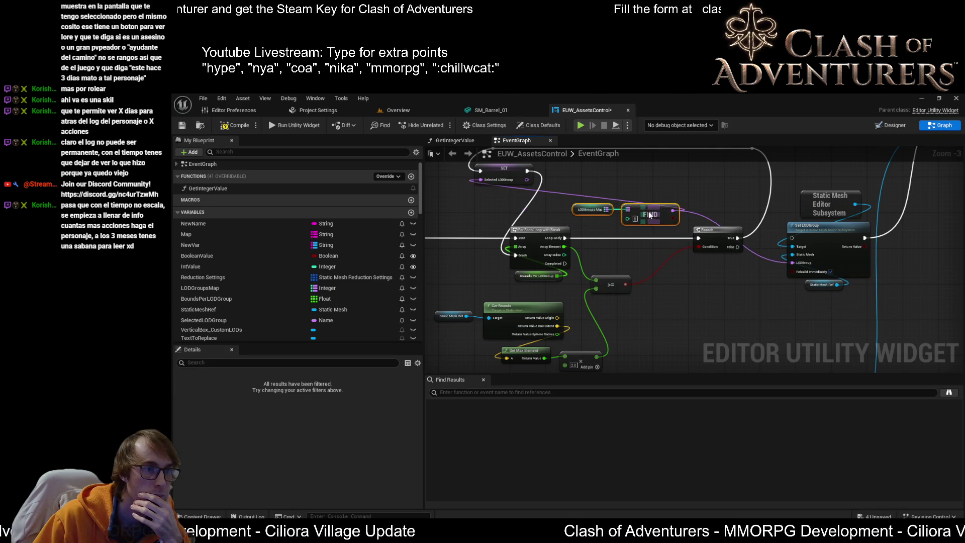
left_click(703, 213)
mouse_move(702, 206)
left_mouse_down()
mouse_move(598, 219)
mouse_move(607, 237)
mouse_move(643, 233)
left_mouse_up()
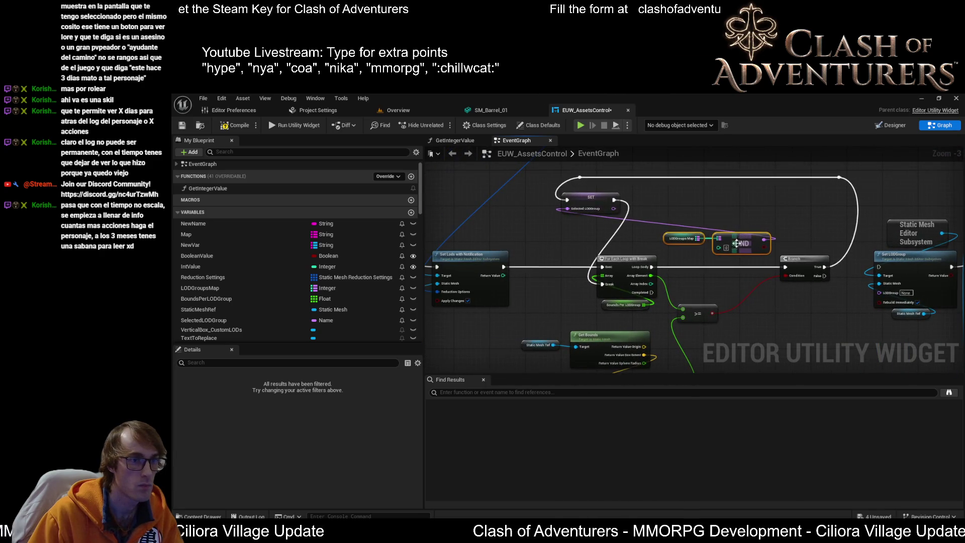
mouse_move(728, 247)
left_mouse_down()
mouse_move(589, 229)
mouse_move(569, 240)
mouse_move(577, 230)
left_mouse_up()
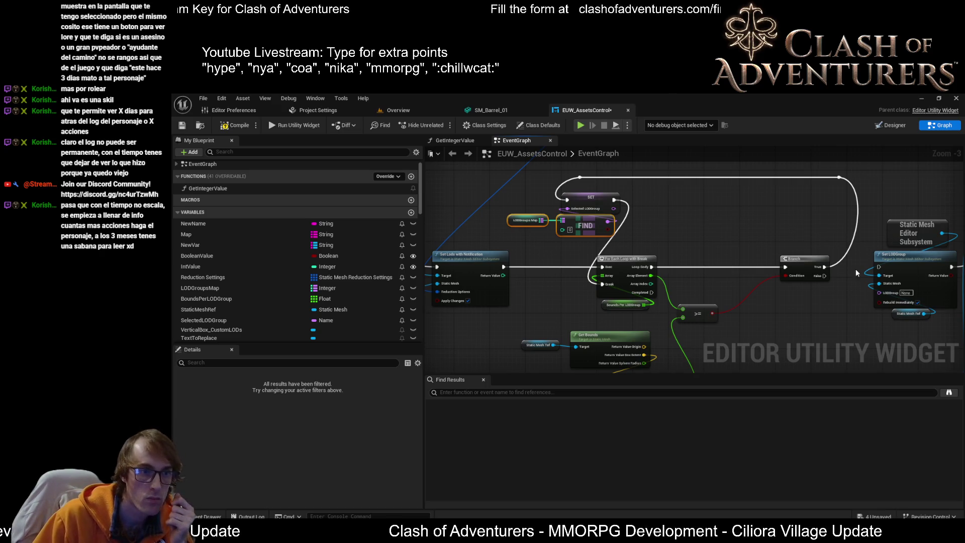
mouse_move(864, 171)
left_mouse_down()
mouse_move(807, 266)
mouse_move(730, 265)
mouse_move(743, 265)
left_mouse_up()
scroll(703, 274, "up", 2)
mouse_move(688, 278)
left_mouse_down()
mouse_move(722, 278)
mouse_move(736, 262)
mouse_move(731, 293)
mouse_move(773, 337)
mouse_move(793, 332)
left_mouse_up()
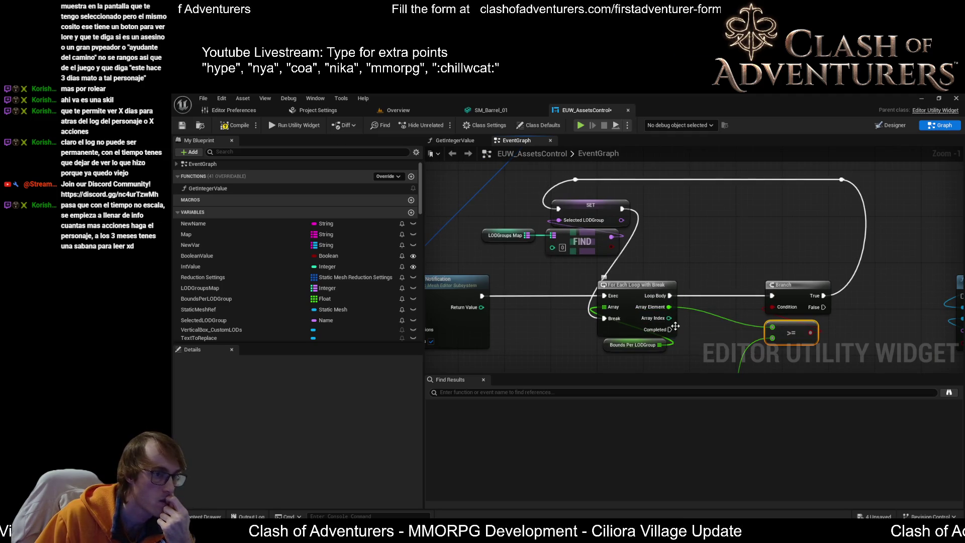
mouse_move(659, 322)
left_mouse_down()
mouse_move(571, 257)
mouse_move(552, 254)
left_mouse_up()
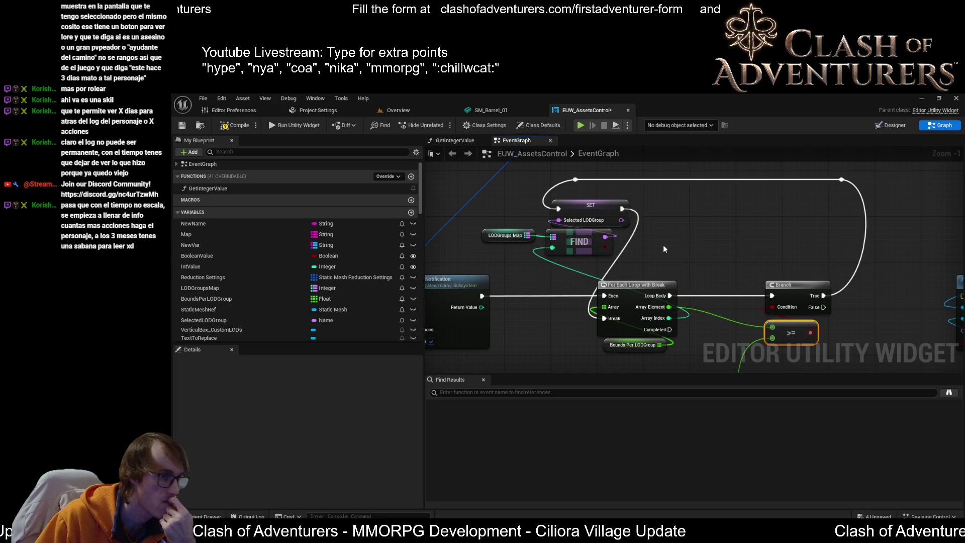
Move the For Each Loop and Bounds Per LODGroup right and lower the SET and FIND group
scroll(606, 237, "down", 1)
left_click_drag(589, 258, 553, 322)
left_click_drag(548, 268, 653, 282)
left_click_drag(560, 207, 559, 208)
left_click_drag(517, 255, 515, 255)
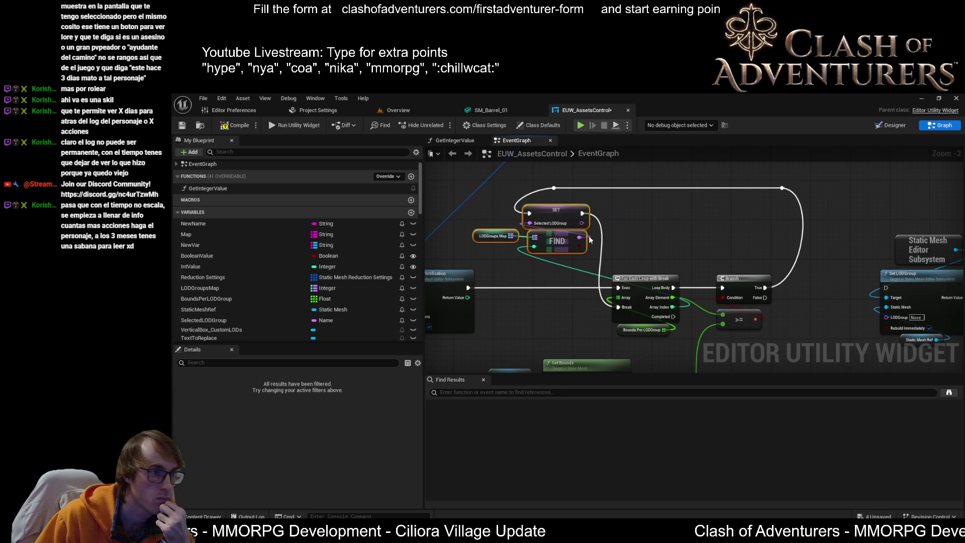
mouse_move(563, 207)
left_mouse_down()
mouse_move(563, 222)
mouse_move(689, 253)
left_mouse_up()
scroll(608, 226, "up", 1)
scroll(606, 243, "up", 1)
scroll(689, 254, "down", 1)
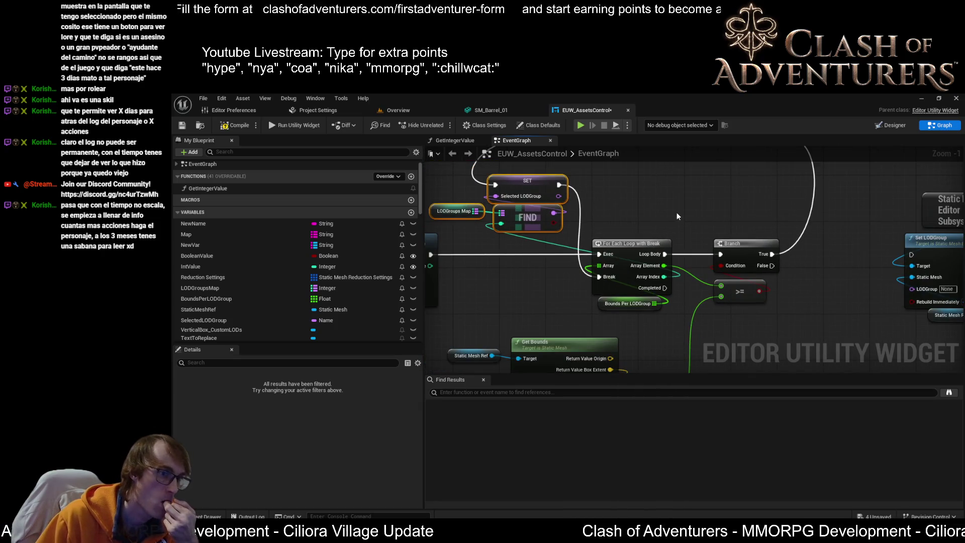
Reposition the Branch and >= nodes next to the loop and compile the blueprint
mouse_move(722, 198)
left_mouse_down()
mouse_move(630, 213)
mouse_move(631, 222)
left_mouse_up()
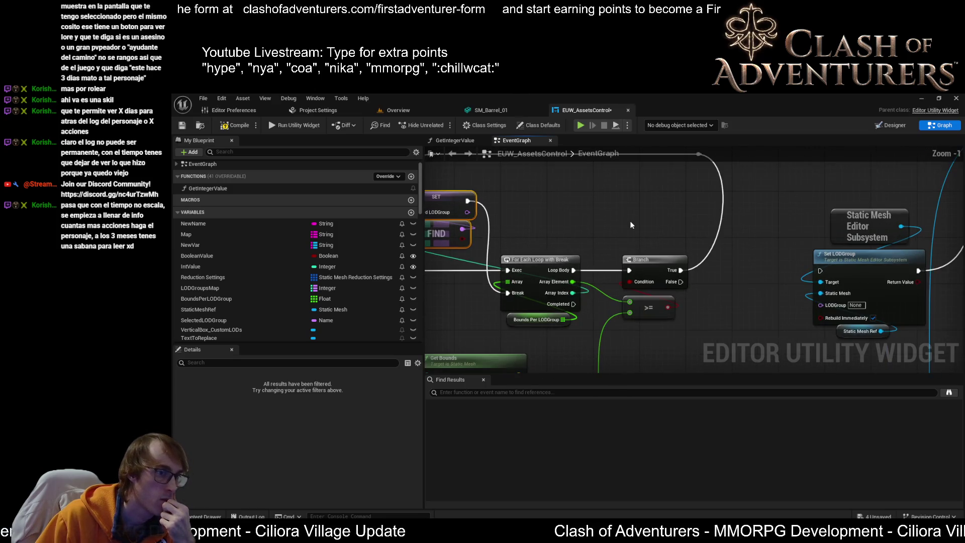
left_click_drag(678, 245, 620, 320)
left_click_drag(652, 266, 726, 266)
left_click_drag(615, 232, 692, 251)
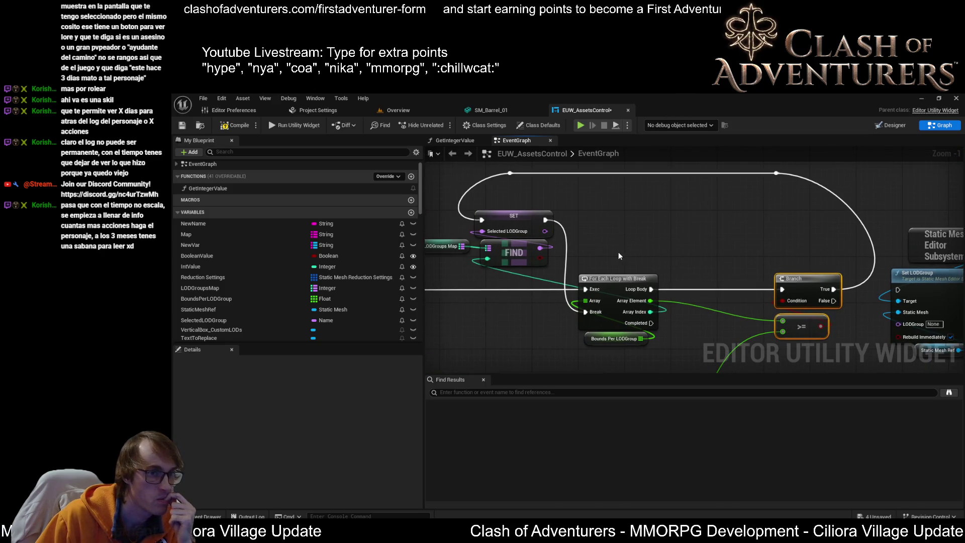
left_click_drag(824, 241, 776, 315)
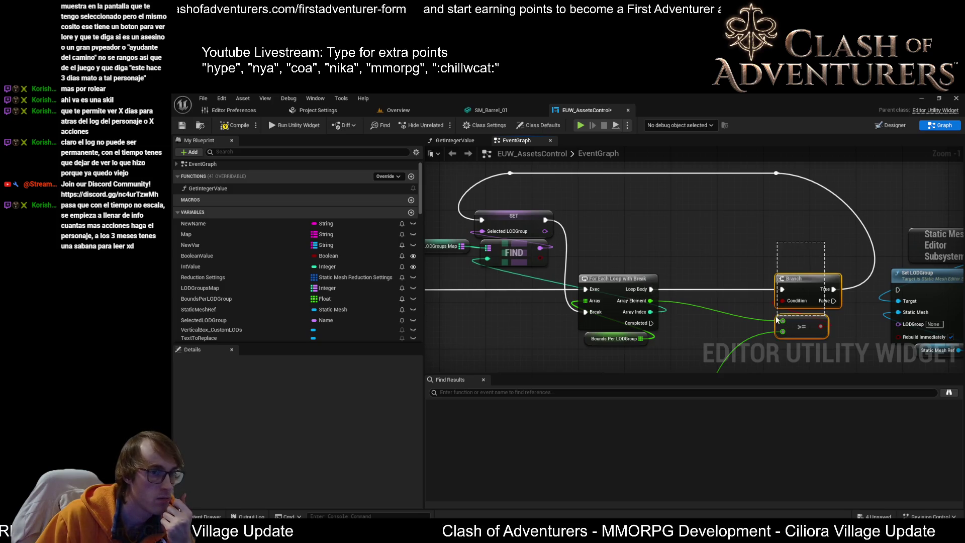
left_click_drag(814, 289, 737, 290)
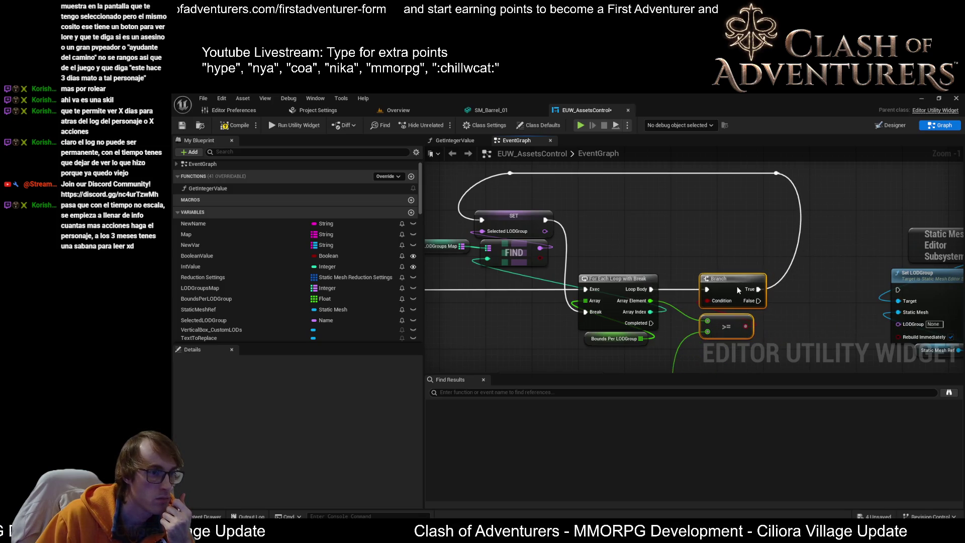
left_click_drag(620, 234, 674, 235)
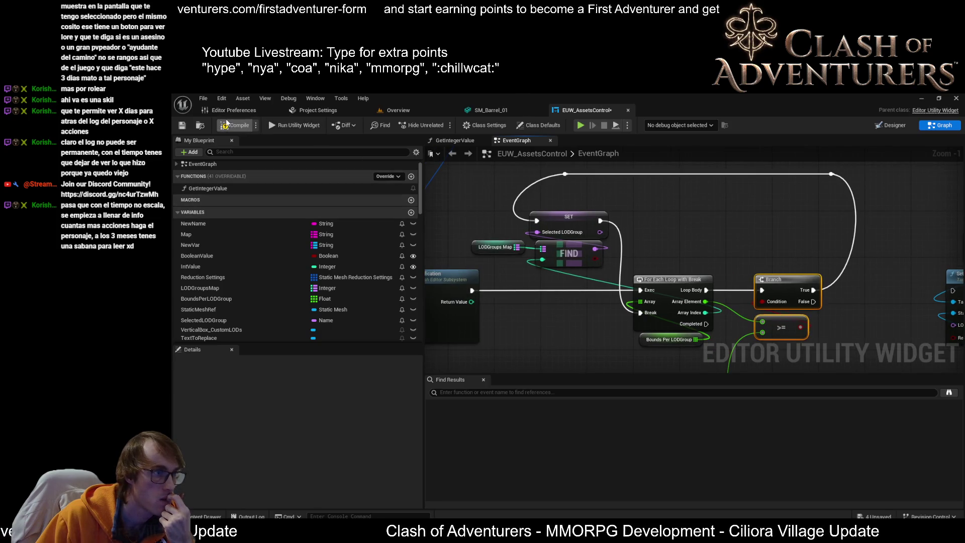
left_click(232, 125)
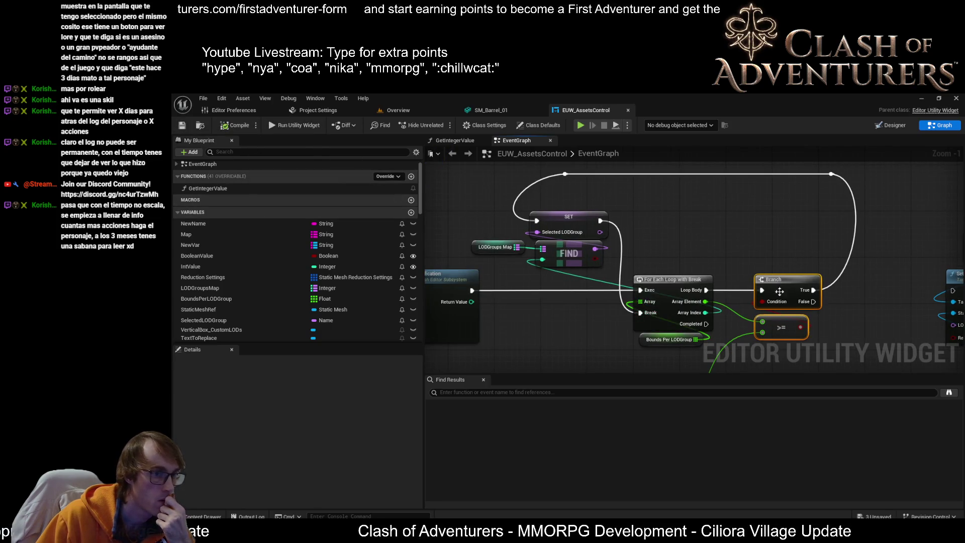
Nudge the Branch and >= nodes right and down
left_click_drag(734, 248, 663, 224)
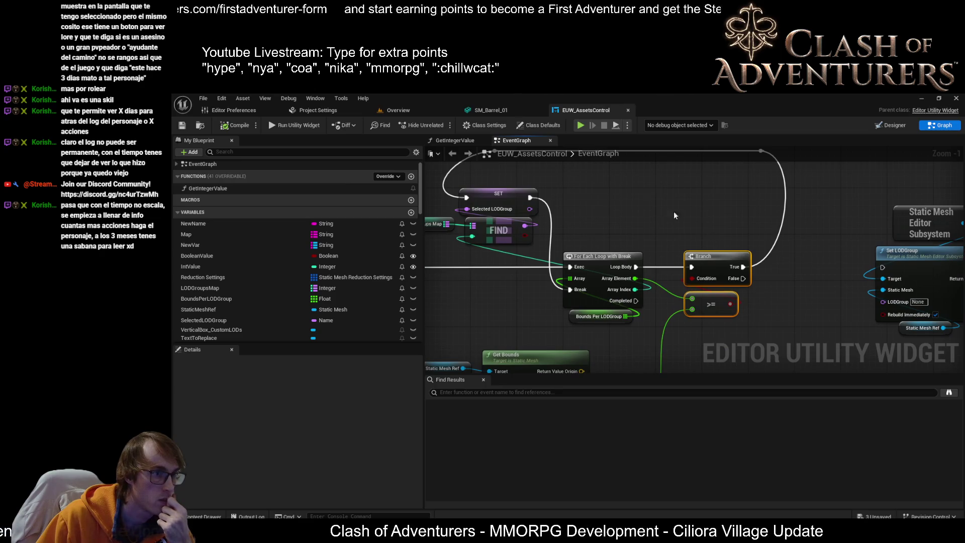
scroll(697, 207, "down", 1)
mouse_move(711, 228)
left_mouse_down()
mouse_move(637, 224)
mouse_move(693, 204)
mouse_move(731, 264)
left_mouse_up()
scroll(720, 285, "up", 2)
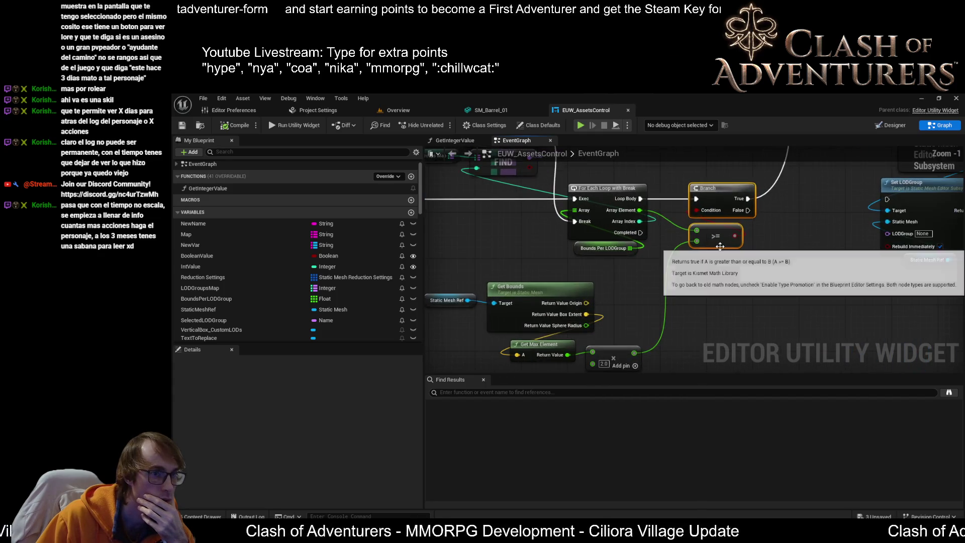
scroll(677, 302, "down", 1)
left_click_drag(707, 302, 609, 291)
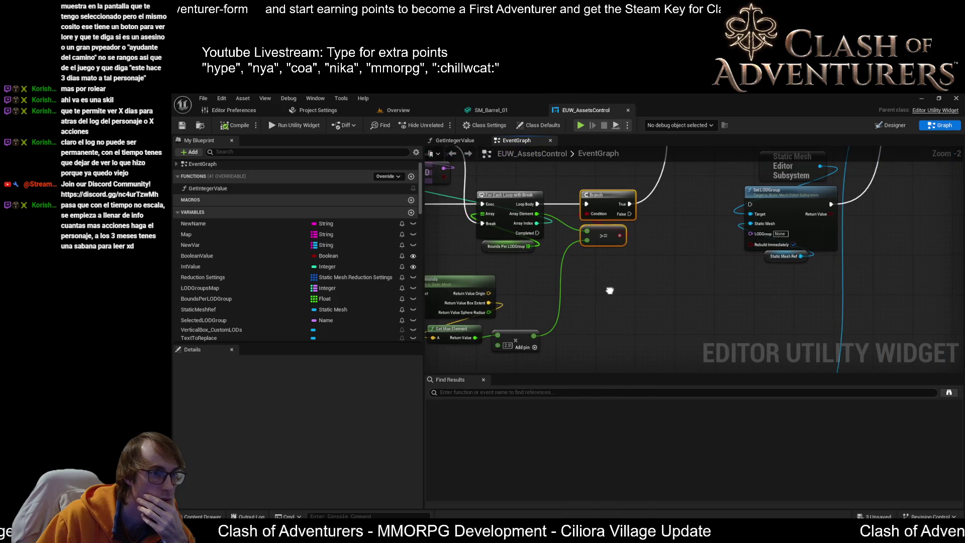
left_click_drag(614, 231, 661, 231)
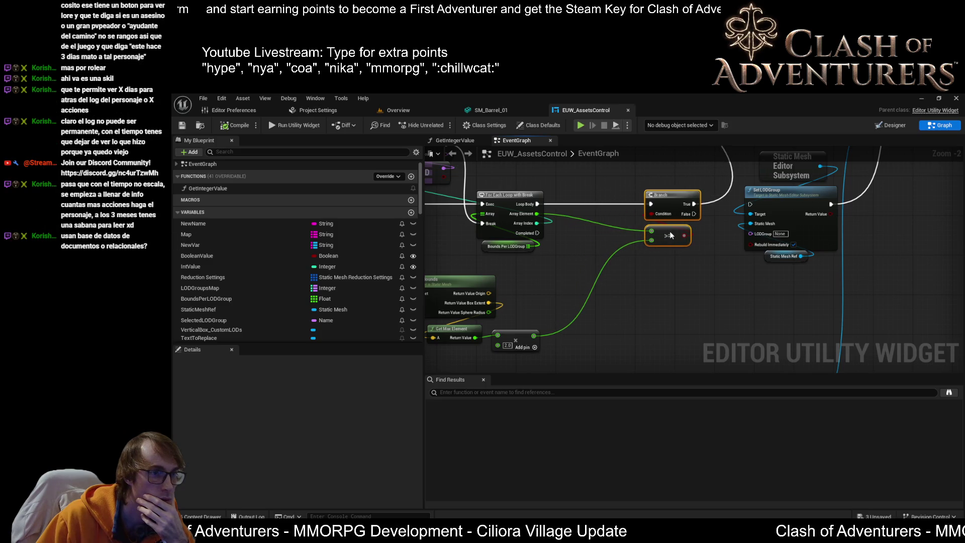
scroll(607, 296, "down", 2)
left_click_drag(608, 296, 601, 296)
Move the Static Mesh Editor Subsystem, Set LODGroup and StaticMeshRef nodes further right
left_click_drag(697, 204, 653, 297)
mouse_move(667, 259)
left_mouse_down()
mouse_move(806, 285)
mouse_move(787, 267)
left_mouse_up()
left_click_drag(684, 289, 758, 254)
scroll(755, 269, "up", 1)
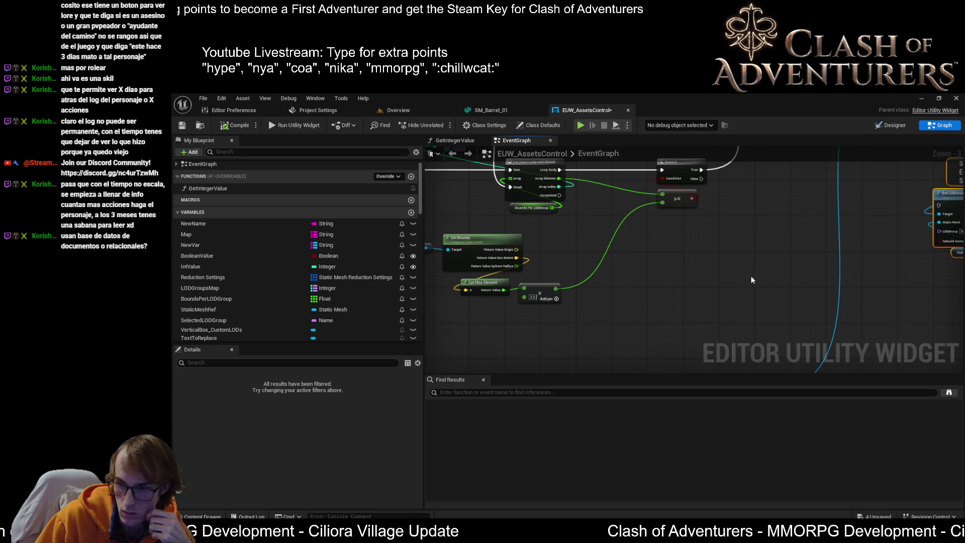
scroll(743, 281, "up", 1)
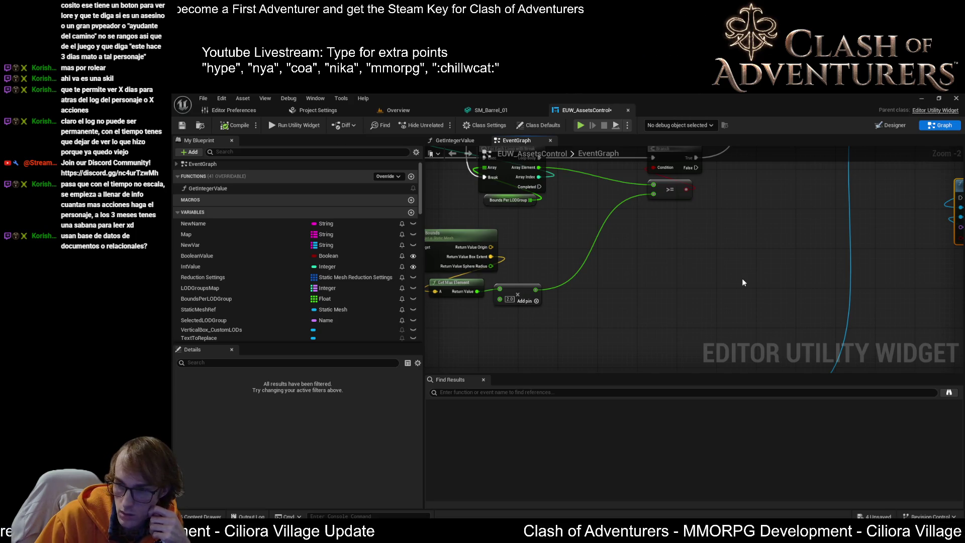
left_click_drag(566, 194, 650, 222)
Box-select the Get Bounds calculation nodes and move them beneath the loop
left_click_drag(726, 230, 755, 210)
mouse_move(667, 337)
left_mouse_down()
mouse_move(577, 317)
mouse_move(553, 264)
mouse_move(503, 266)
left_mouse_up()
mouse_move(656, 252)
left_mouse_down()
mouse_move(548, 310)
mouse_move(764, 283)
mouse_move(677, 247)
mouse_move(611, 279)
mouse_move(659, 240)
mouse_move(636, 260)
left_mouse_up()
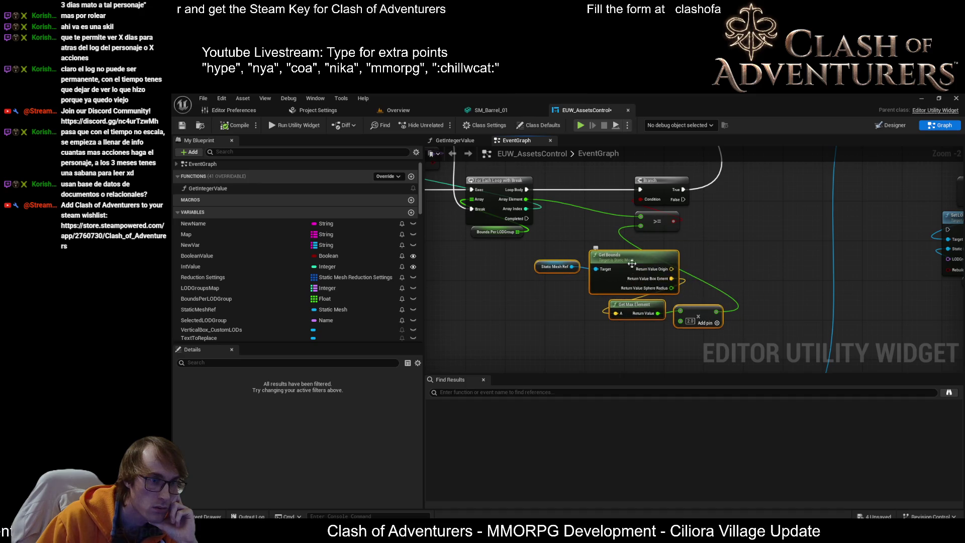
left_click(598, 299)
Stack Get Max Element above Get Bounds with Static Mesh Ref beneath, shifting the cluster up-right
mouse_move(580, 269)
left_mouse_down()
mouse_move(603, 274)
mouse_move(613, 337)
mouse_move(625, 342)
mouse_move(659, 305)
left_mouse_up()
mouse_move(553, 301)
left_mouse_down()
mouse_move(565, 321)
mouse_move(562, 298)
left_mouse_up()
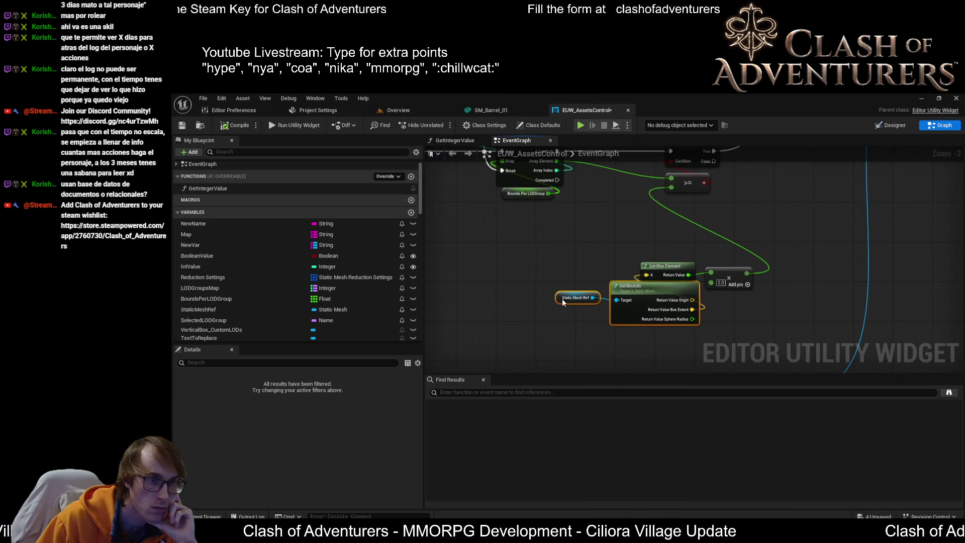
key("super+Down")
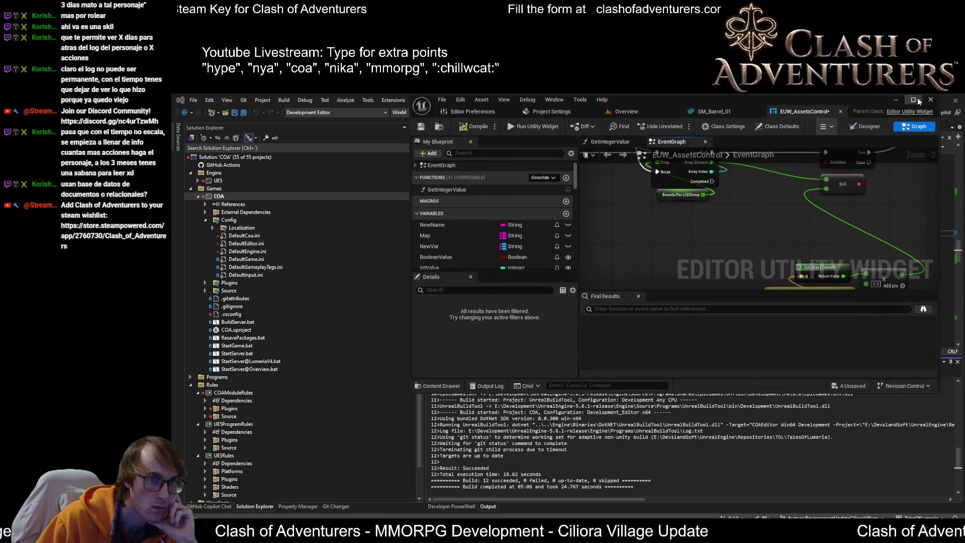
left_click(915, 100)
left_click_drag(680, 344, 667, 264)
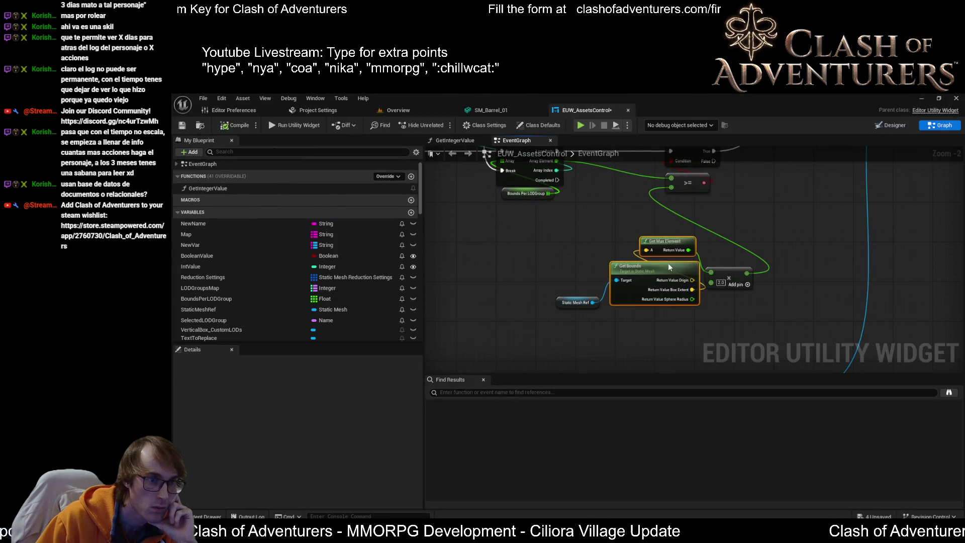
mouse_move(578, 302)
left_mouse_down()
mouse_move(605, 320)
mouse_move(671, 317)
left_mouse_up()
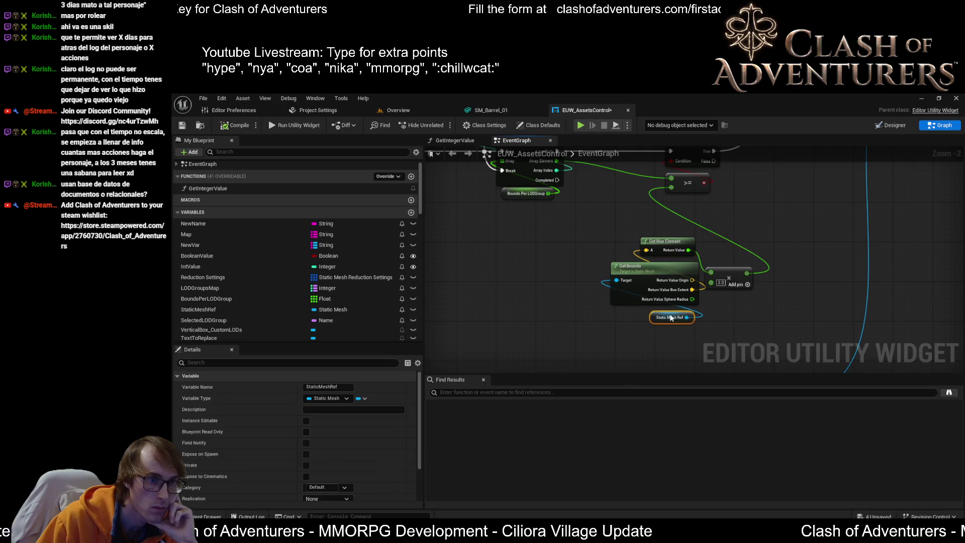
left_click_drag(743, 318, 609, 235)
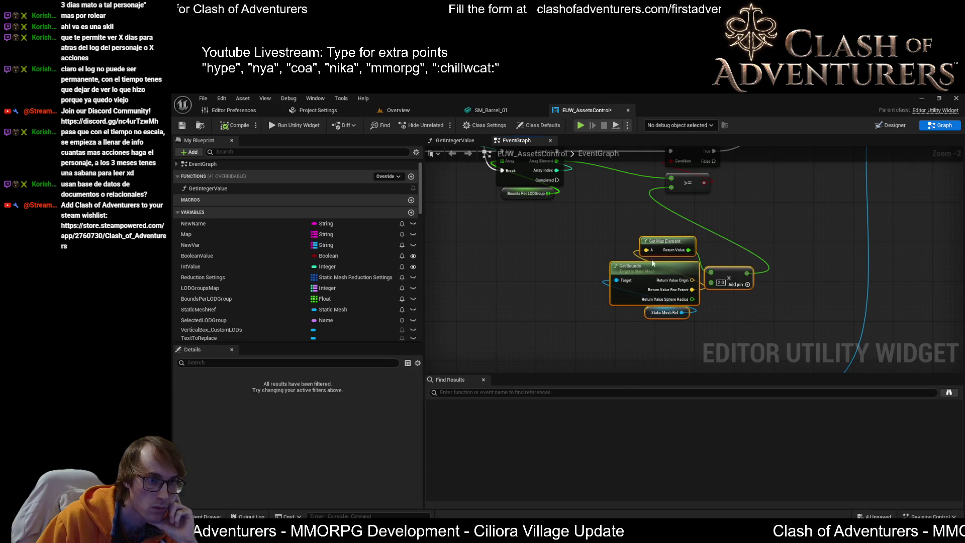
left_click_drag(664, 270, 674, 250)
scroll(660, 271, "down", 2)
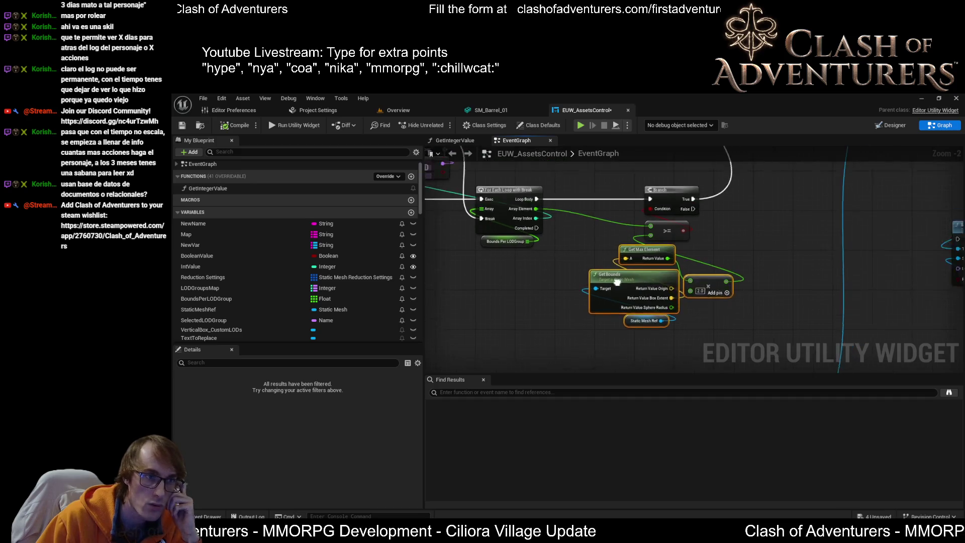
left_click(758, 177)
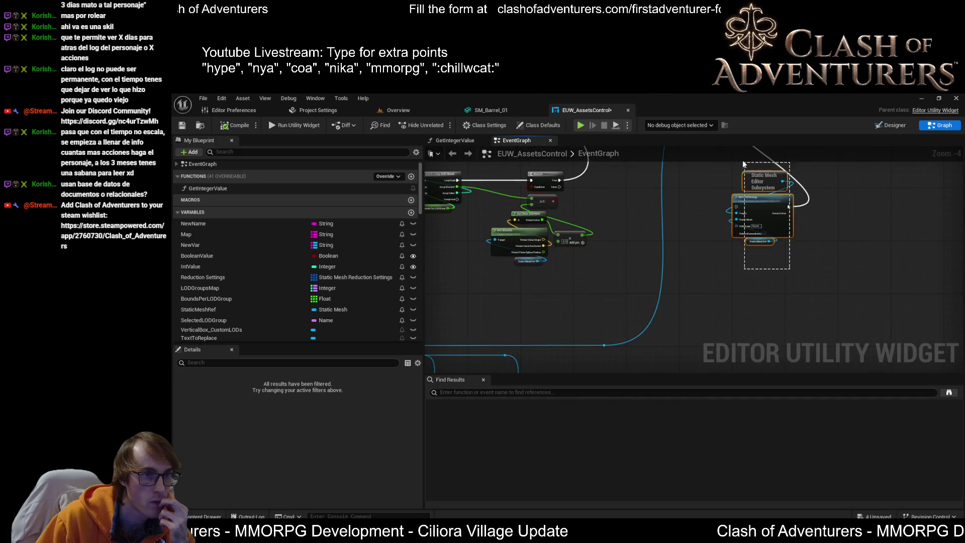
Wire the loop's Completed output into Set LODGroup via a reroute node and straighten the wire
left_click_drag(758, 177, 707, 233)
left_click_drag(536, 181, 767, 245)
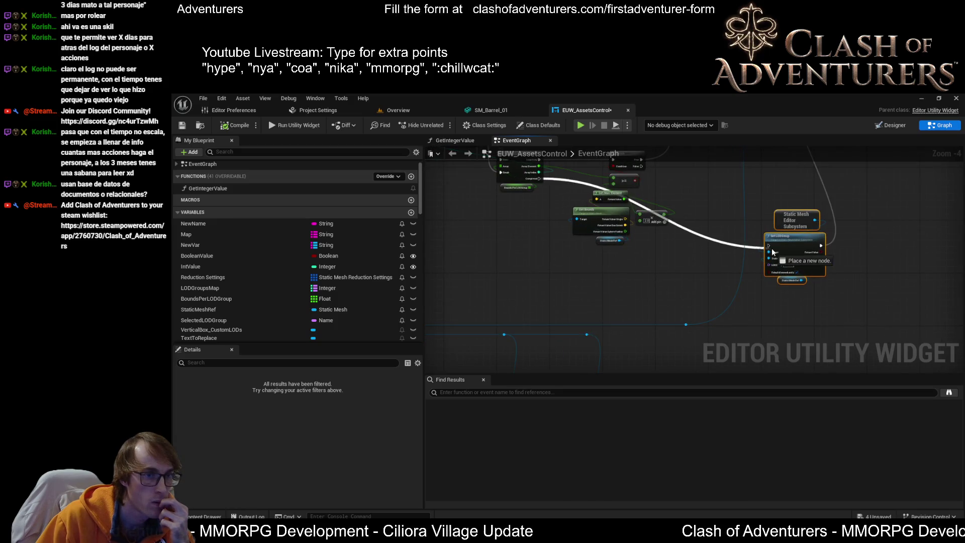
double_click(714, 236)
left_click_drag(715, 238, 563, 266)
left_click_drag(831, 240, 769, 206)
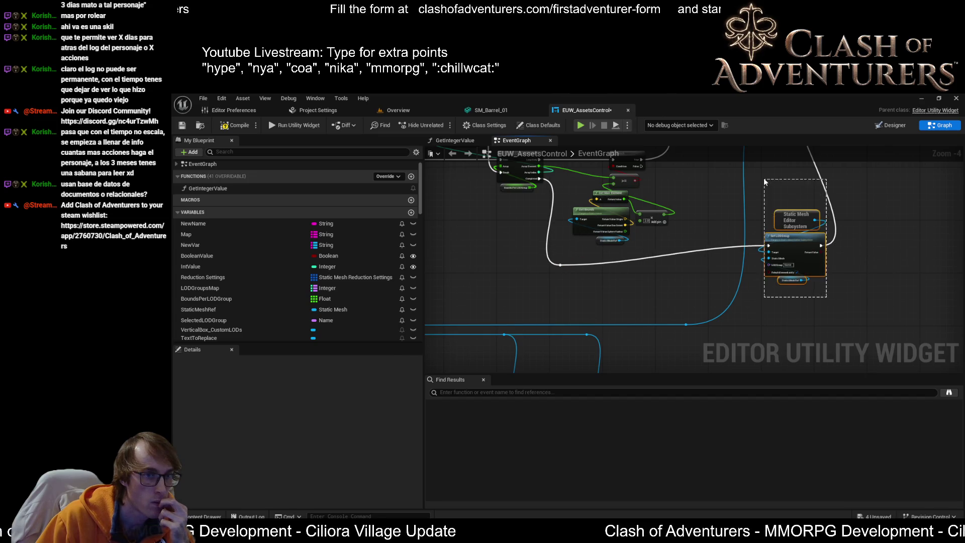
left_click_drag(796, 241, 796, 261)
Move the blue subsystem wire's reroute knot right, beneath the Set LODGroup nodes
scroll(703, 292, "up", 5)
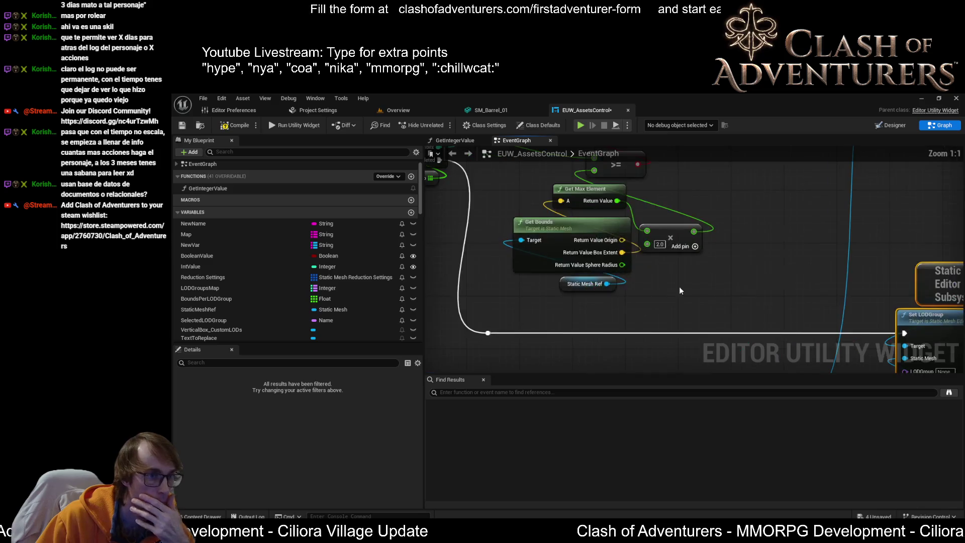
left_click_drag(643, 328, 555, 212)
scroll(667, 264, "down", 3)
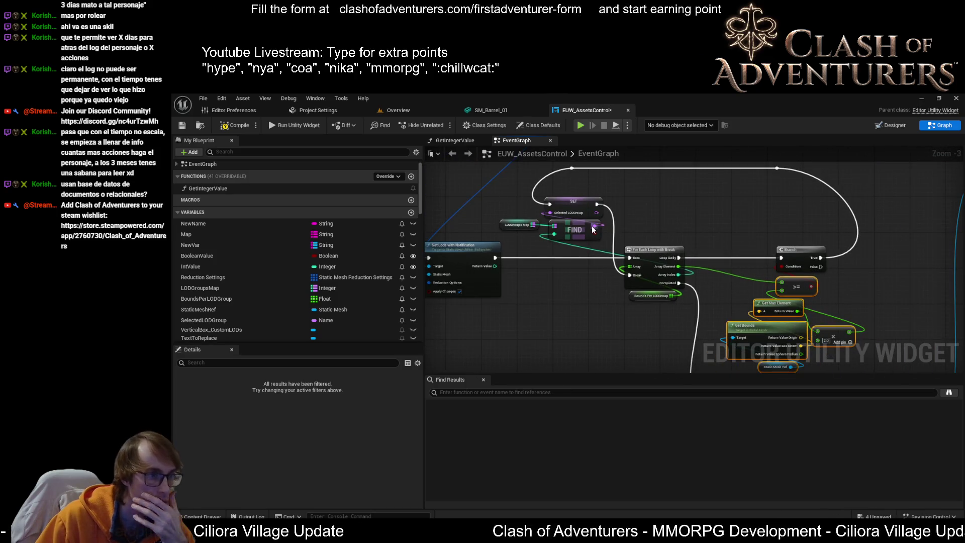
scroll(592, 226, "down", 2)
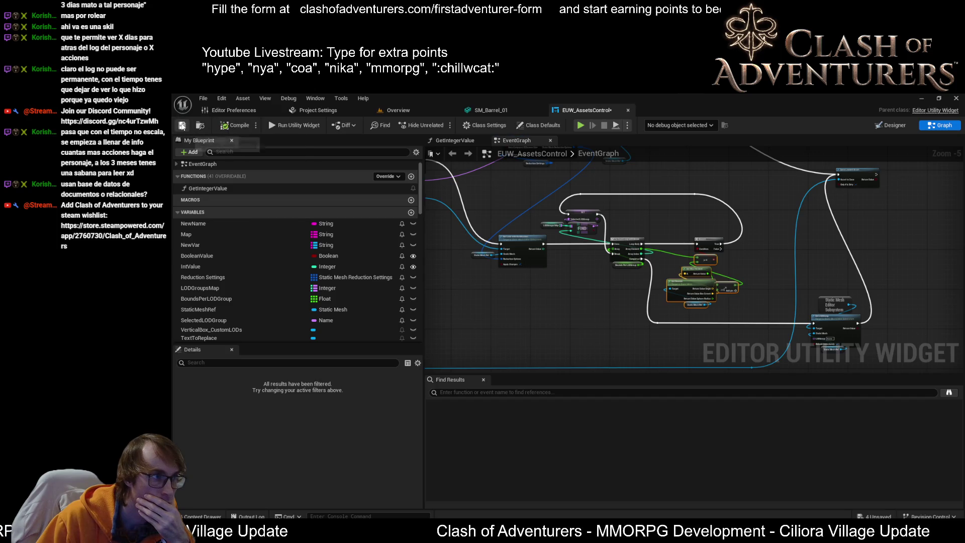
mouse_move(525, 191)
left_mouse_down()
mouse_move(578, 234)
mouse_move(621, 216)
mouse_move(549, 204)
left_mouse_up()
mouse_move(858, 242)
left_mouse_down()
mouse_move(704, 199)
mouse_move(648, 231)
mouse_move(740, 218)
mouse_move(725, 221)
mouse_move(752, 129)
left_mouse_up()
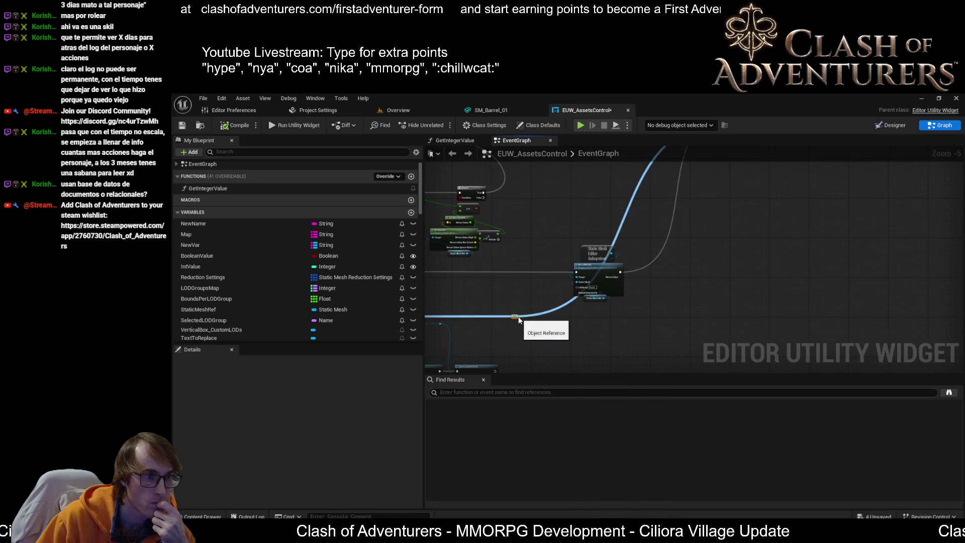
mouse_move(516, 316)
left_mouse_down()
mouse_move(696, 322)
mouse_move(784, 300)
left_mouse_up()
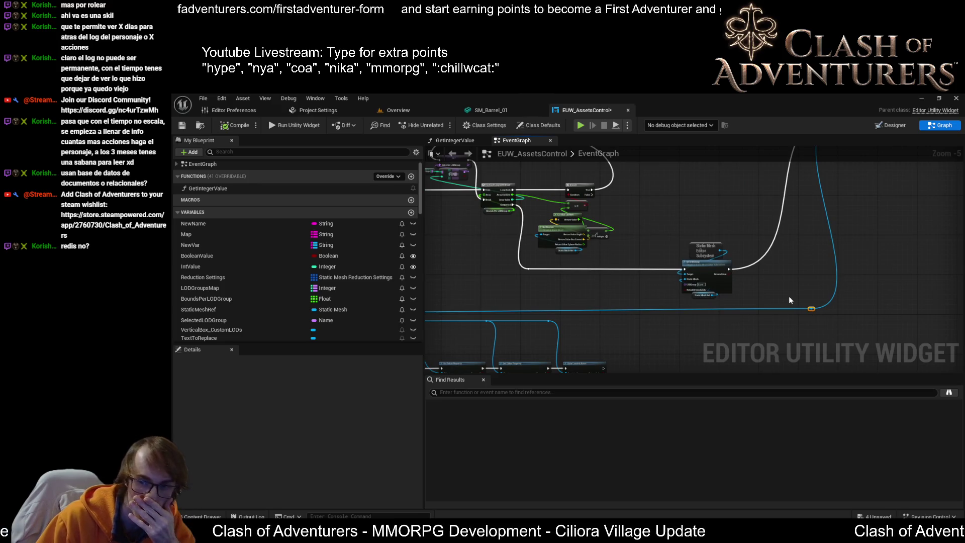
scroll(641, 245, "up", 1)
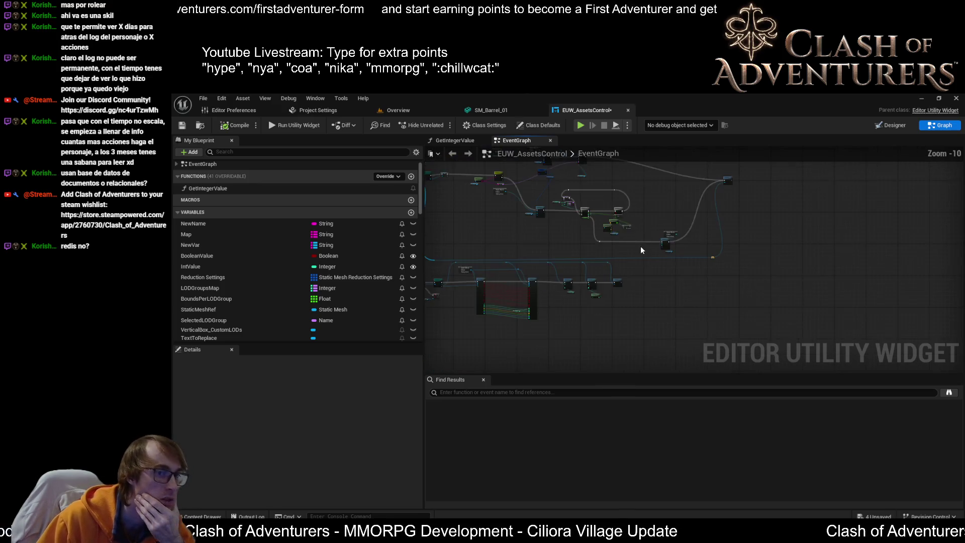
Compile EUW_AssetsControl and review the graph from Set Lods with Notification to Set LODGroup
left_click(231, 128)
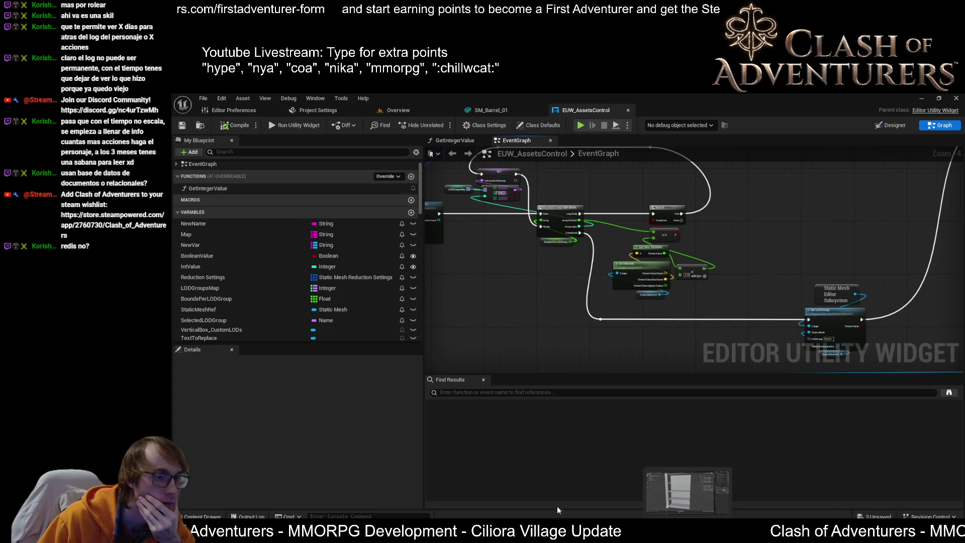
scroll(688, 229, "up", 3)
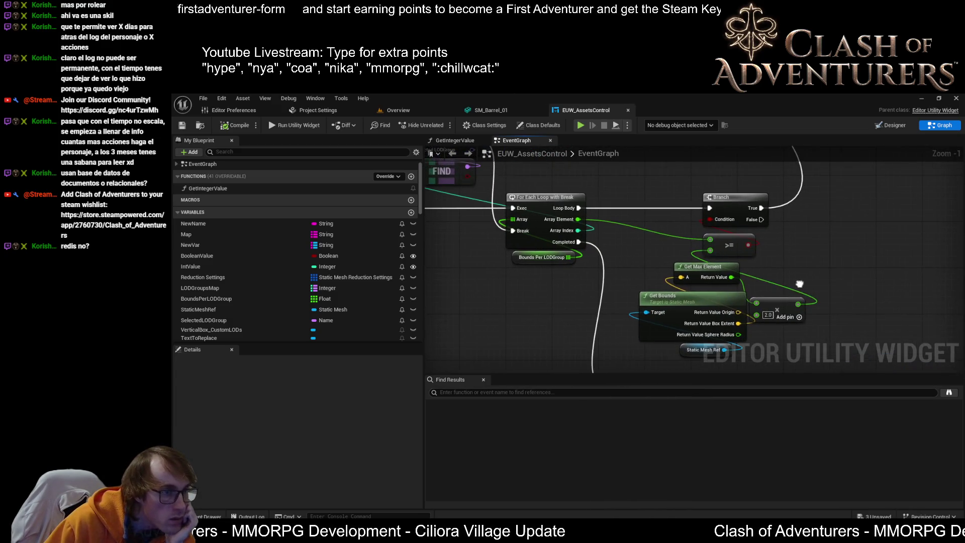
scroll(764, 279, "down", 1)
mouse_move(779, 205)
left_mouse_down()
mouse_move(710, 216)
mouse_move(748, 361)
mouse_move(517, 244)
left_mouse_up()
mouse_move(661, 227)
left_mouse_down()
mouse_move(671, 246)
mouse_move(740, 250)
left_mouse_up()
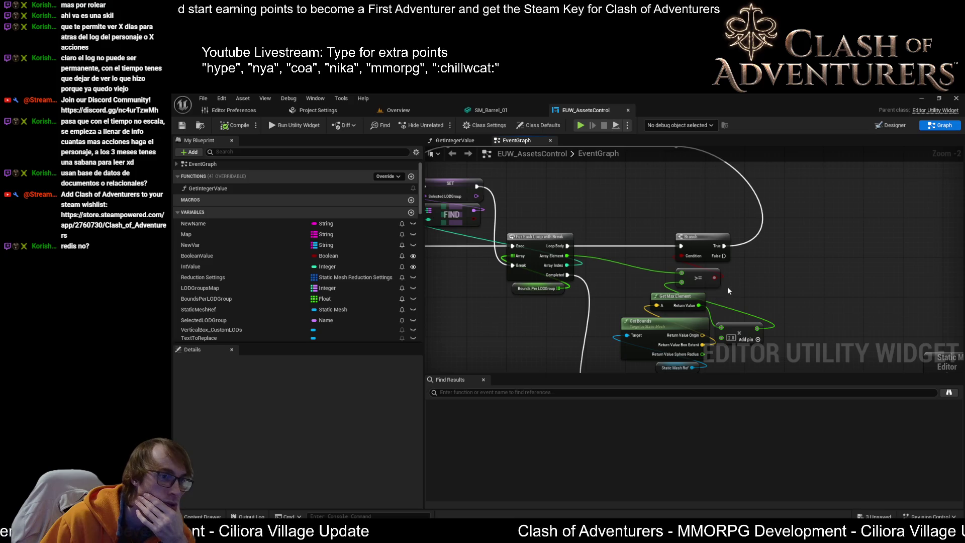
mouse_move(653, 311)
left_mouse_down()
mouse_move(599, 242)
mouse_move(562, 244)
mouse_move(678, 309)
mouse_move(843, 338)
left_mouse_up()
scroll(797, 255, "down", 2)
scroll(713, 316, "up", 3)
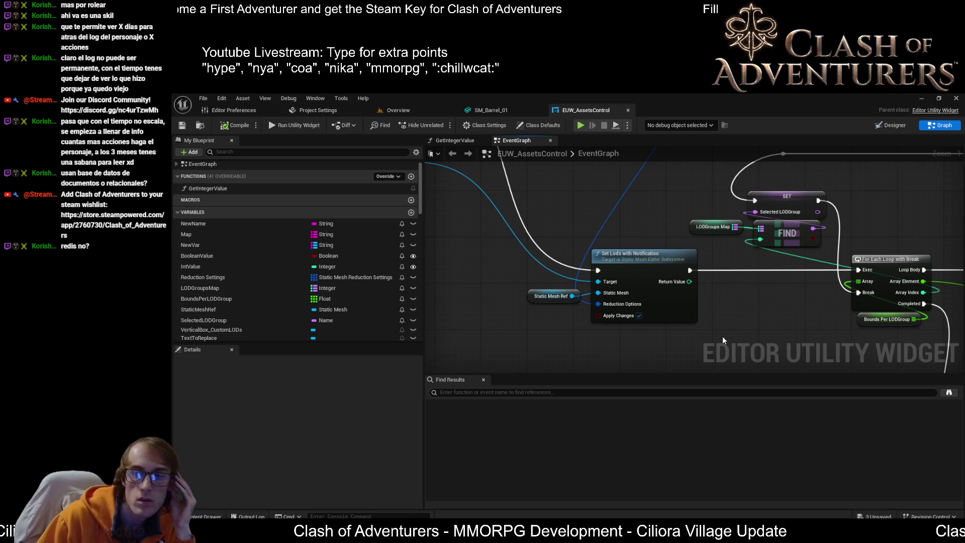
mouse_move(693, 288)
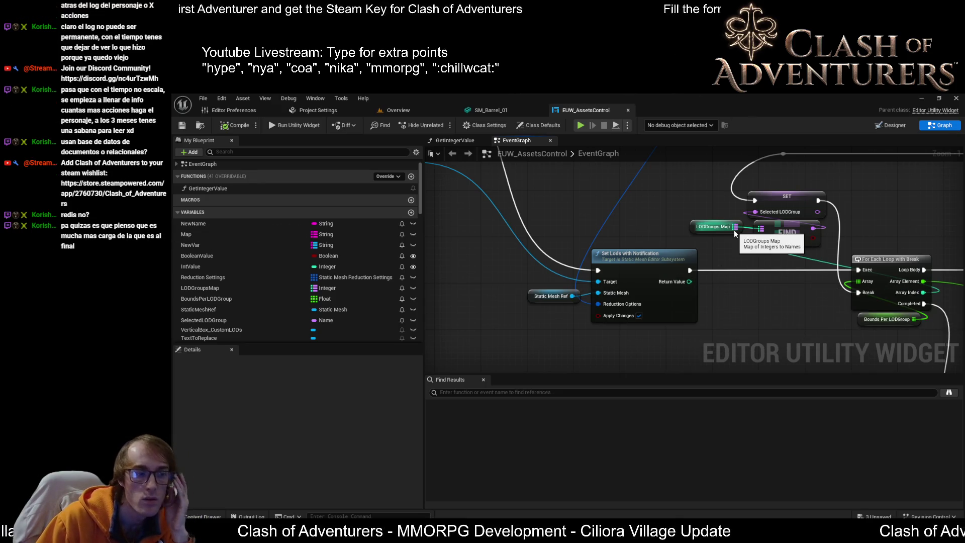
mouse_move(733, 231)
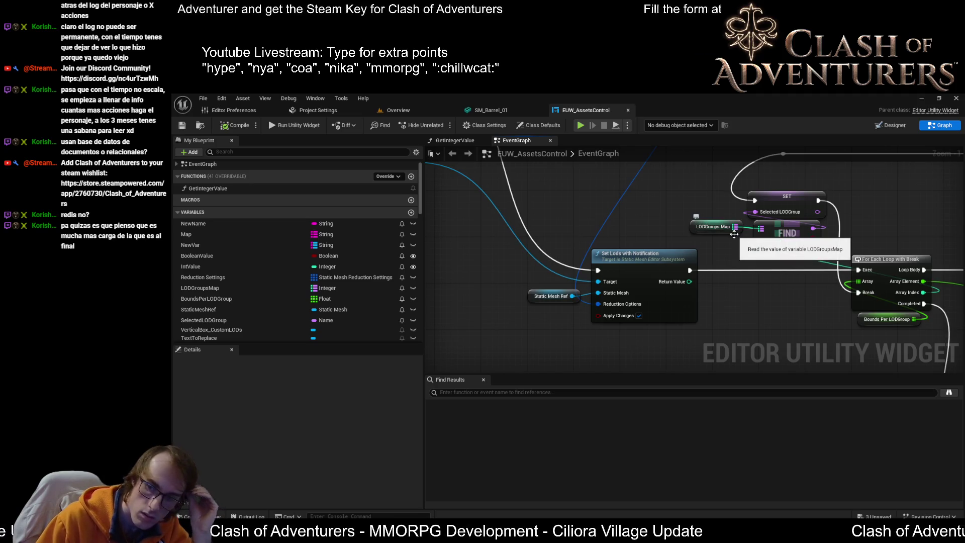
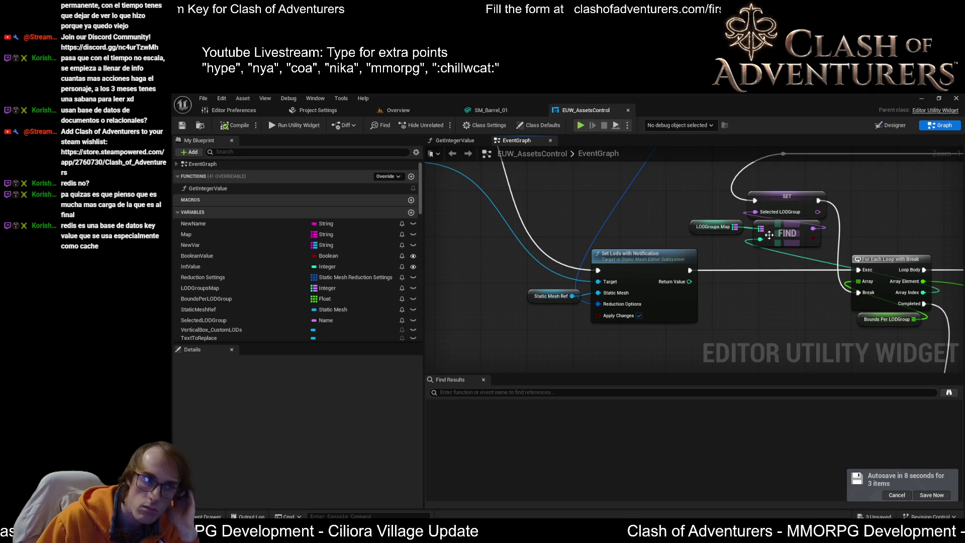
Pan and zoom the event graph to review the Get Bounds, Static Mesh Editor Subsystem and LOD loop nodes
mouse_move(701, 338)
left_mouse_down()
mouse_move(655, 322)
mouse_move(690, 262)
left_mouse_up()
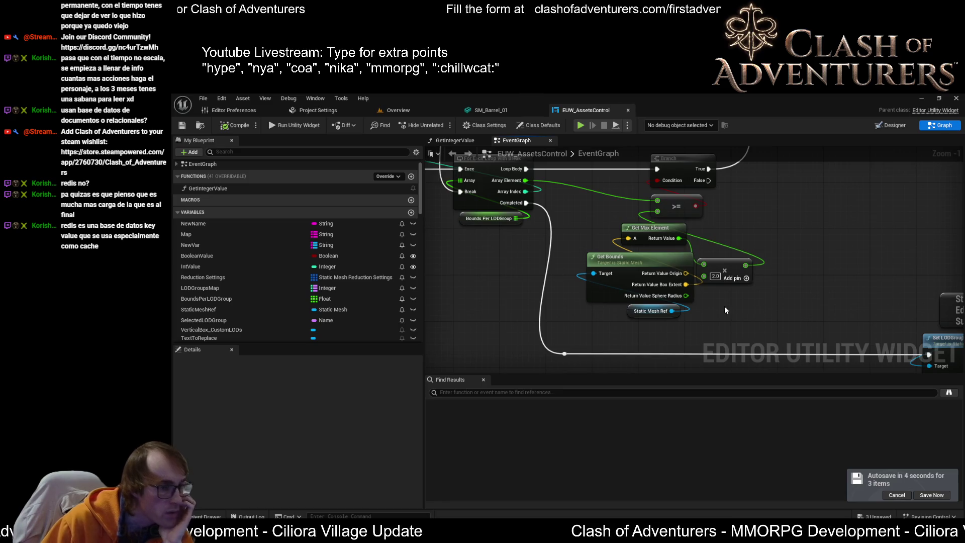
mouse_move(746, 320)
left_mouse_down()
mouse_move(674, 246)
mouse_move(613, 224)
mouse_move(592, 266)
mouse_move(526, 278)
left_mouse_up()
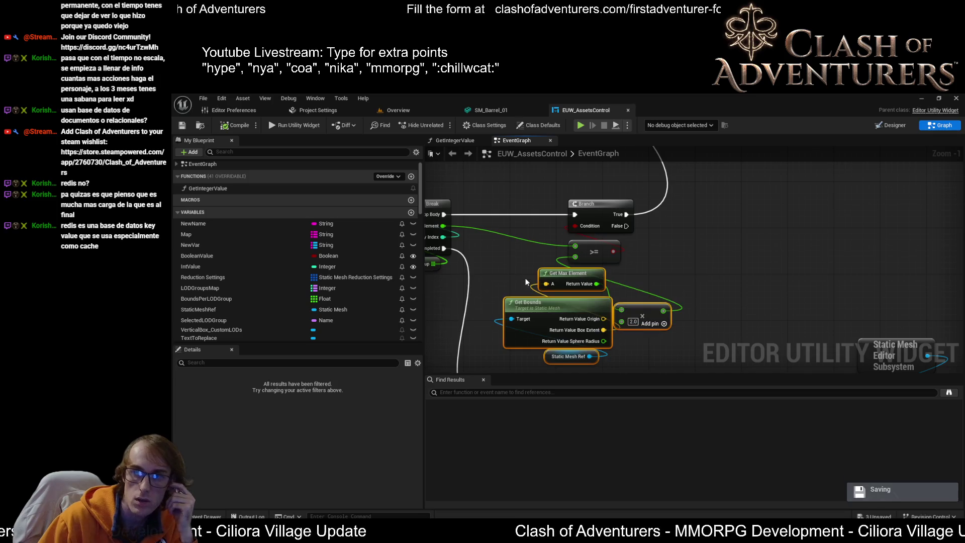
mouse_move(534, 271)
left_mouse_down()
mouse_move(653, 212)
mouse_move(647, 230)
left_mouse_up()
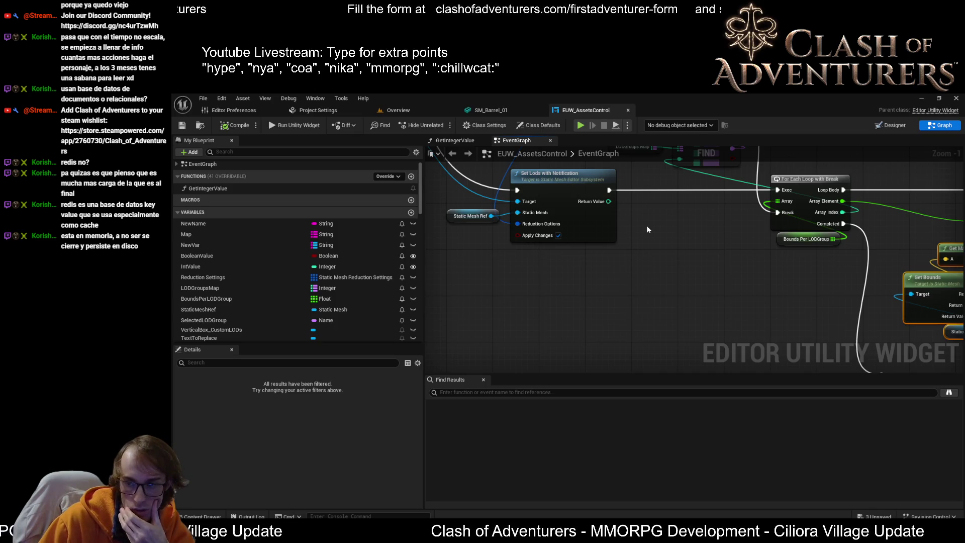
scroll(647, 229, "down", 2)
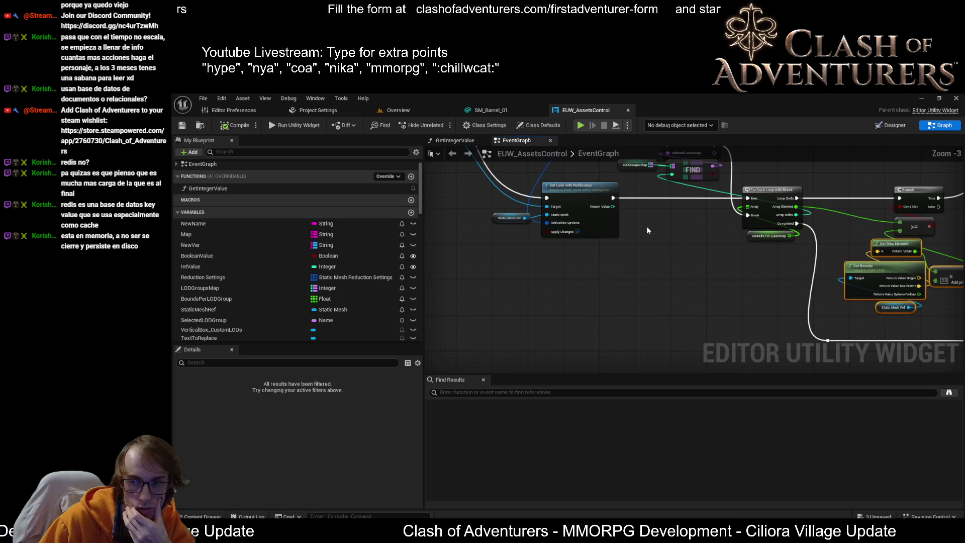
mouse_move(740, 284)
left_mouse_down()
mouse_move(582, 276)
mouse_move(613, 297)
mouse_move(650, 273)
mouse_move(892, 365)
left_mouse_up()
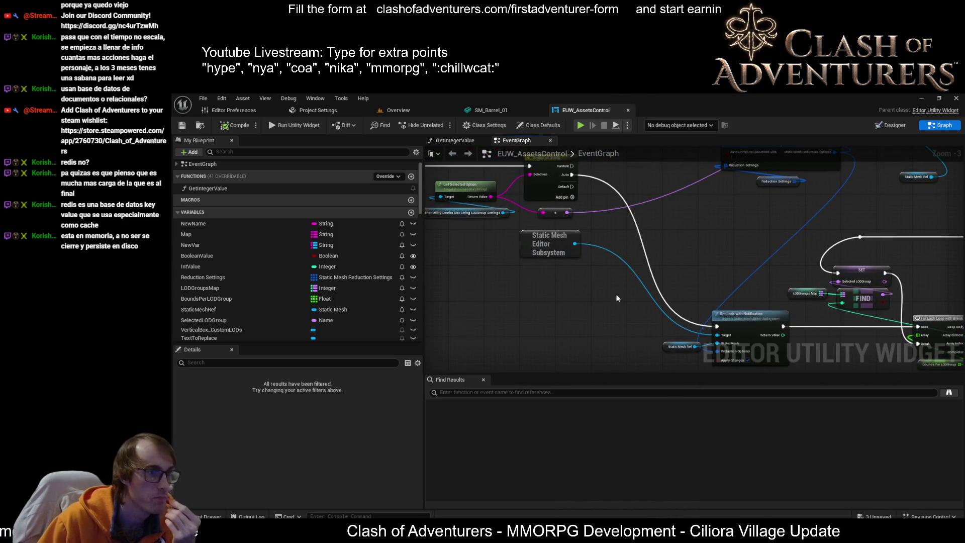
left_click_drag(617, 298, 702, 309)
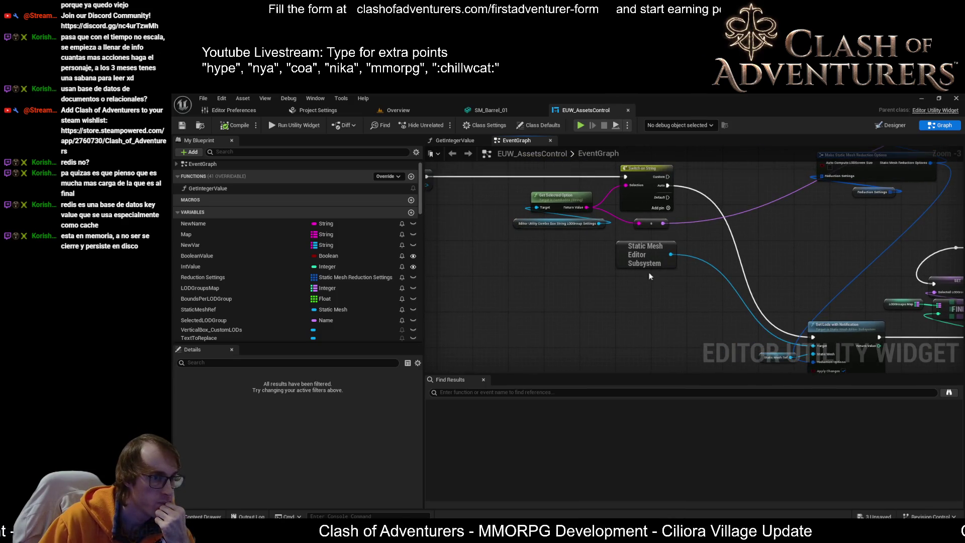
scroll(589, 240, "up", 2)
scroll(635, 260, "down", 3)
mouse_move(636, 261)
left_mouse_down()
mouse_move(658, 262)
mouse_move(410, 205)
left_mouse_up()
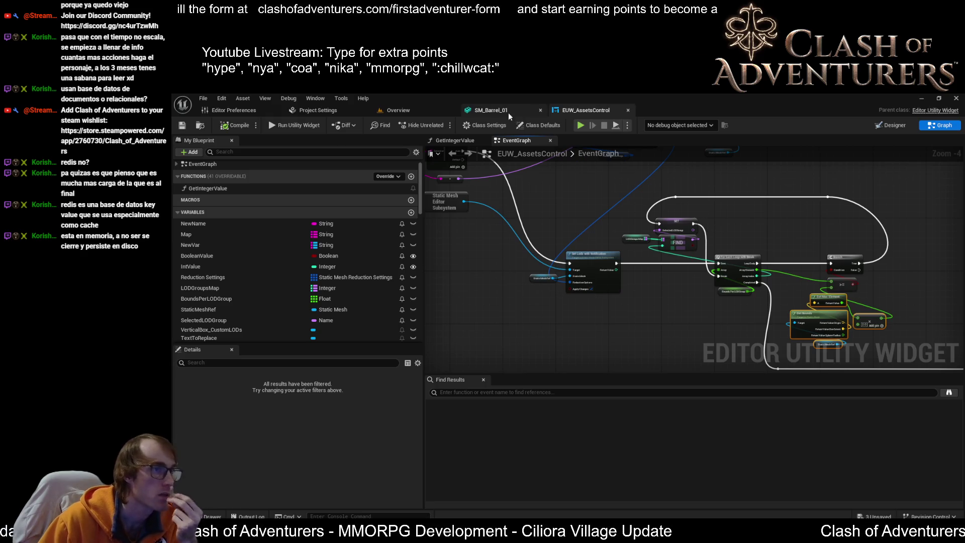
left_click_drag(766, 291, 629, 290)
scroll(766, 290, "up", 2)
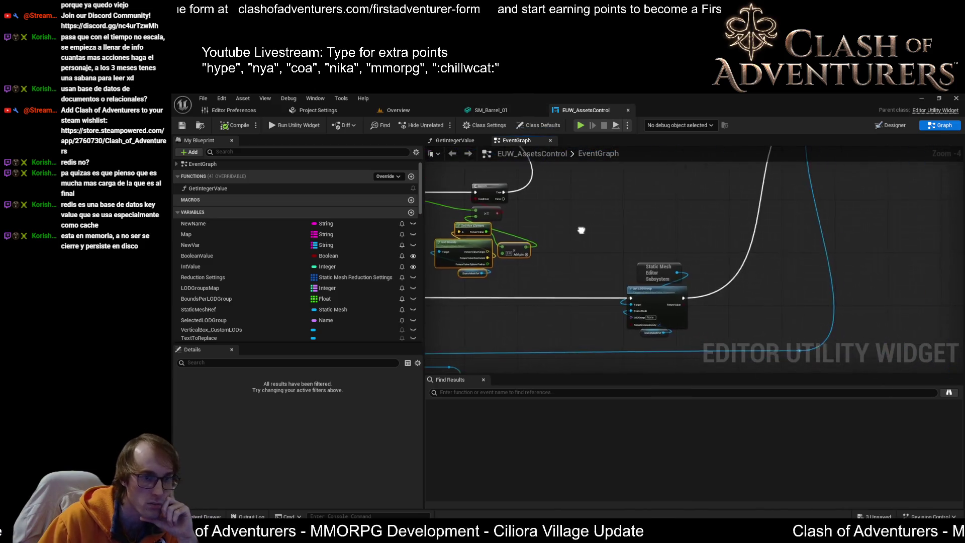
scroll(773, 252, "up", 1)
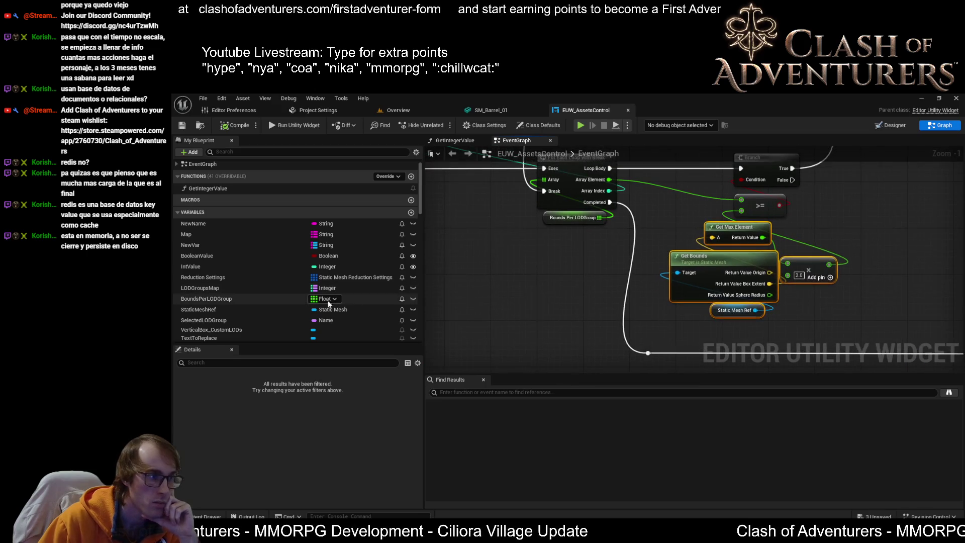
Select BoundsPerLODGroup and add elements until its default array holds nine 0.0 floats
left_click(221, 299)
scroll(283, 412, "down", 3)
left_click(356, 495)
left_click(357, 495)
left_click(357, 495)
left_click(357, 495)
left_click(357, 495)
scroll(356, 477, "down", 2)
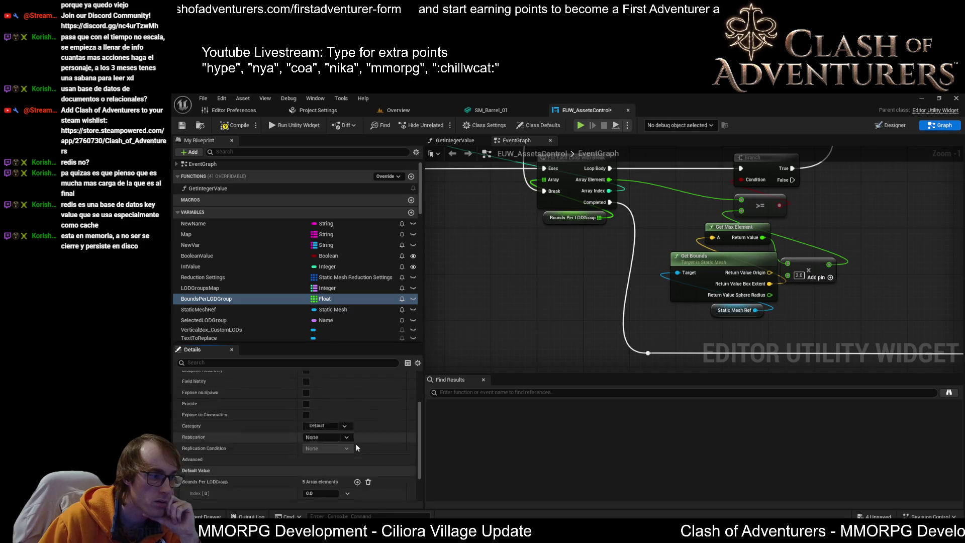
left_click(357, 435)
left_click(357, 435)
left_click(356, 435)
left_click(357, 435)
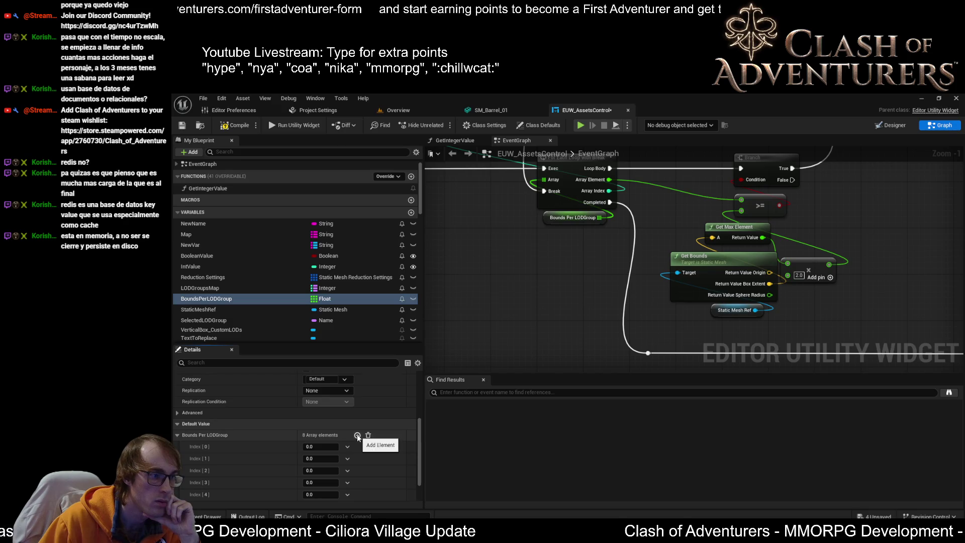
left_click(319, 445)
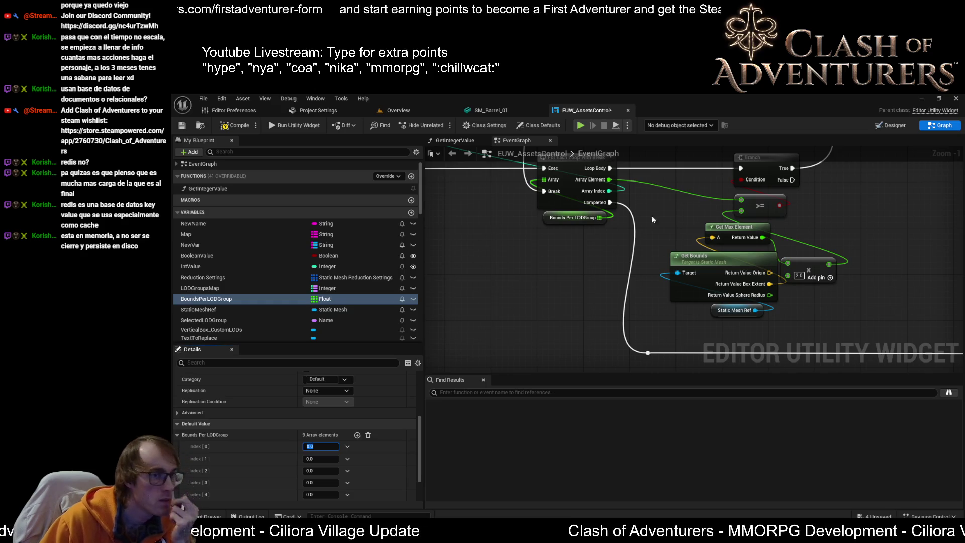
mouse_move(827, 222)
left_mouse_down()
mouse_move(769, 240)
mouse_move(765, 252)
mouse_move(766, 225)
left_mouse_up()
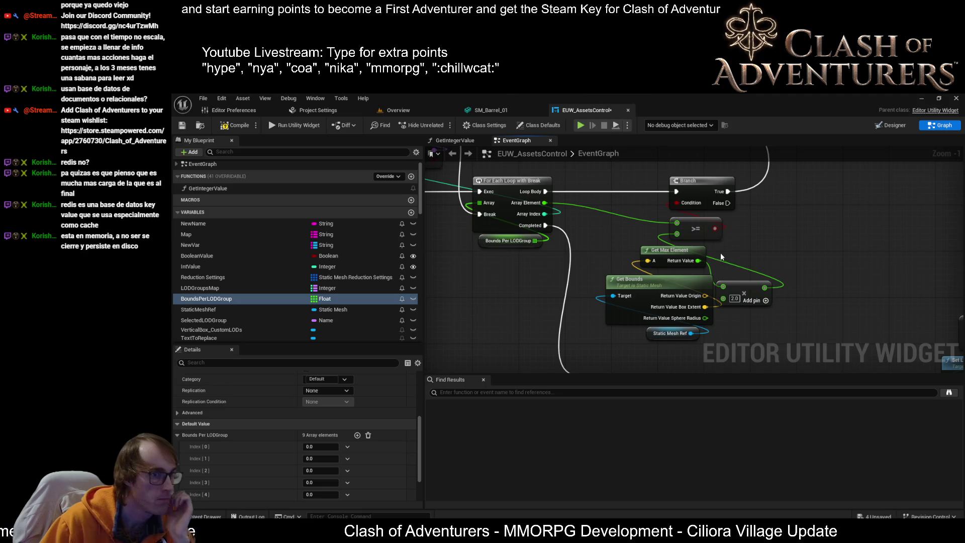
Wire Get Max Element's Return Value into the >= node, switch it to < and back to >=, then compile
left_click_drag(764, 288, 657, 238)
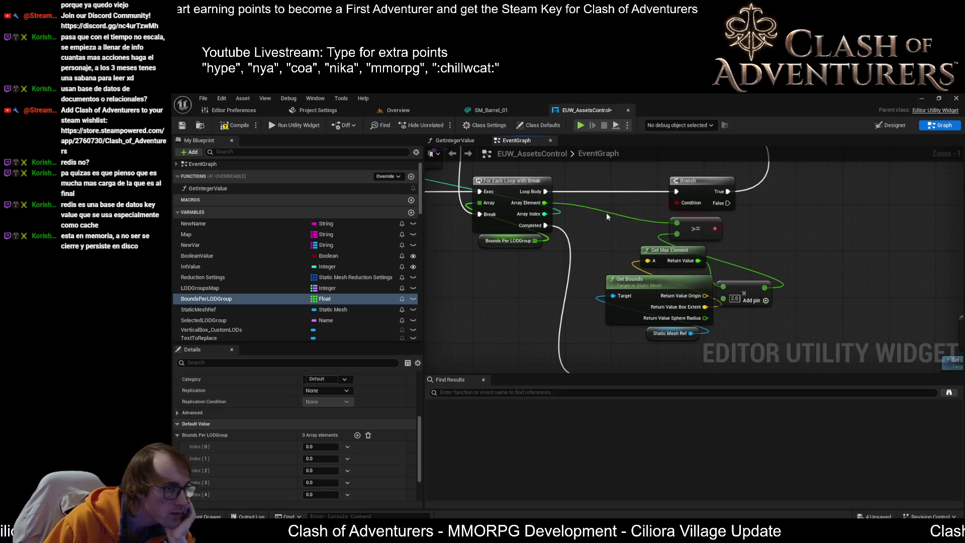
right_click(709, 225)
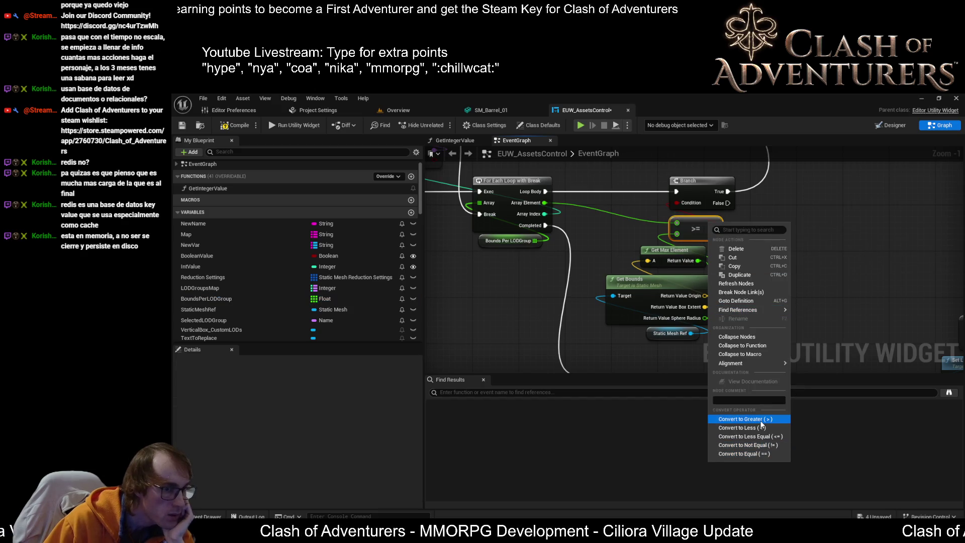
left_click(734, 428)
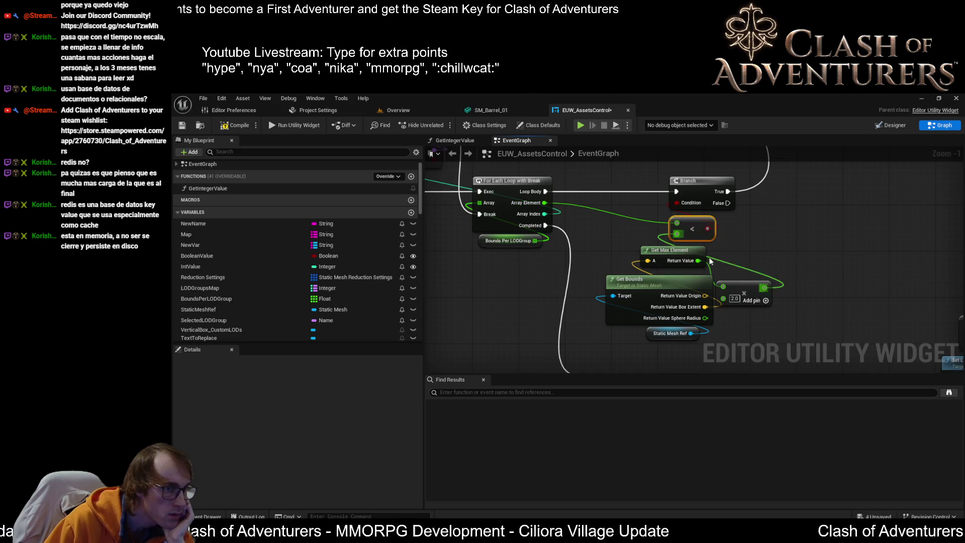
right_click(688, 224)
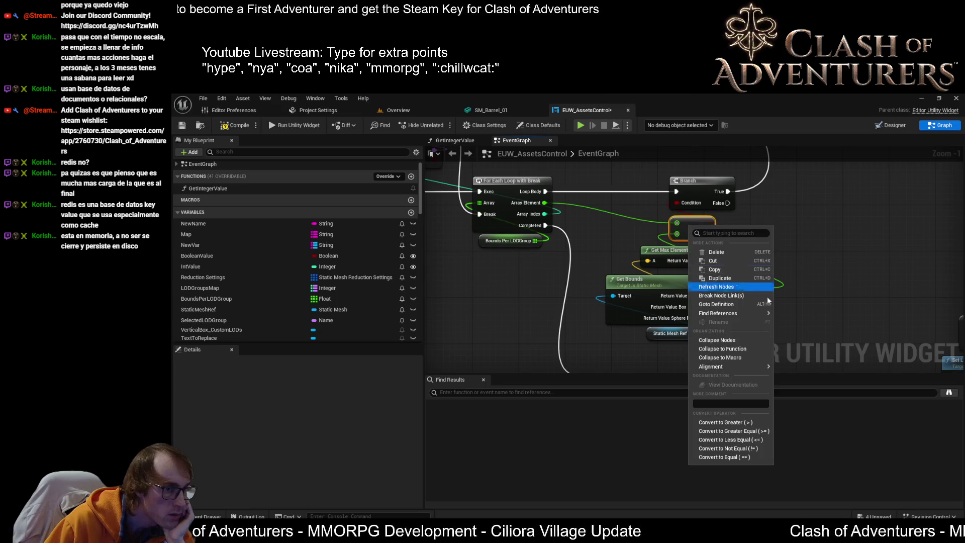
left_click(757, 431)
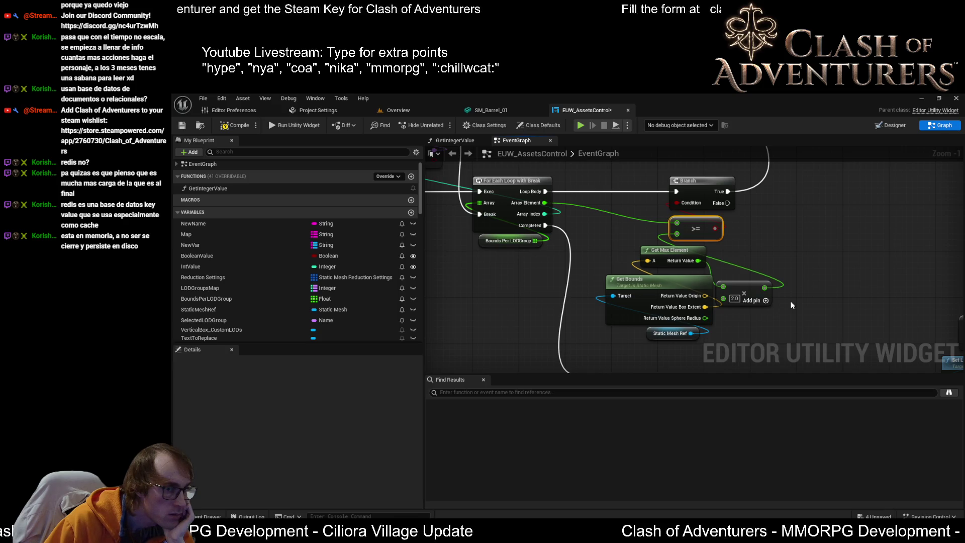
left_click(232, 126)
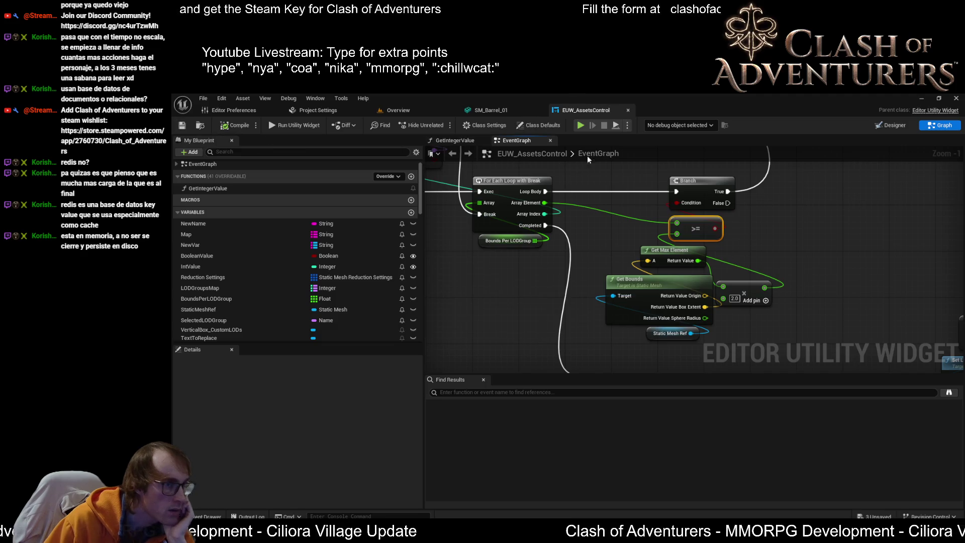
scroll(690, 247, "down", 1)
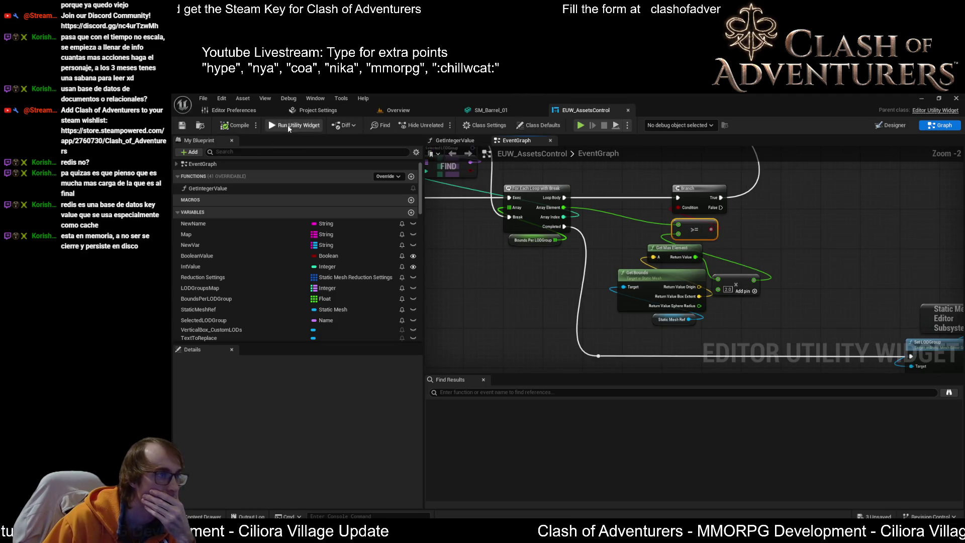
Select the barrel in the level and run Set LODs with Auto from the utility widget
scroll(750, 312, "down", 1)
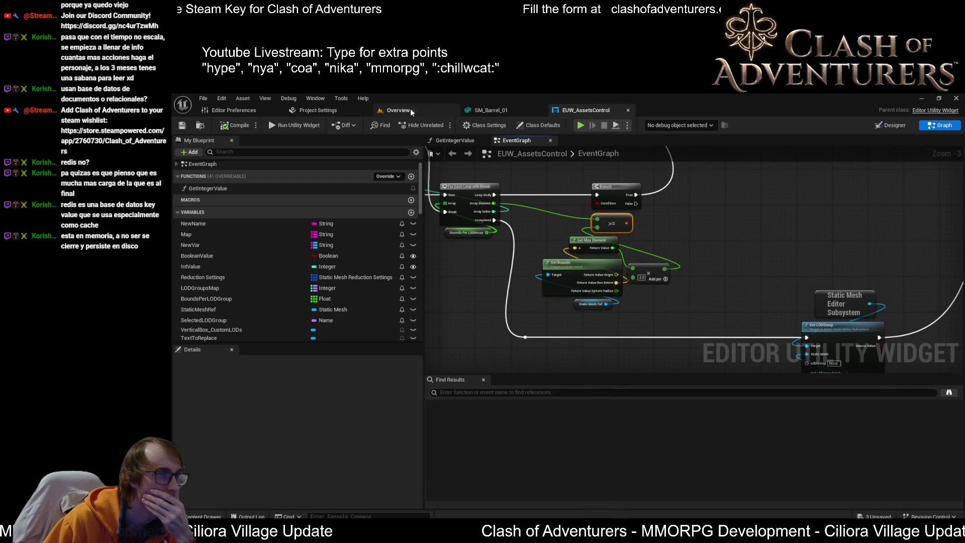
left_click(452, 112)
left_click(506, 342)
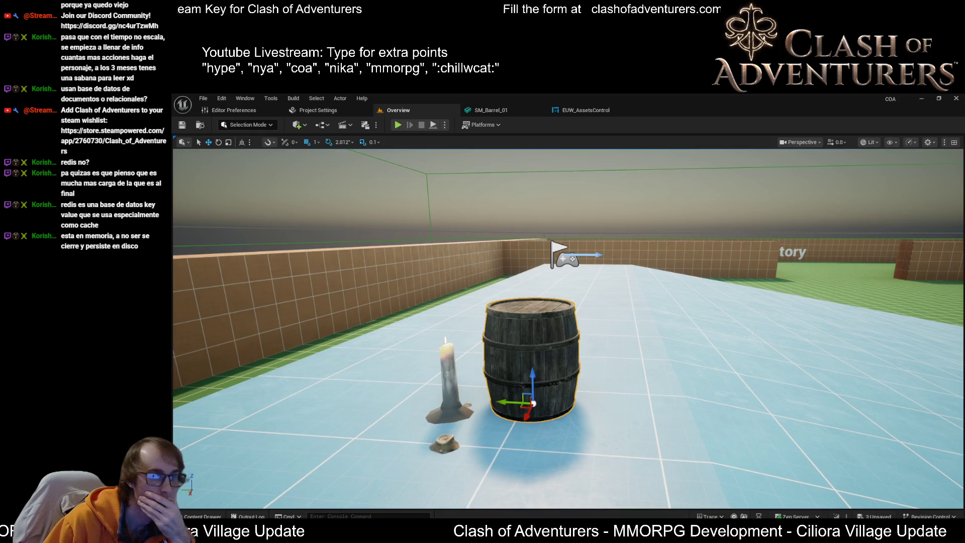
left_click(541, 110)
left_click(503, 109)
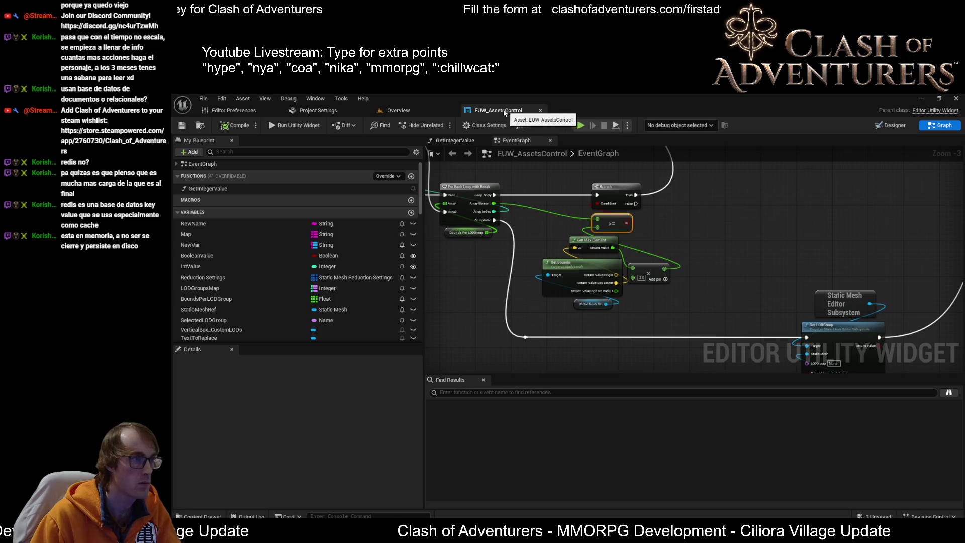
left_click(409, 111)
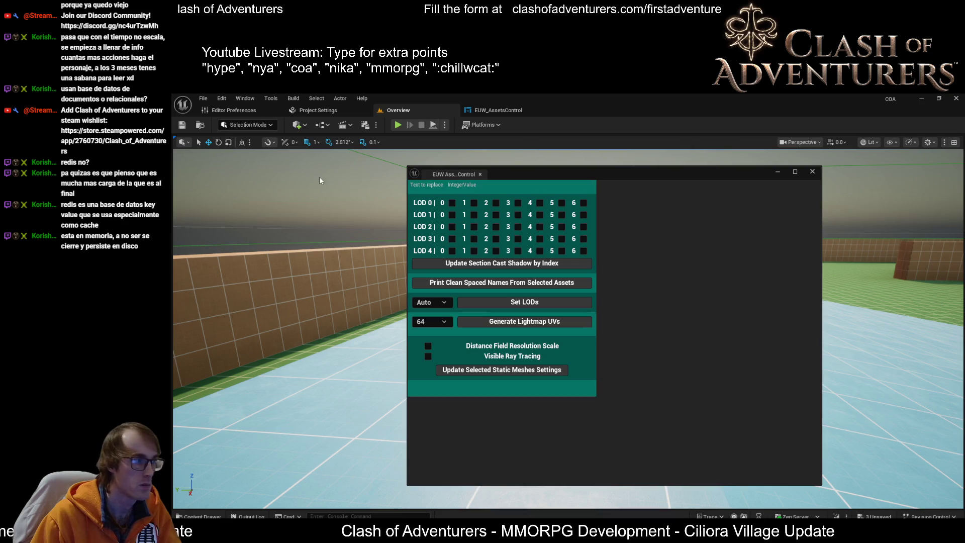
left_click(524, 301)
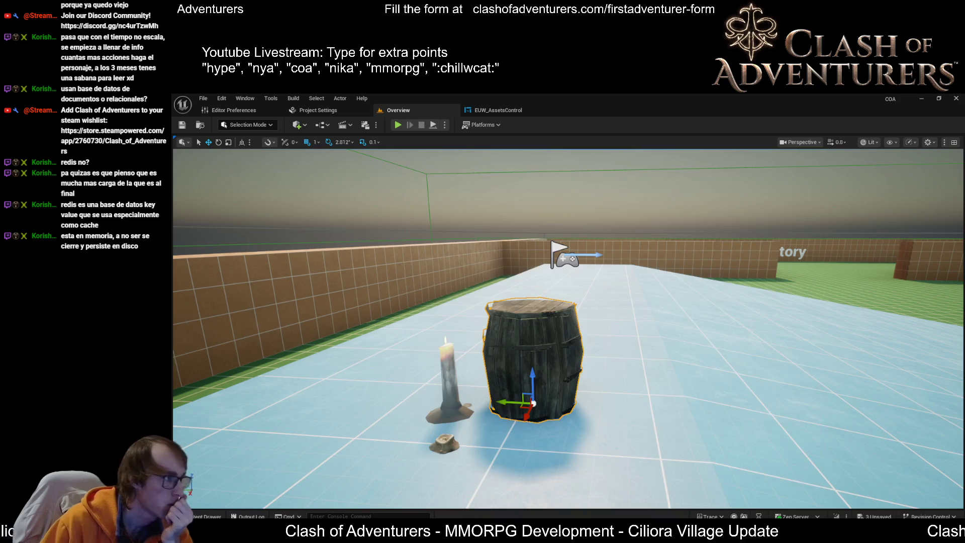
Check SM_Barrel_01's preview LOD list, then return to the widget's event graph
scroll(849, 322, "down", 10)
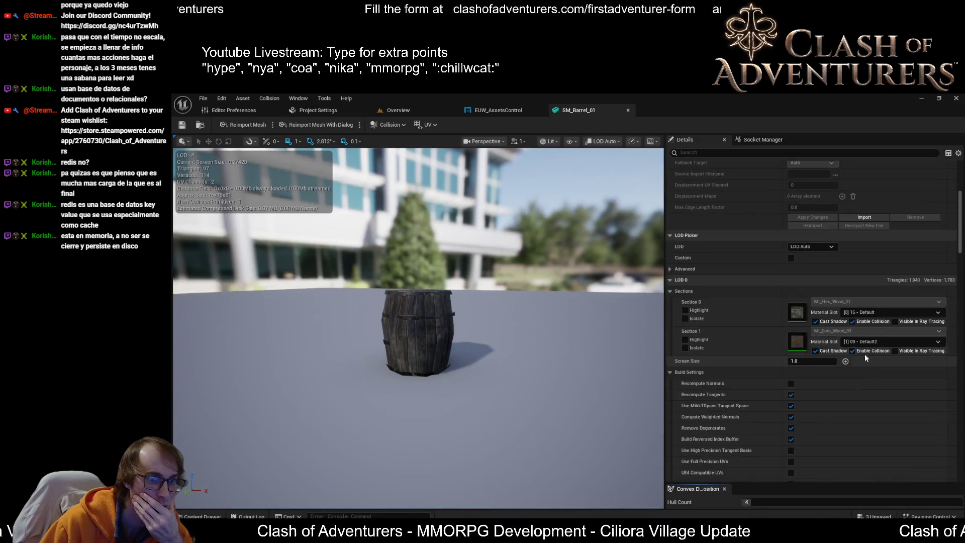
left_click(602, 142)
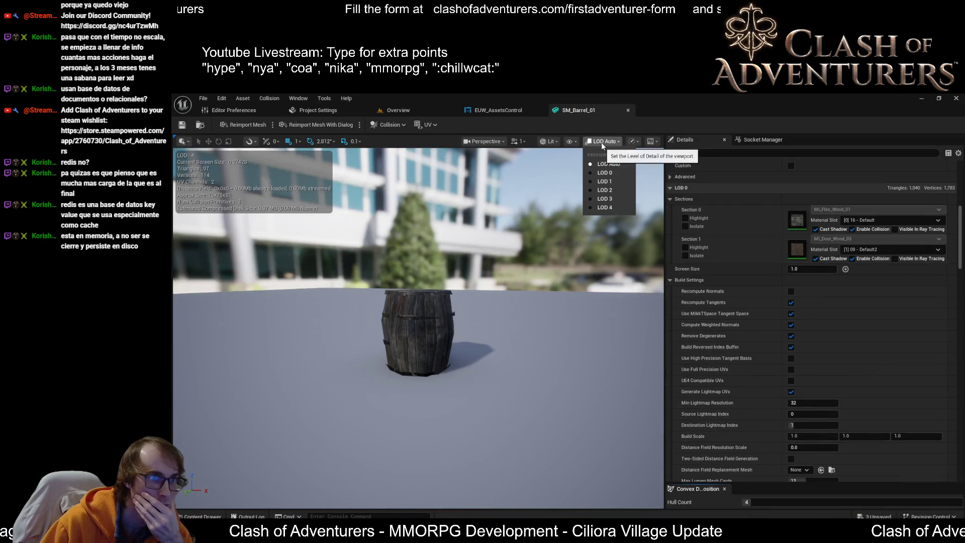
left_click(495, 112)
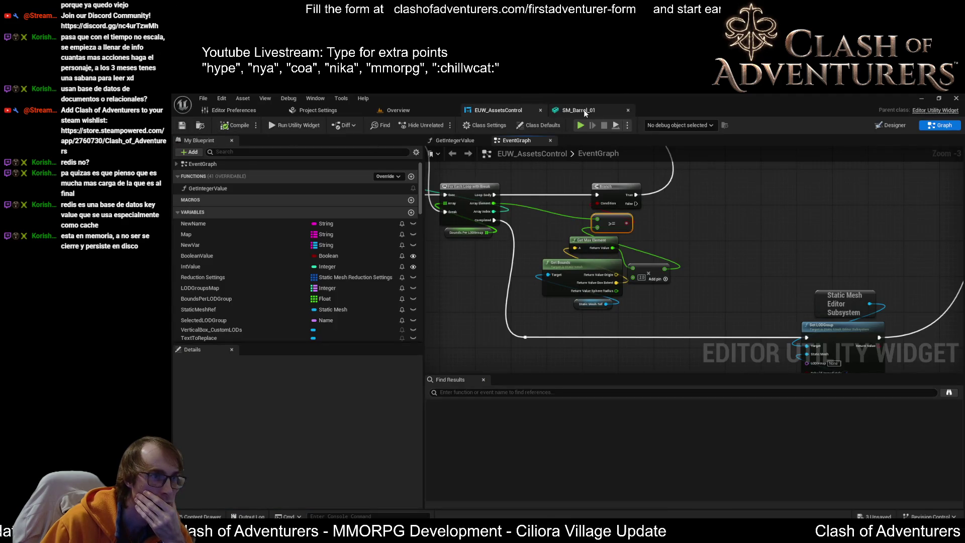
Move the Static Mesh Editor Subsystem node beside the Set LODGroup node
scroll(768, 245, "down", 5)
scroll(768, 245, "up", 5)
scroll(736, 274, "down", 3)
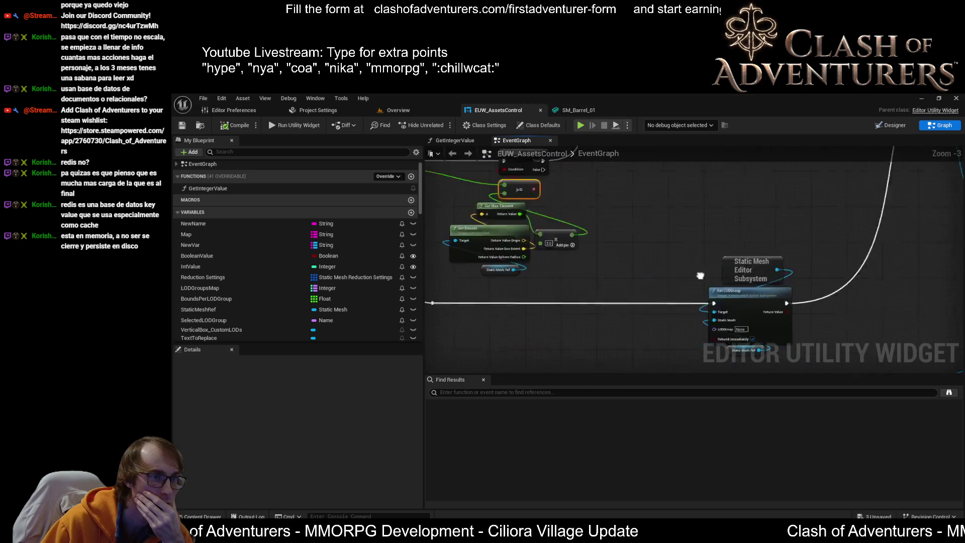
scroll(736, 274, "up", 4)
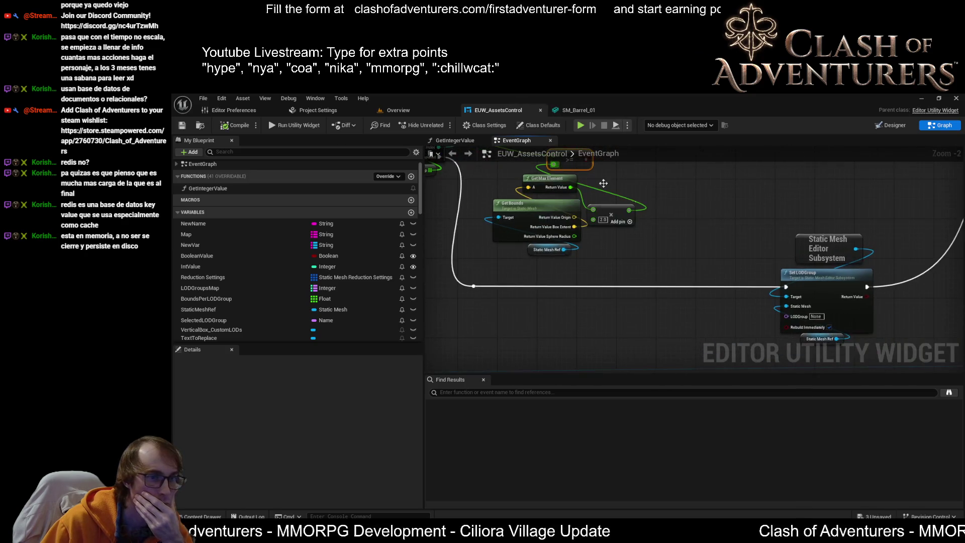
scroll(719, 278, "down", 4)
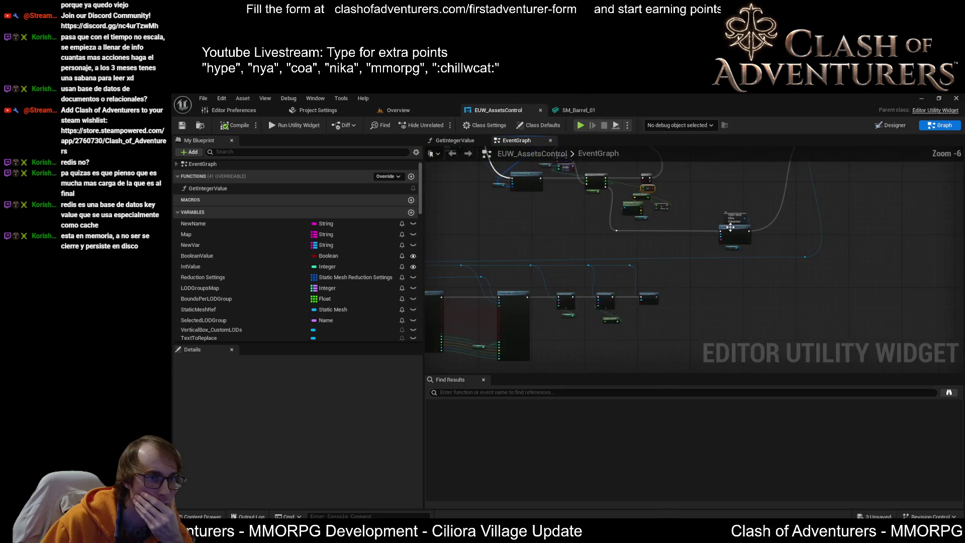
scroll(719, 278, "up", 5)
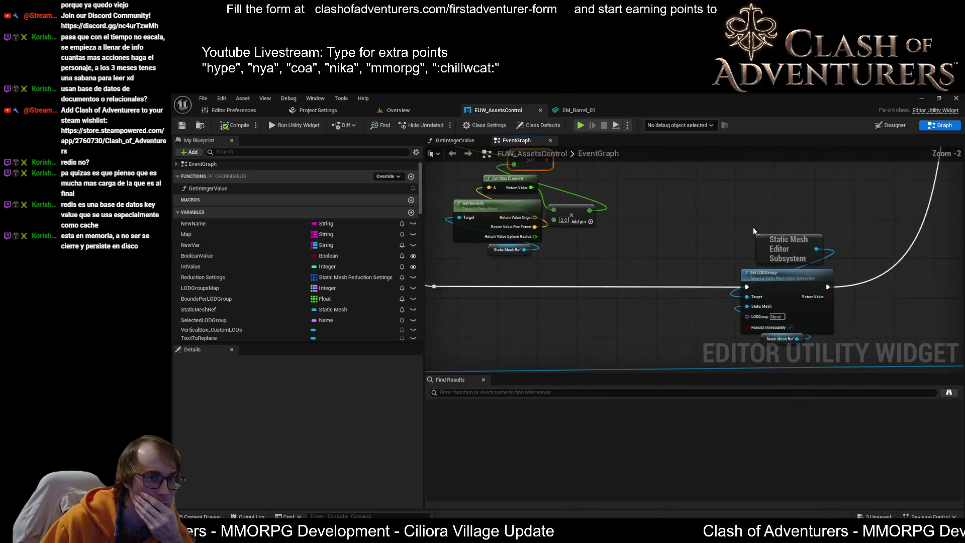
mouse_move(788, 180)
left_mouse_down()
mouse_move(653, 221)
mouse_move(641, 236)
mouse_move(740, 287)
mouse_move(712, 290)
mouse_move(662, 242)
mouse_move(610, 164)
left_mouse_up()
Review the LODGroupsMap default entries, then bring up the Bounds Per LODGroup array values
mouse_move(205, 287)
left_mouse_down()
mouse_move(367, 297)
mouse_move(583, 229)
mouse_move(185, 292)
mouse_move(204, 279)
left_mouse_up()
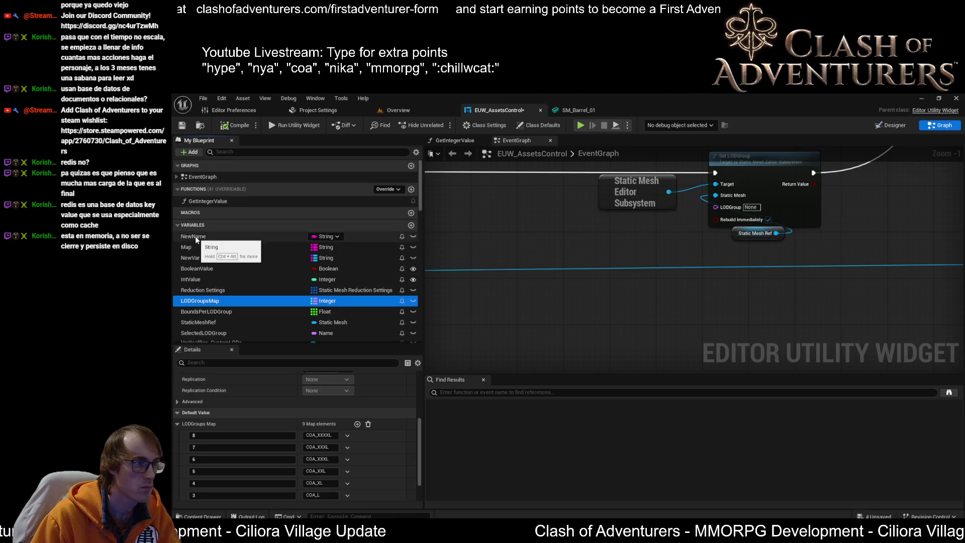
scroll(210, 273, "down", 1)
scroll(502, 237, "down", 2)
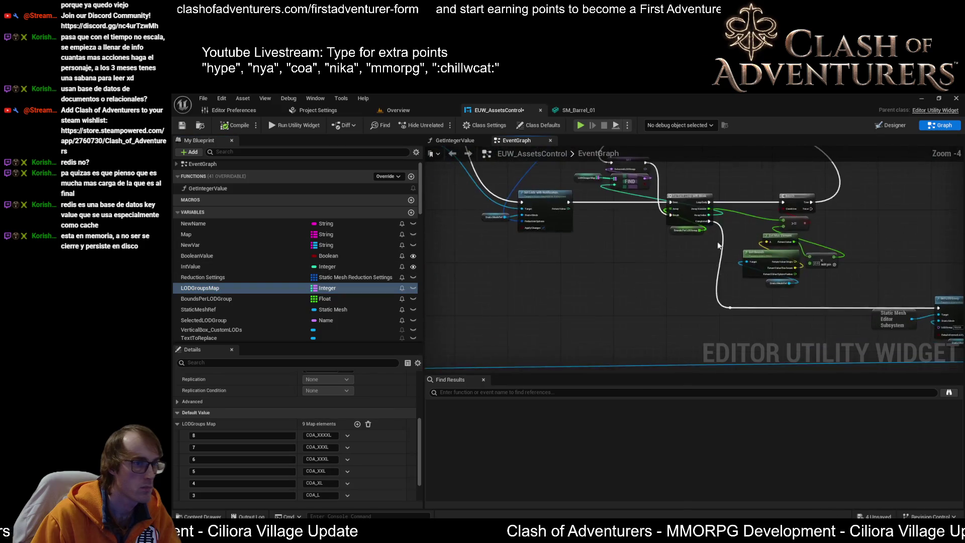
scroll(631, 258, "up", 4)
left_click_drag(694, 240, 395, 110)
scroll(308, 268, "down", 3)
scroll(310, 269, "down", 2)
left_click(495, 240)
scroll(625, 243, "down", 2)
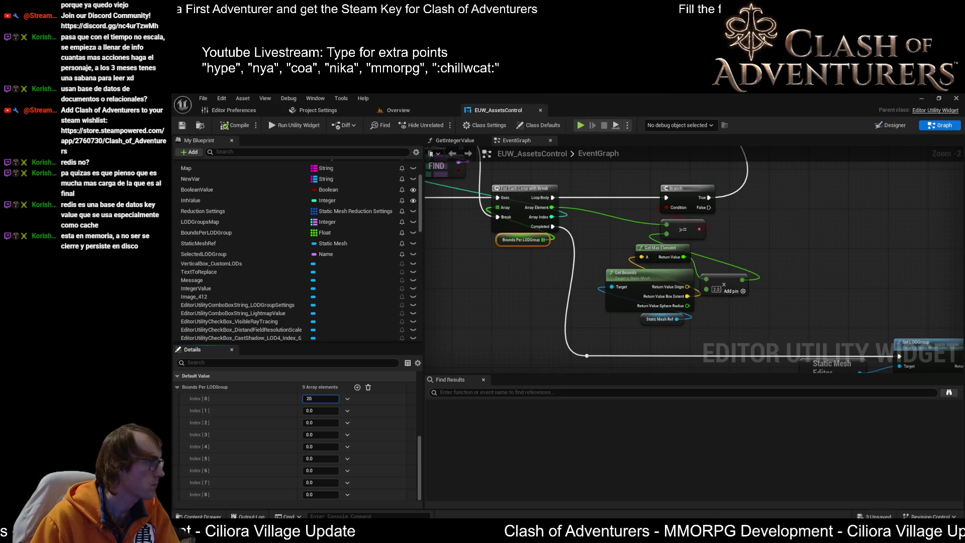
Enter bounds thresholds 20, 60, 100, 150, 300, 600, 1200 and 2400 into Index 0–7
key("Return")
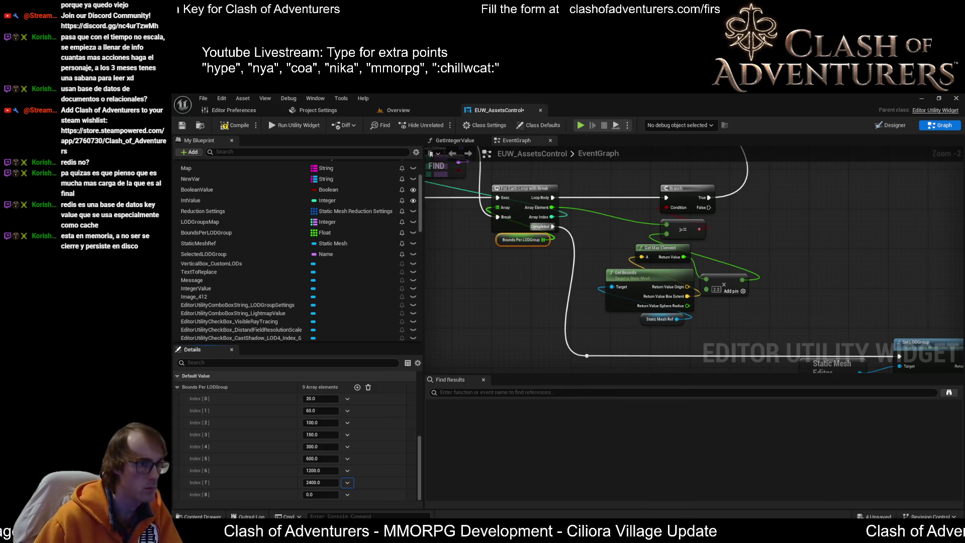
left_click_drag(573, 297, 613, 322)
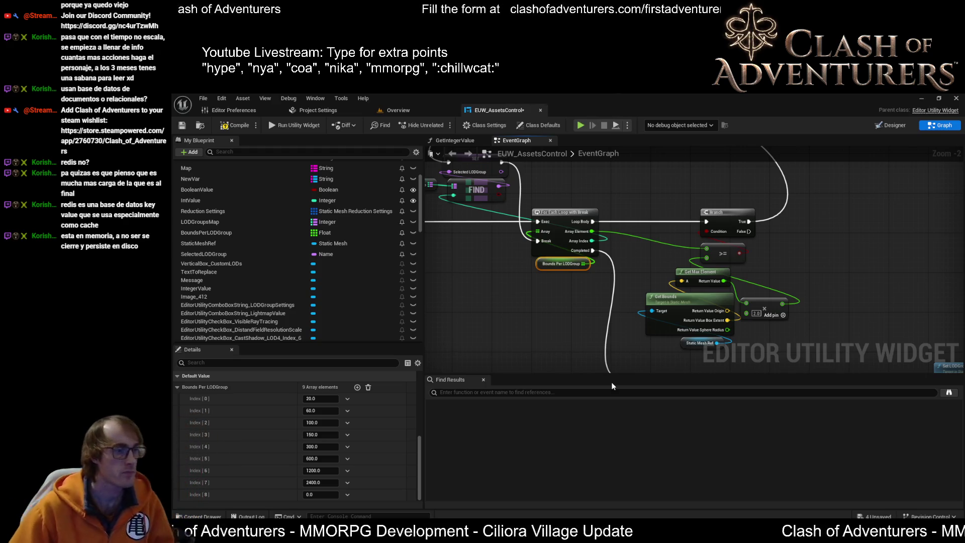
Compile EUW_AssetsControl with the new bounds thresholds
left_click_drag(630, 326, 677, 334)
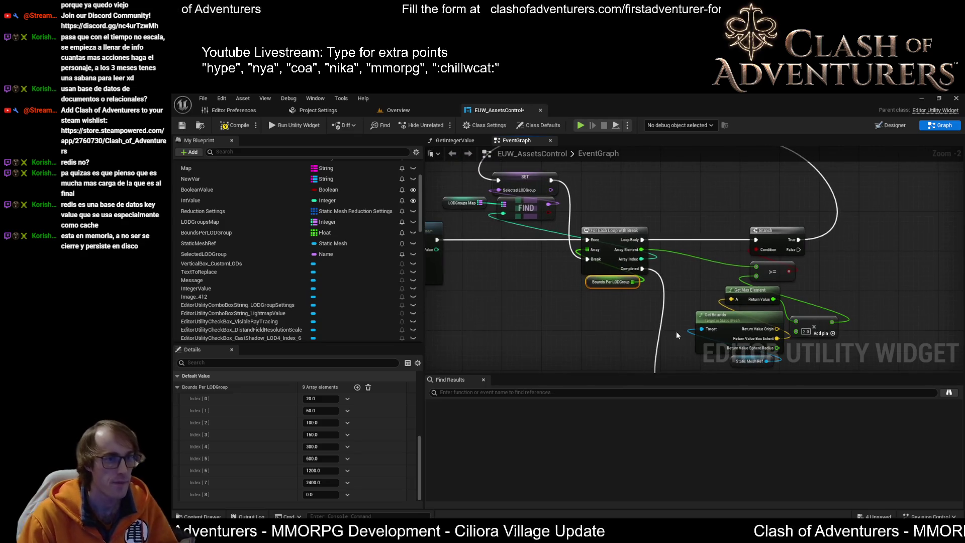
left_click_drag(820, 271, 788, 221)
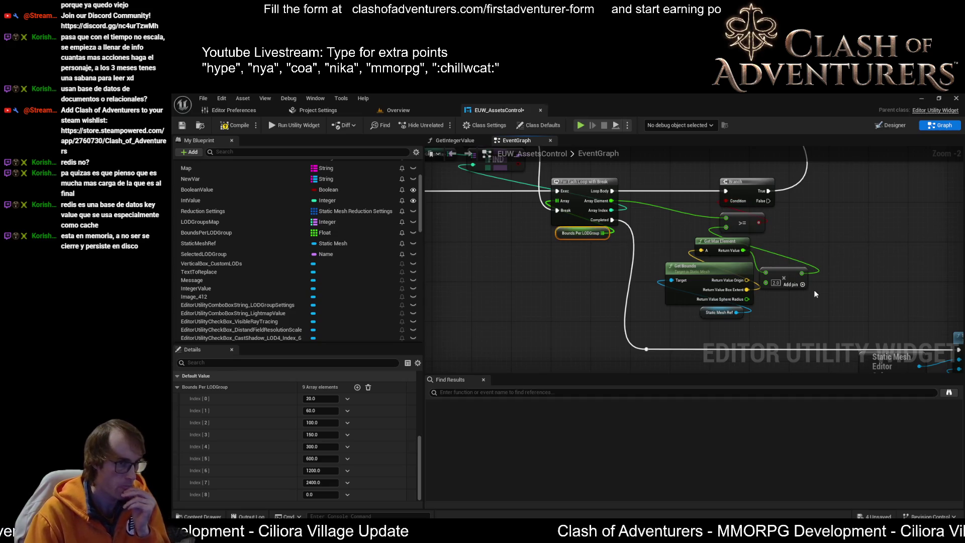
mouse_move(815, 233)
left_mouse_down()
mouse_move(771, 229)
mouse_move(728, 244)
left_mouse_up()
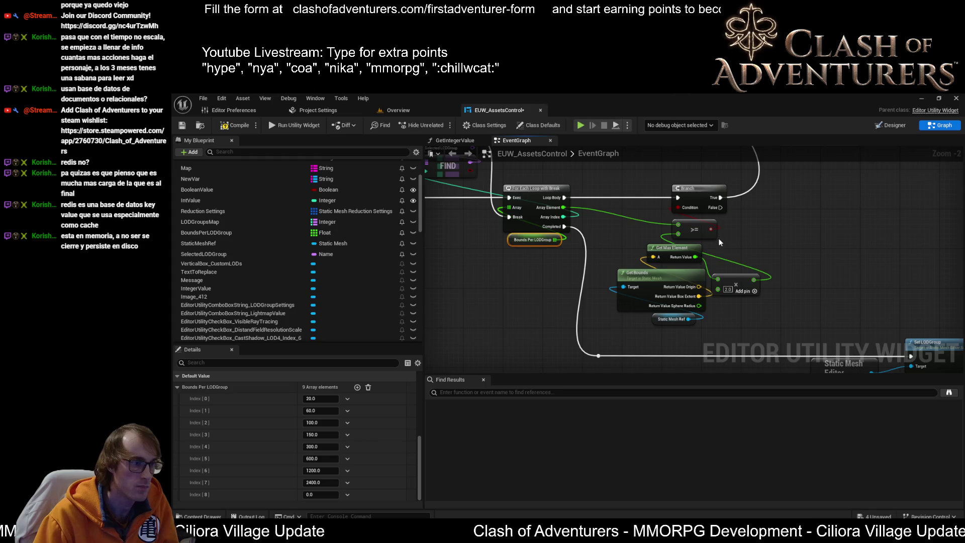
left_click(209, 128)
Review the SET, FIND and Set LODGroup logic around the loop, then select For Each Loop with Break
left_click_drag(535, 307, 583, 305)
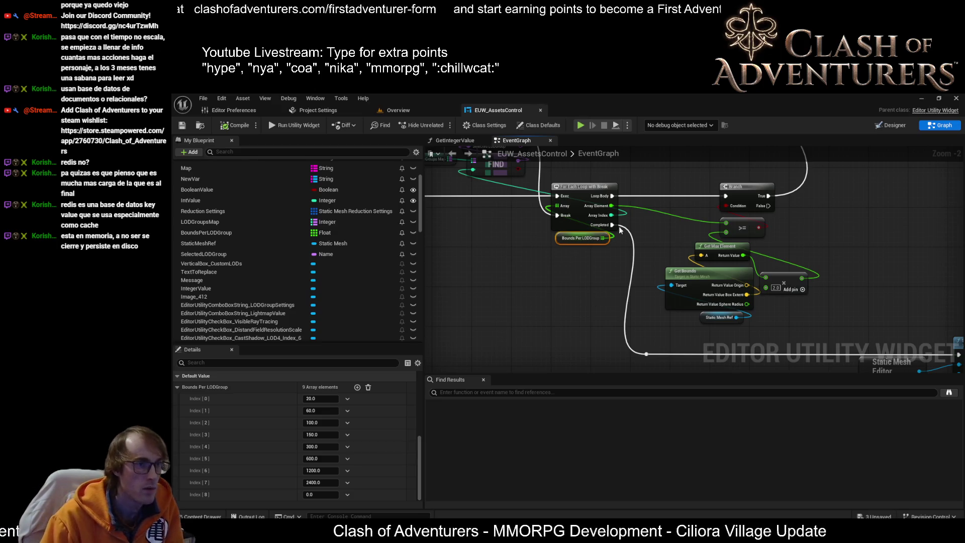
left_click_drag(565, 285, 564, 328)
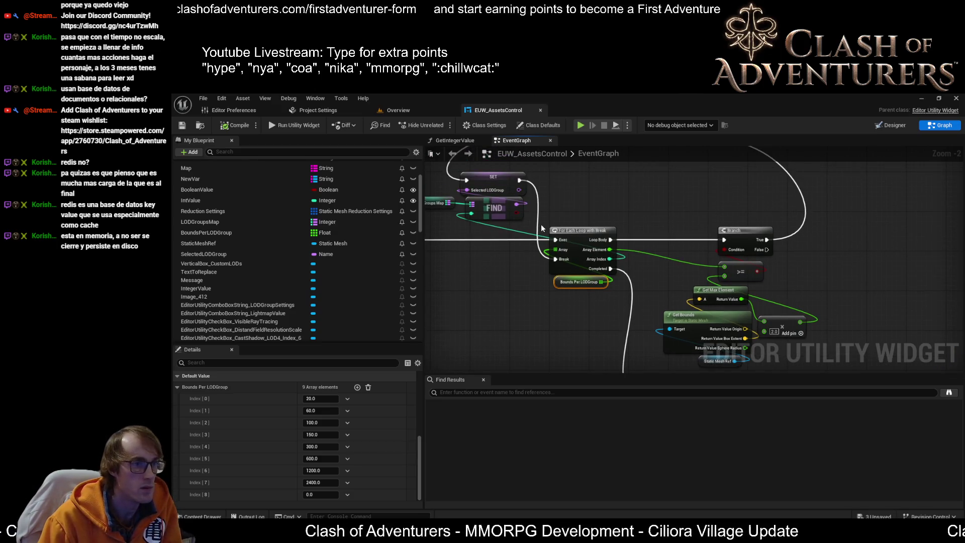
left_click_drag(540, 224, 583, 244)
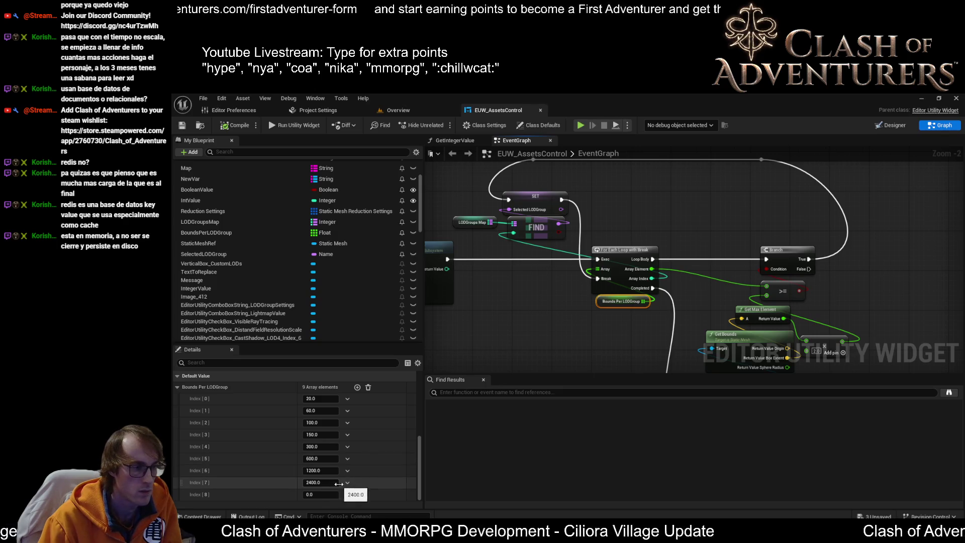
left_click_drag(625, 336, 587, 314)
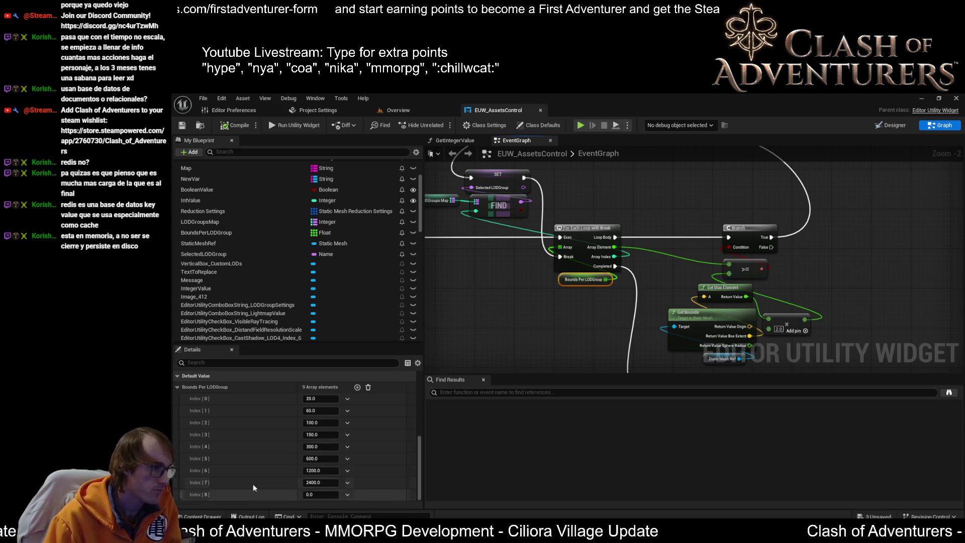
left_click_drag(776, 339, 618, 272)
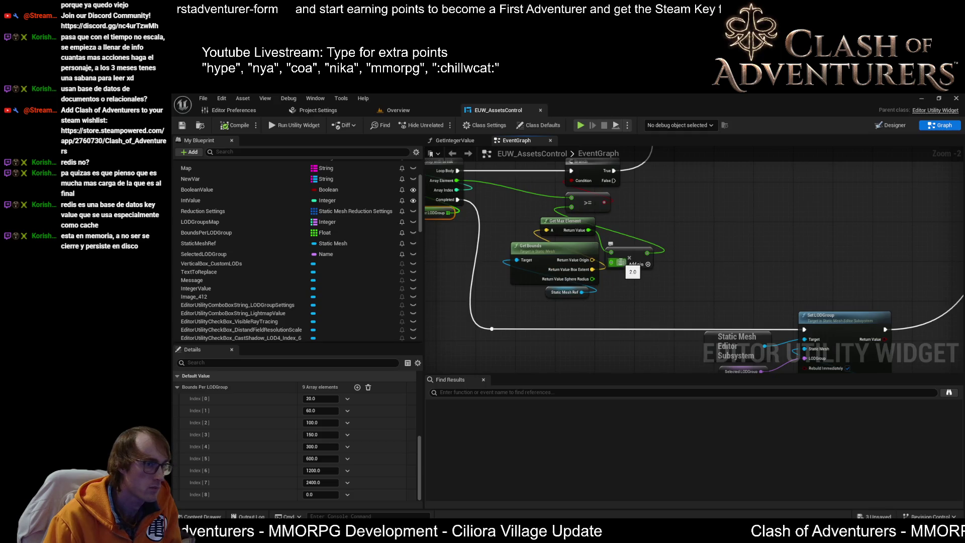
right_click(540, 226)
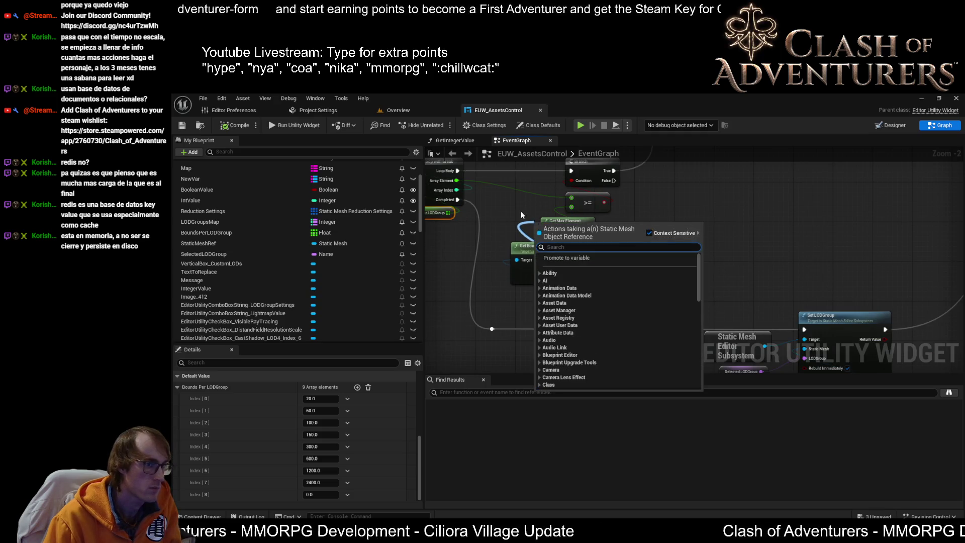
left_click_drag(643, 219, 740, 260)
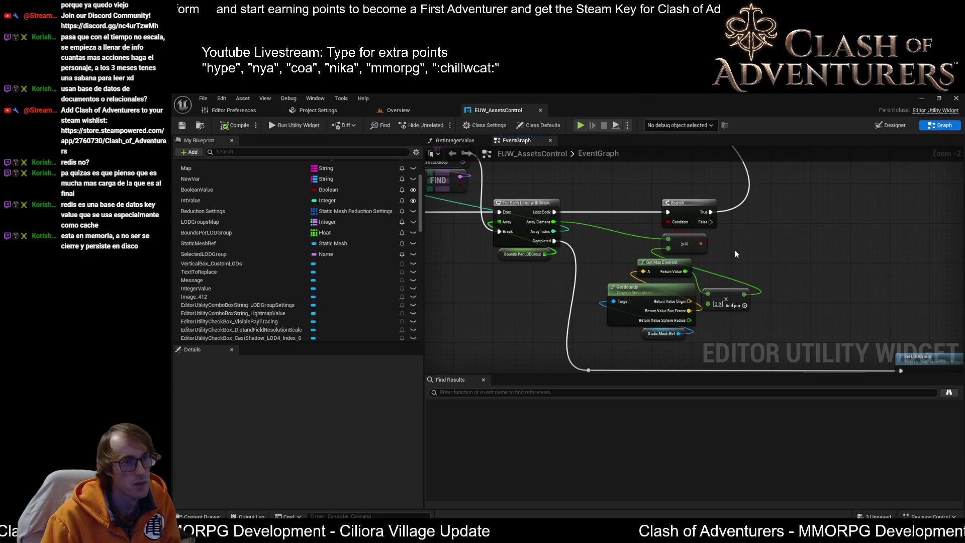
left_click_drag(735, 249, 676, 225)
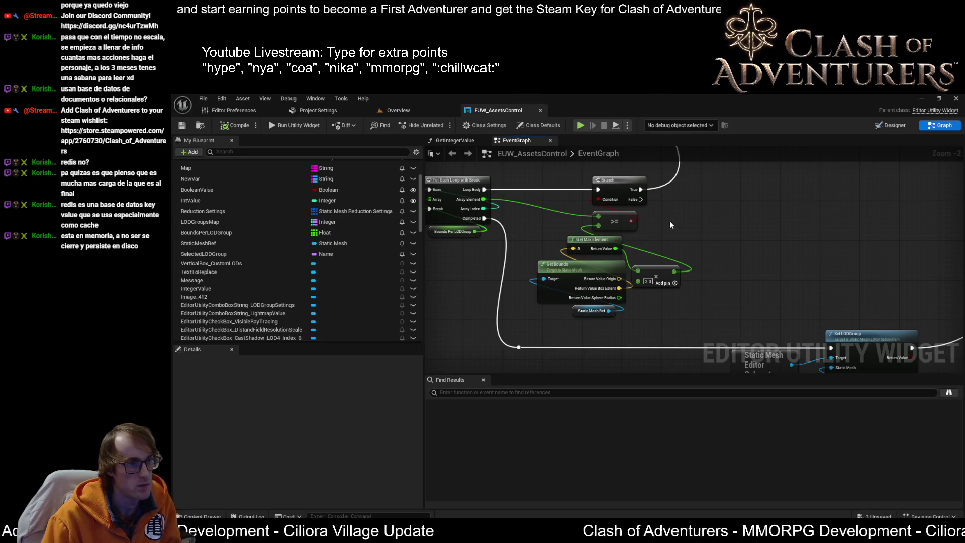
left_click_drag(586, 230, 712, 245)
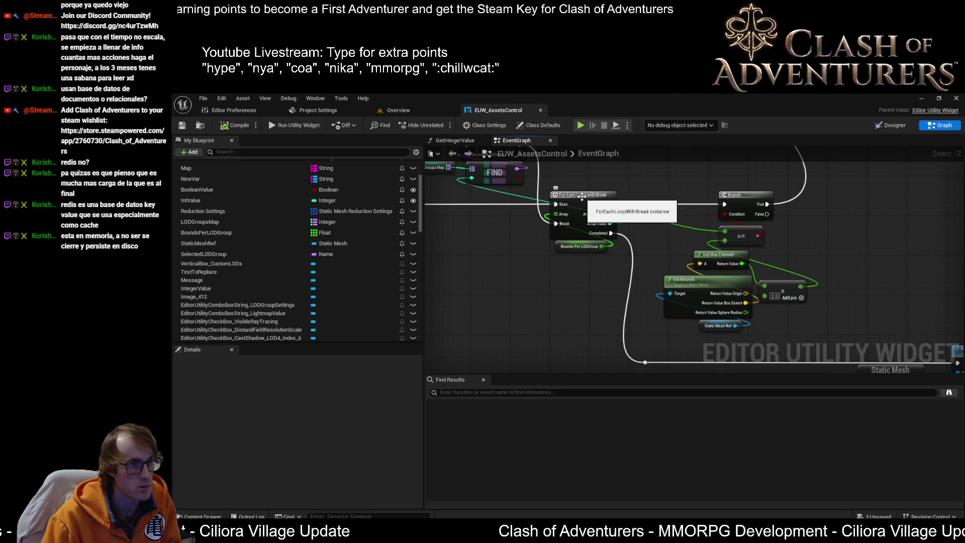
scroll(605, 210, "up", 2)
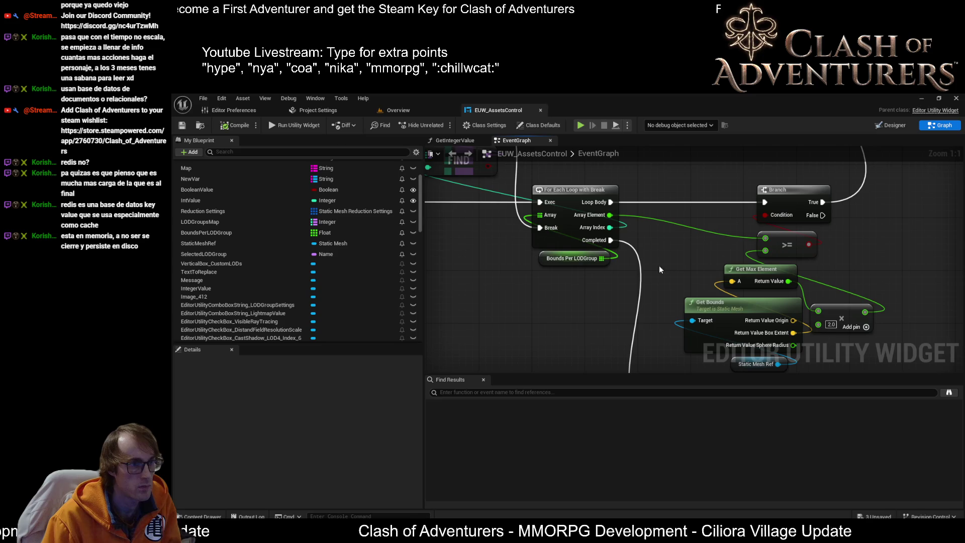
scroll(594, 242, "down", 2)
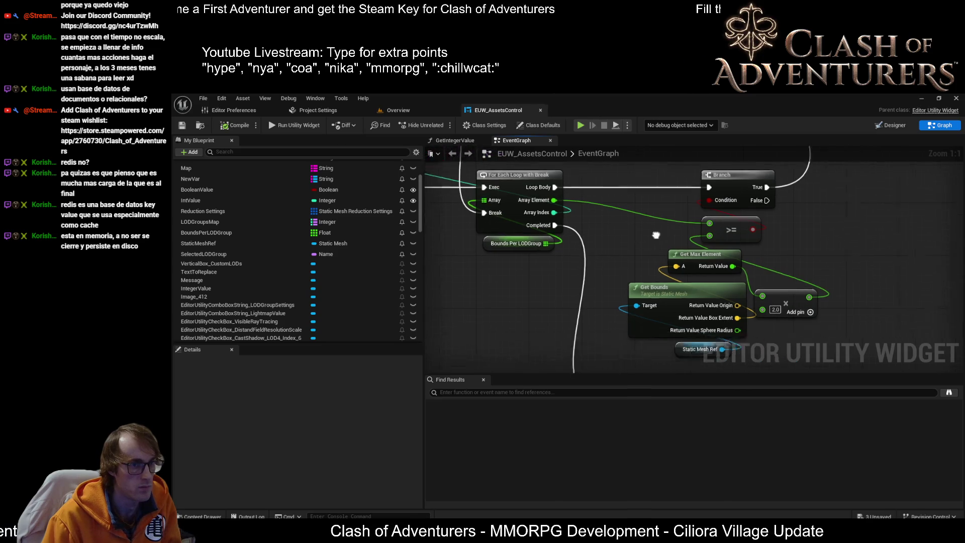
mouse_move(562, 260)
left_mouse_down()
mouse_move(658, 261)
mouse_move(768, 306)
left_mouse_up()
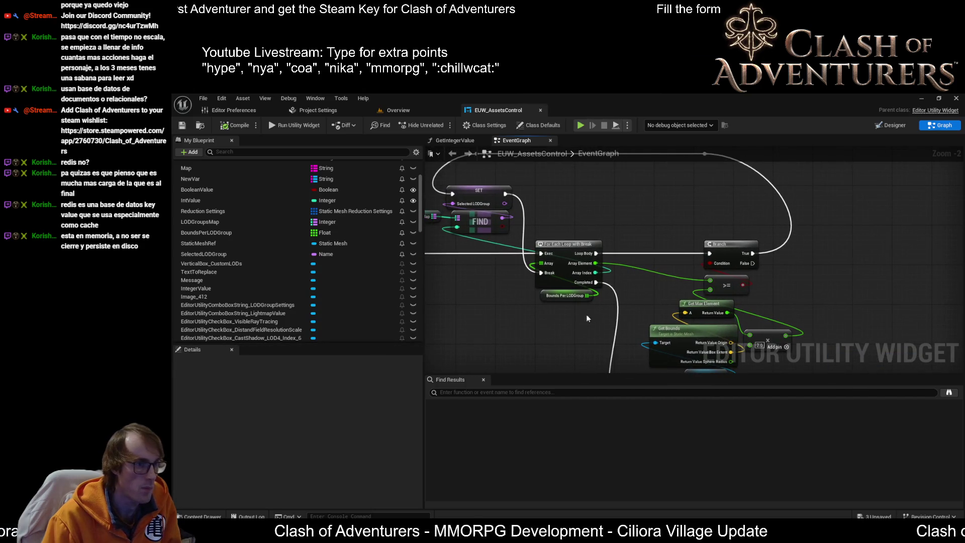
left_click(560, 245)
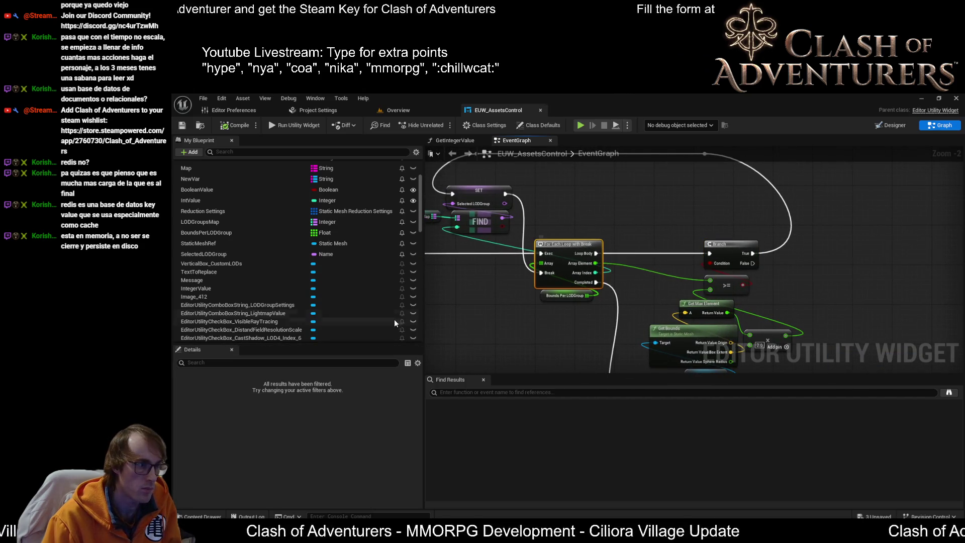
Set the last Bounds Per LODGroup entry, Index 8, to 9000000
left_click(547, 295)
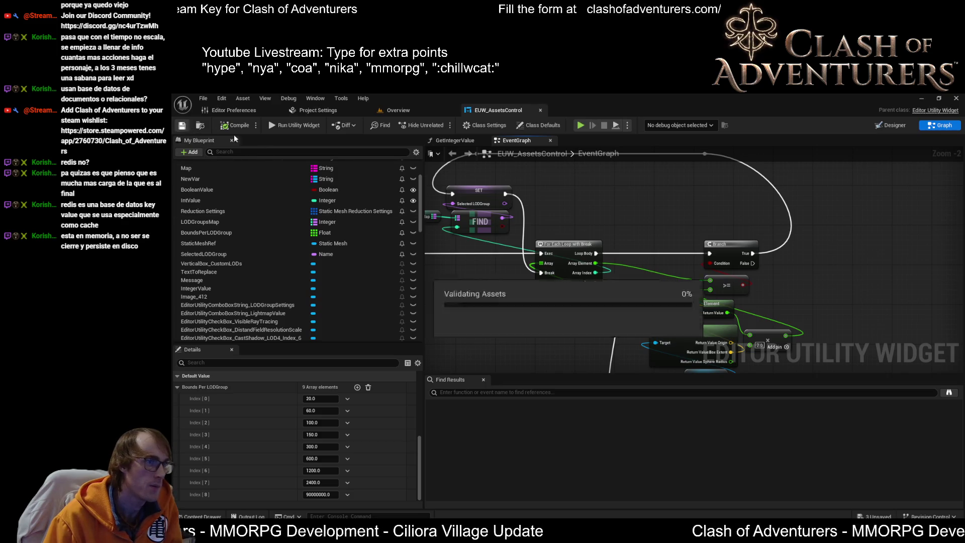
scroll(608, 199, "down", 1)
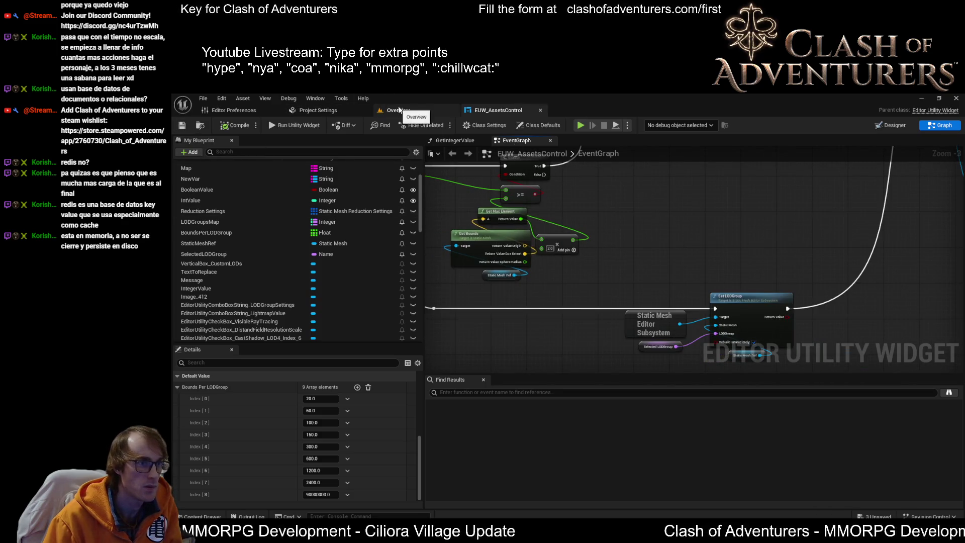
scroll(500, 233, "down", 2)
scroll(548, 287, "down", 1)
mouse_move(549, 287)
left_mouse_down()
mouse_move(575, 274)
mouse_move(592, 297)
left_mouse_up()
scroll(579, 277, "up", 2)
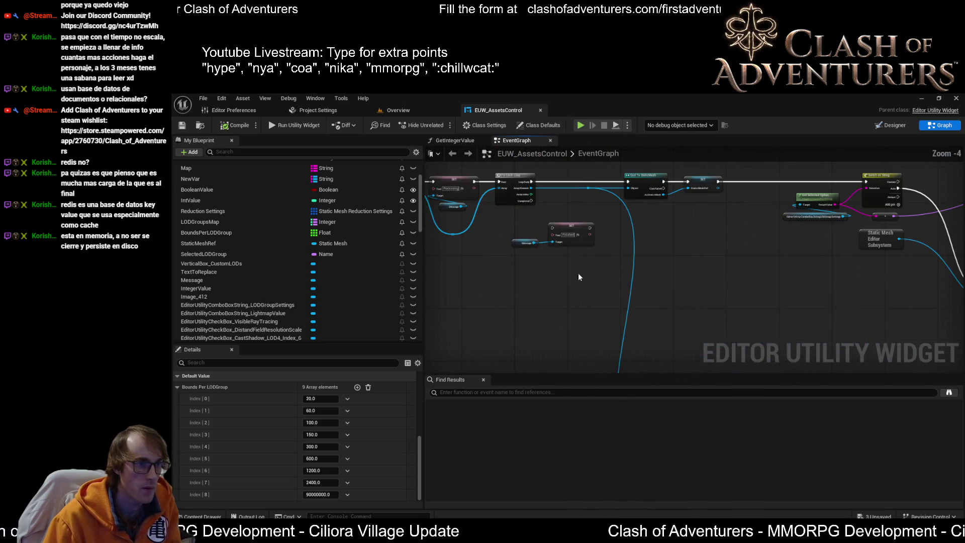
Paste copied Message SET nodes after Set LODGroup and wire its exec and Return Value into them
left_click_drag(525, 233, 525, 232)
scroll(577, 226, "up", 1)
left_click_drag(804, 226, 627, 218)
scroll(626, 218, "up", 1)
key("ctrl+v")
mouse_move(596, 302)
left_mouse_down()
mouse_move(635, 264)
mouse_move(680, 258)
mouse_move(686, 247)
left_mouse_up()
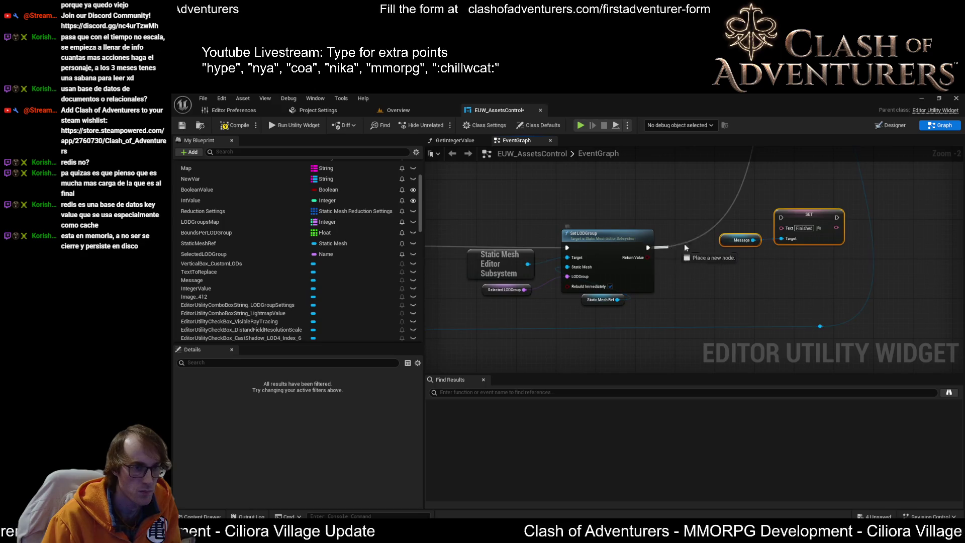
left_click_drag(738, 221, 780, 217)
scroll(632, 333, "down", 2)
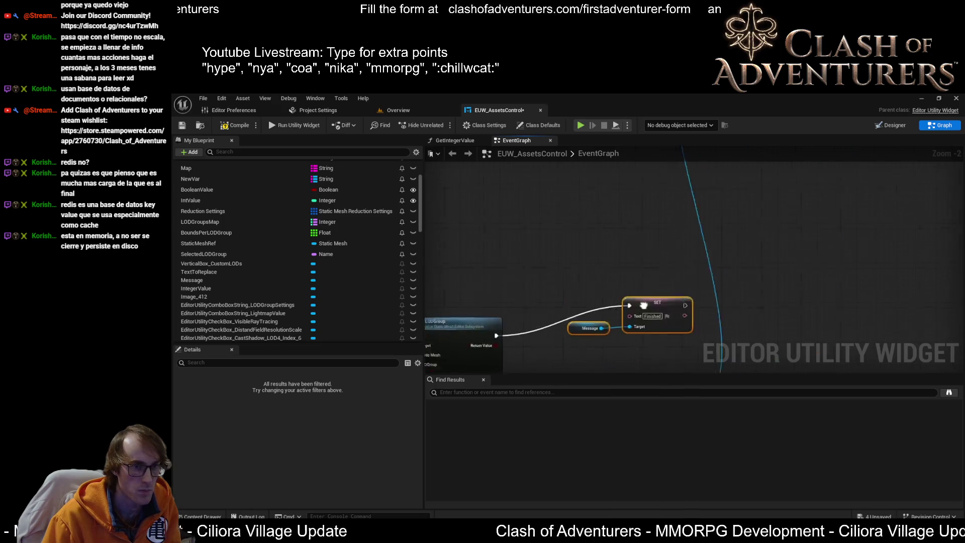
left_click_drag(650, 201, 654, 236)
scroll(653, 241, "up", 3)
mouse_move(550, 197)
left_mouse_down()
mouse_move(589, 267)
mouse_move(635, 292)
left_mouse_up()
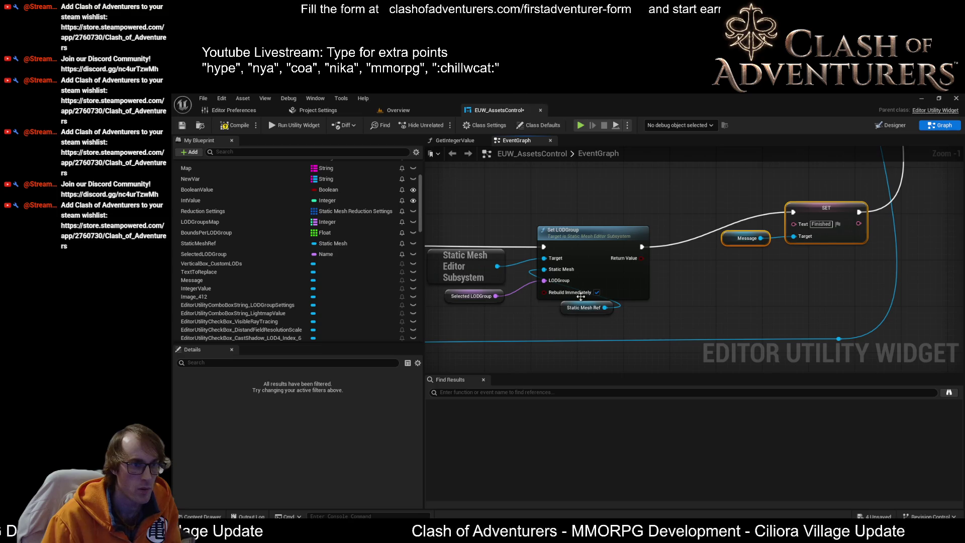
mouse_move(641, 258)
left_mouse_down()
mouse_move(852, 272)
mouse_move(795, 225)
left_mouse_up()
Save the widget, apply Set LODs with Auto to the barrel, and open SM_Barrel_01, now LOD group COA_M
left_click(182, 128)
left_click(408, 111)
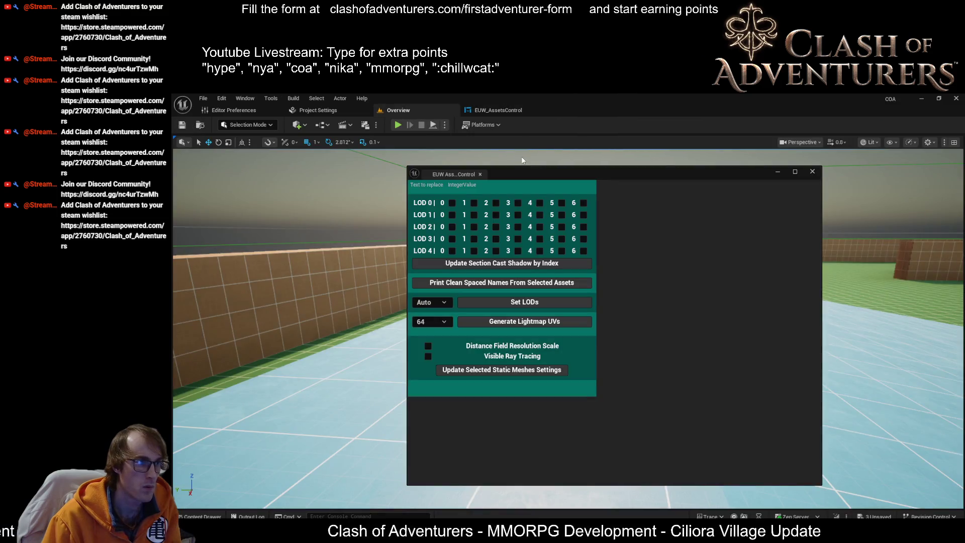
left_click(535, 302)
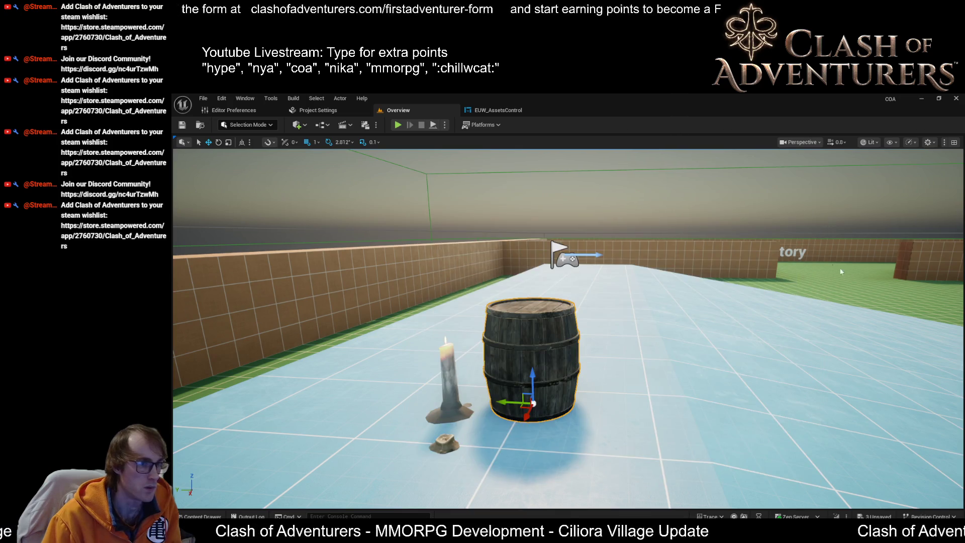
key("ctrl+e")
scroll(851, 297, "down", 10)
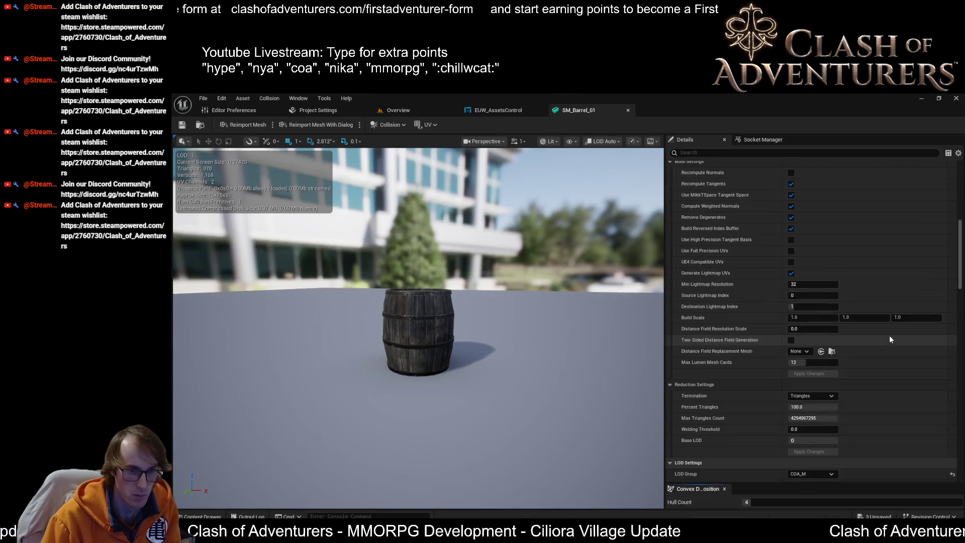
Zoom the SM_Barrel_01 preview in and out to watch LODs 0–3, then switch to Quad Overdraw view
scroll(889, 339, "down", 4)
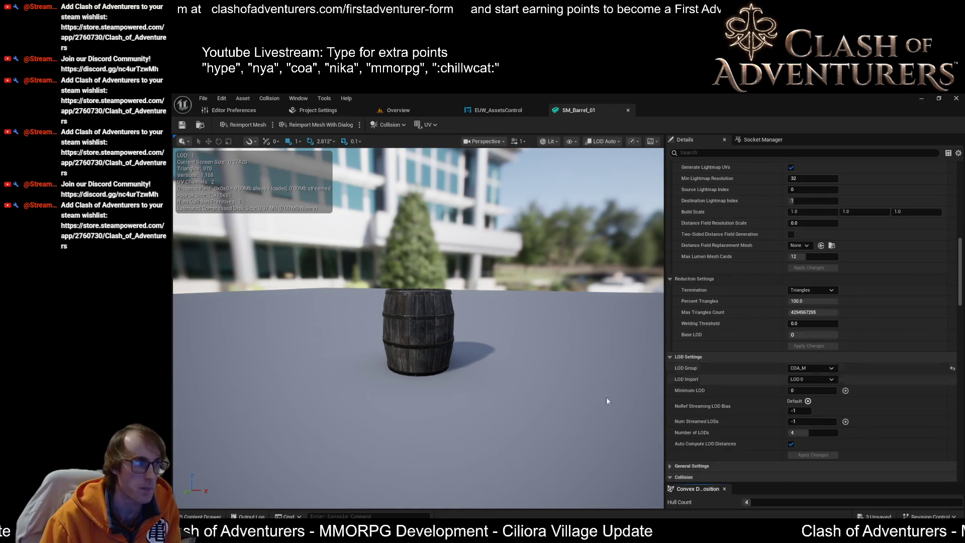
scroll(607, 401, "up", 10)
scroll(607, 401, "down", 10)
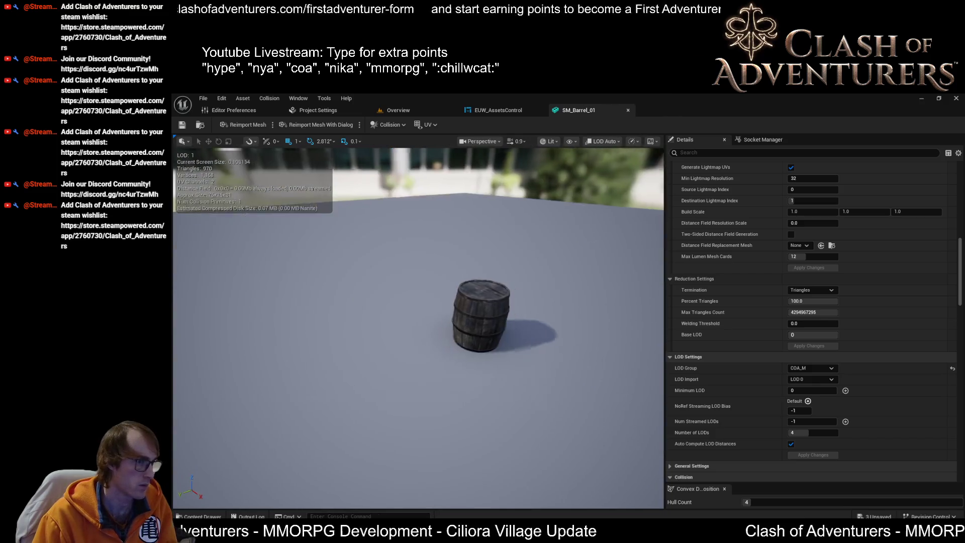
scroll(418, 327, "up", 3)
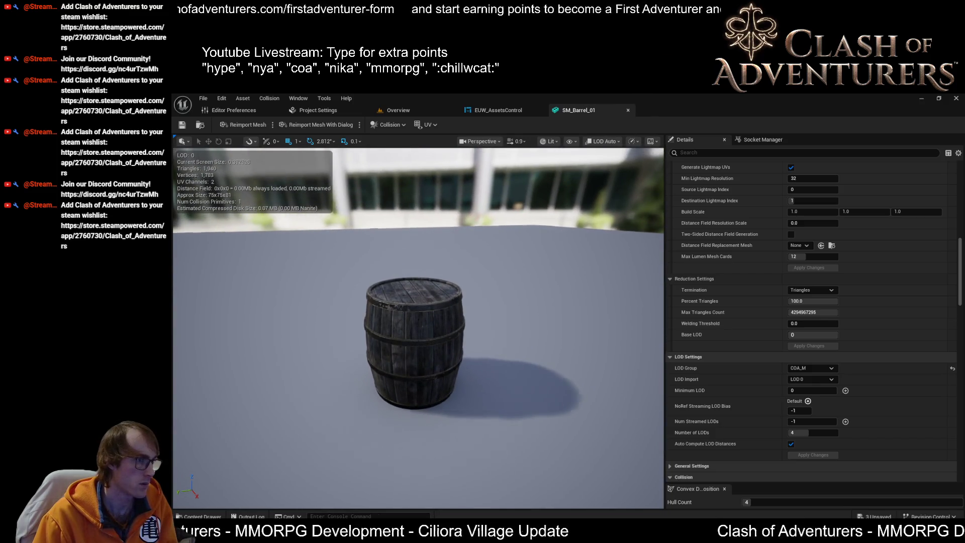
scroll(418, 341, "down", 3)
scroll(417, 342, "up", 2)
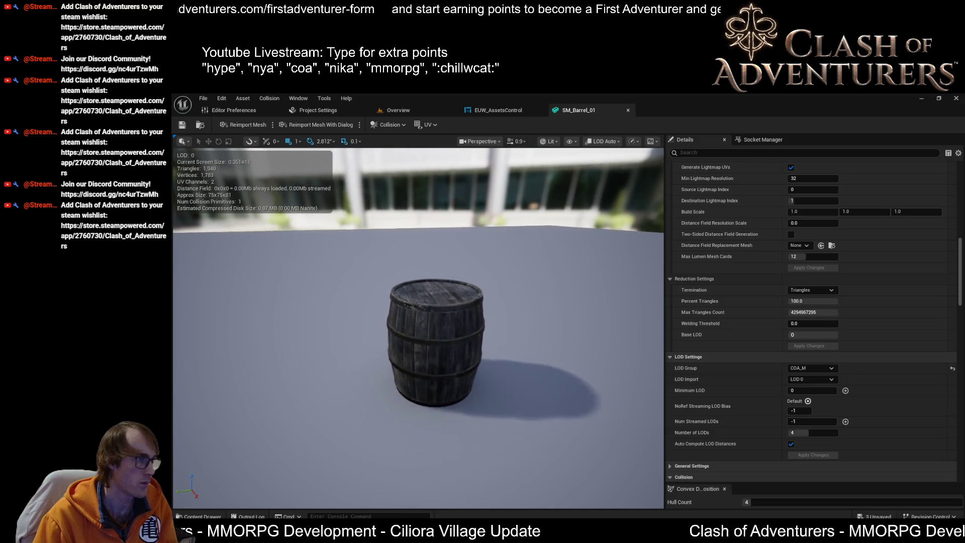
scroll(417, 342, "down", 4)
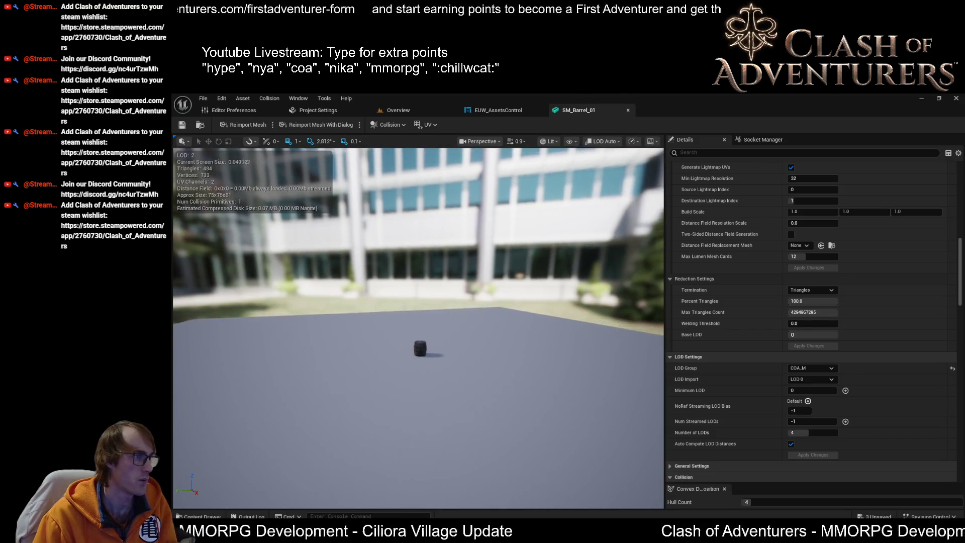
scroll(417, 342, "down", 3)
scroll(417, 342, "up", 3)
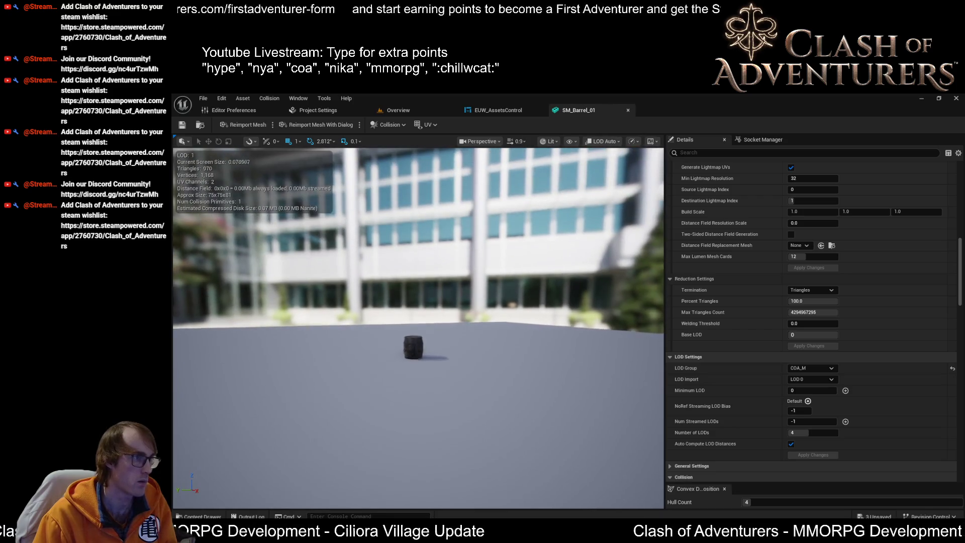
scroll(417, 342, "down", 1)
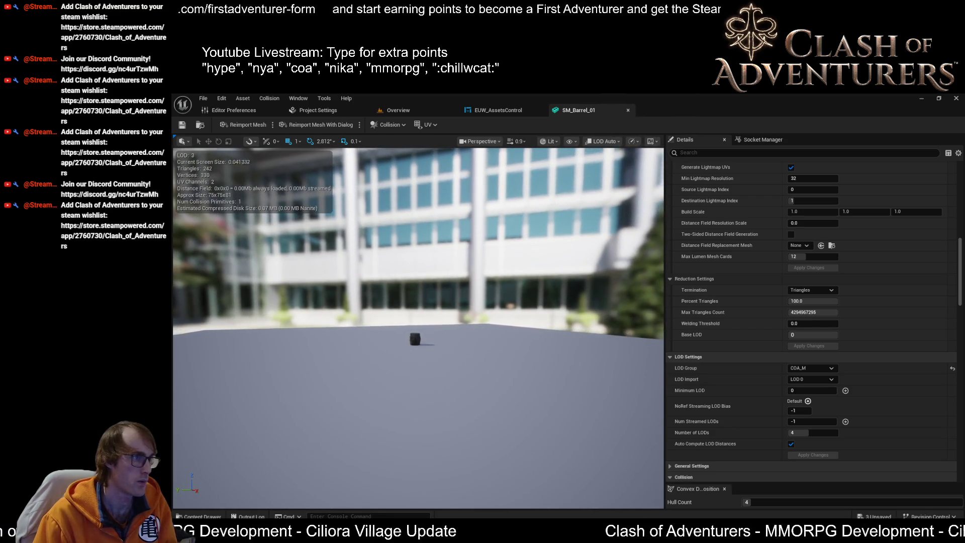
scroll(417, 331, "down", 5)
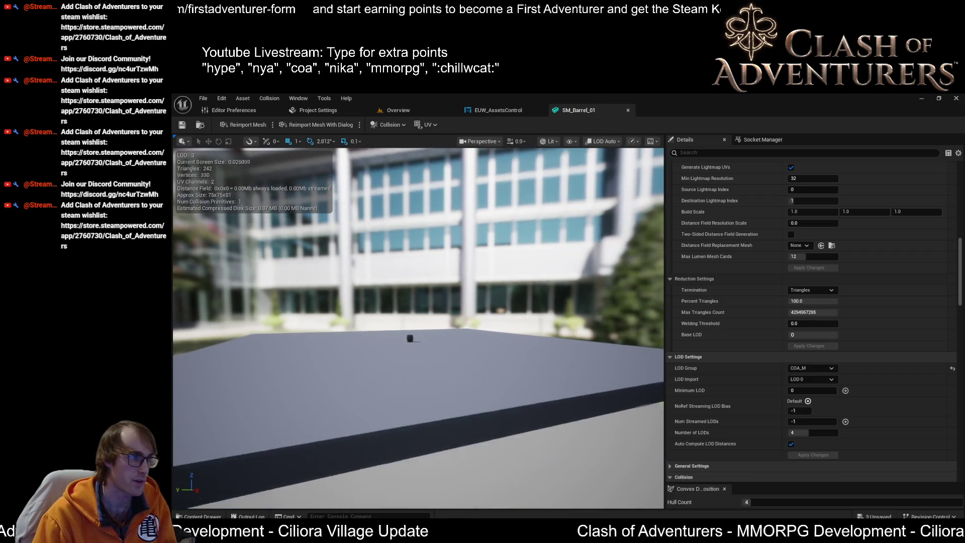
scroll(417, 341, "up", 3)
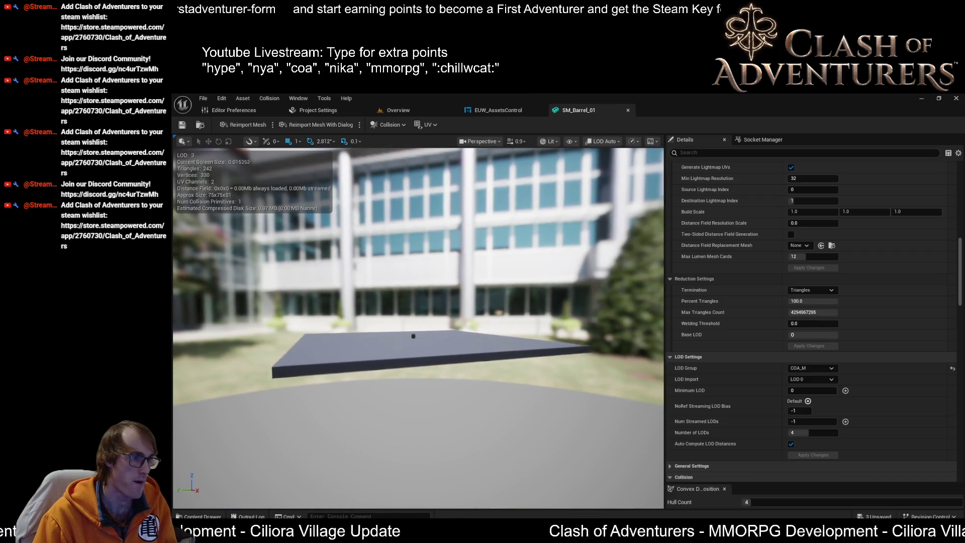
scroll(417, 342, "up", 4)
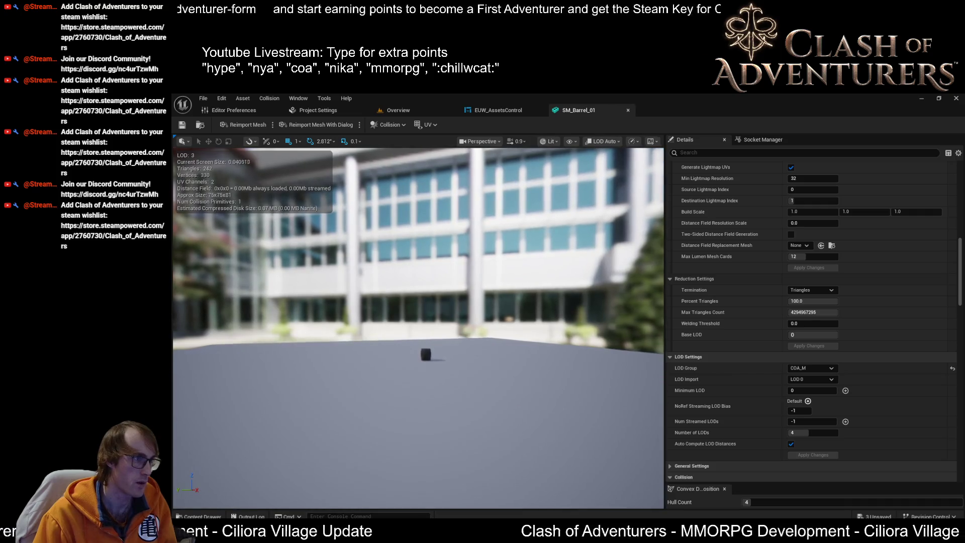
scroll(417, 342, "down", 2)
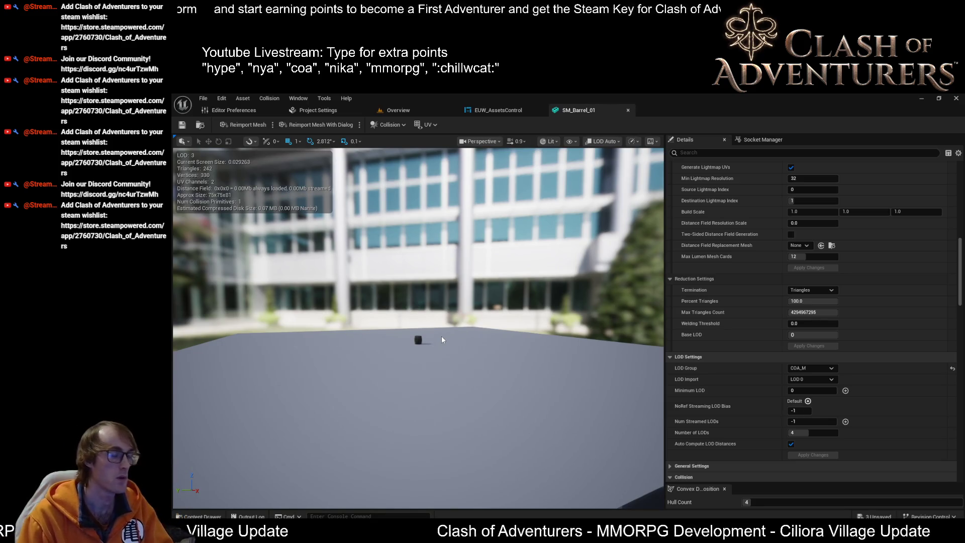
key("alt+8")
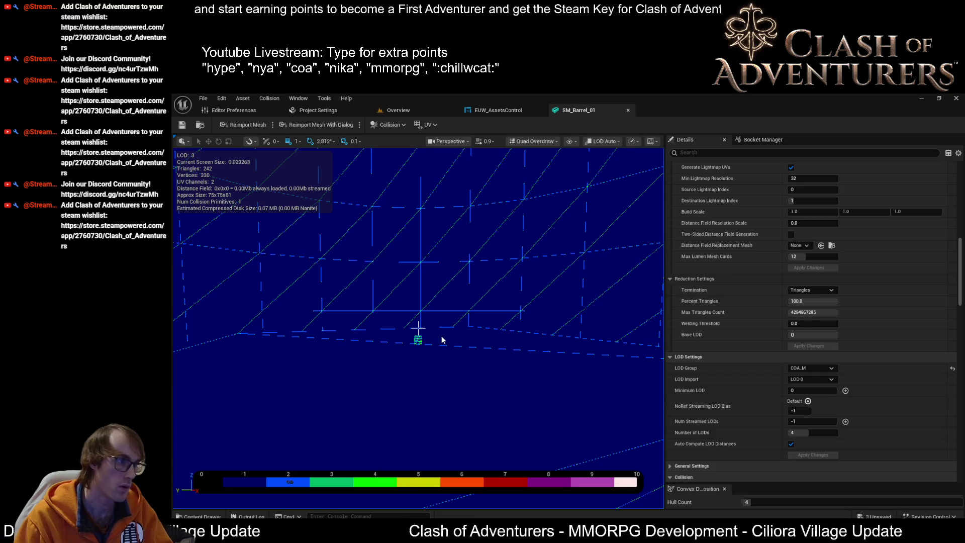
Orbit and move closer to inspect the barrel's quad overdraw, then switch back to Lit shading
left_click_drag(428, 350, 577, 159)
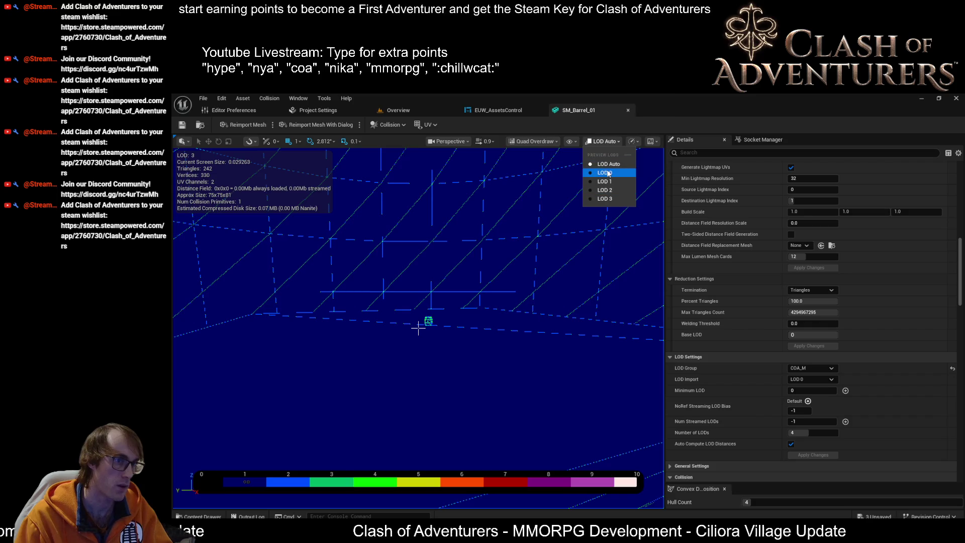
left_click_drag(594, 254, 553, 234)
left_click_drag(418, 327, 418, 328)
key("alt+4")
scroll(881, 369, "down", 3)
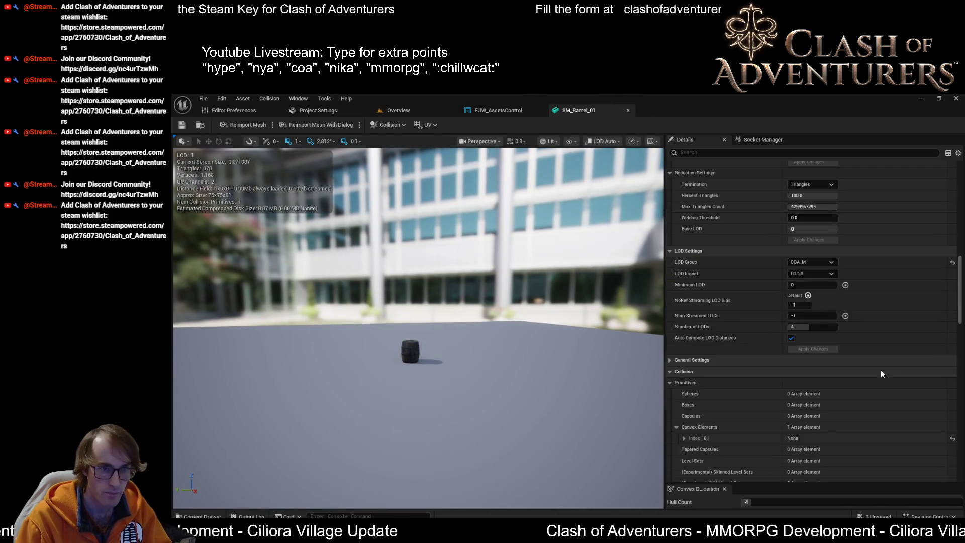
Tick the Custom LOD Picker option in SM_Barrel_01's Details panel
scroll(902, 379, "up", 8)
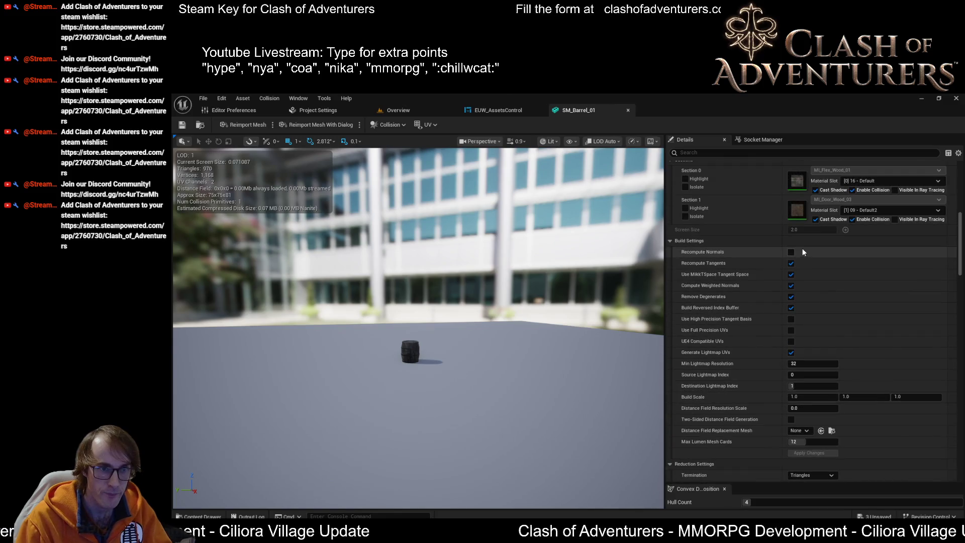
scroll(810, 345, "up", 2)
scroll(800, 270, "up", 5)
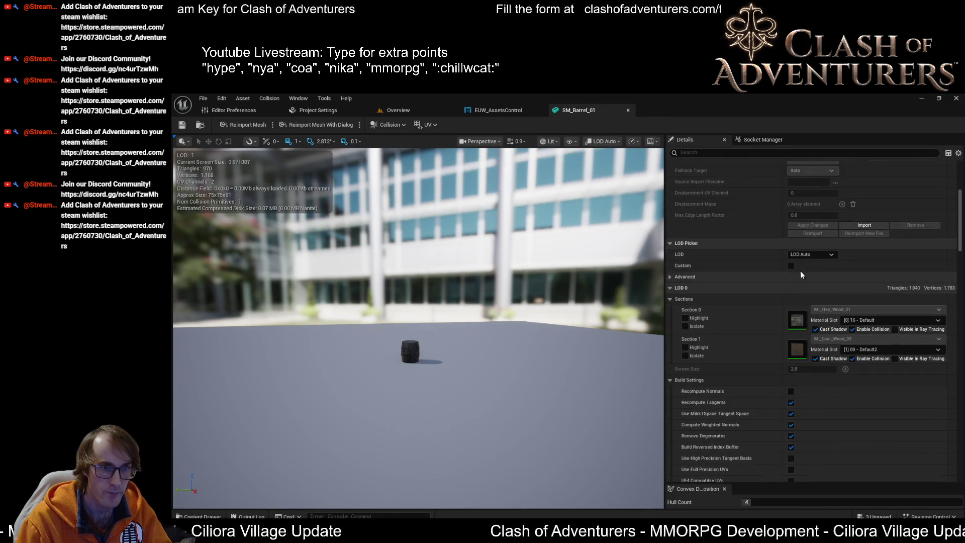
left_click(794, 263)
Change the barrel's LOD Group from COA_M to COA_ML and confirm overwriting the settings
scroll(797, 275, "down", 5)
scroll(837, 390, "down", 10)
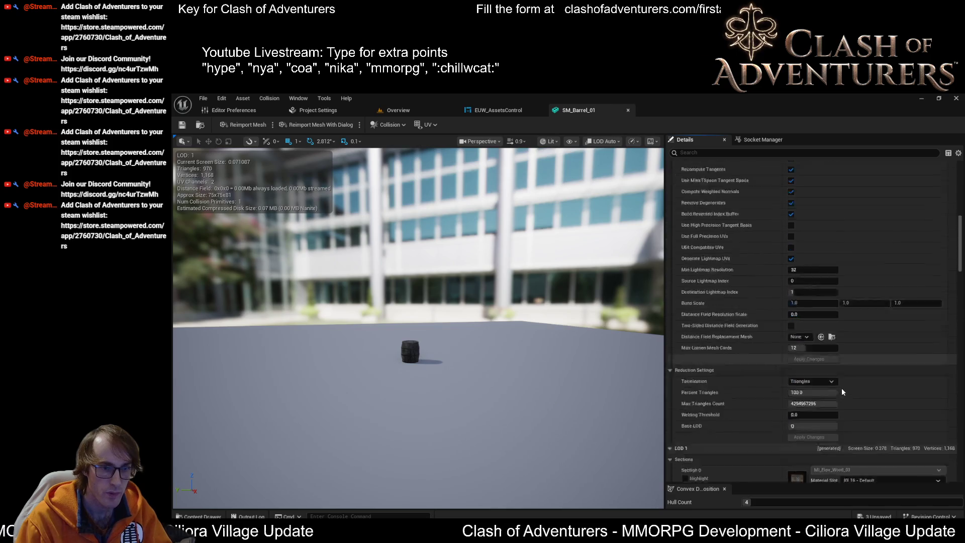
scroll(888, 364, "down", 10)
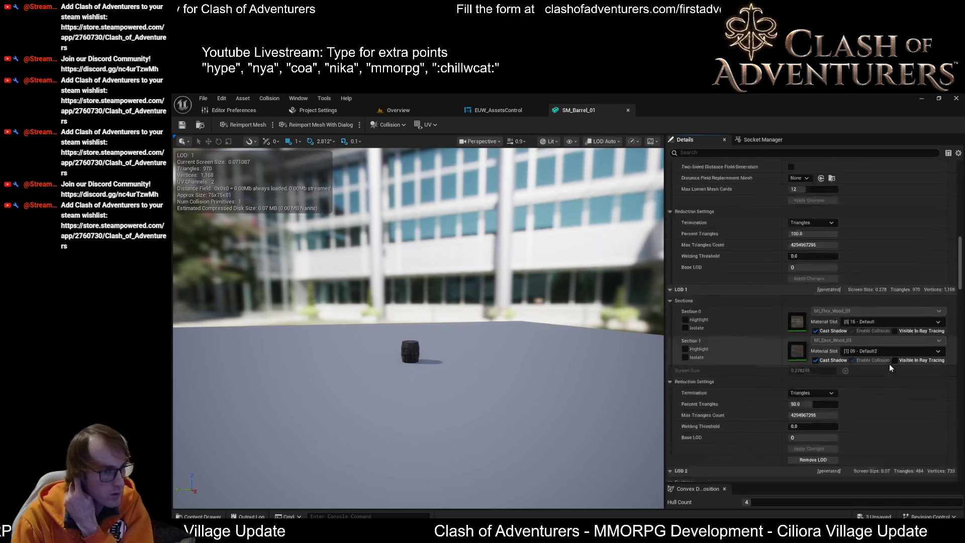
scroll(877, 400, "down", 5)
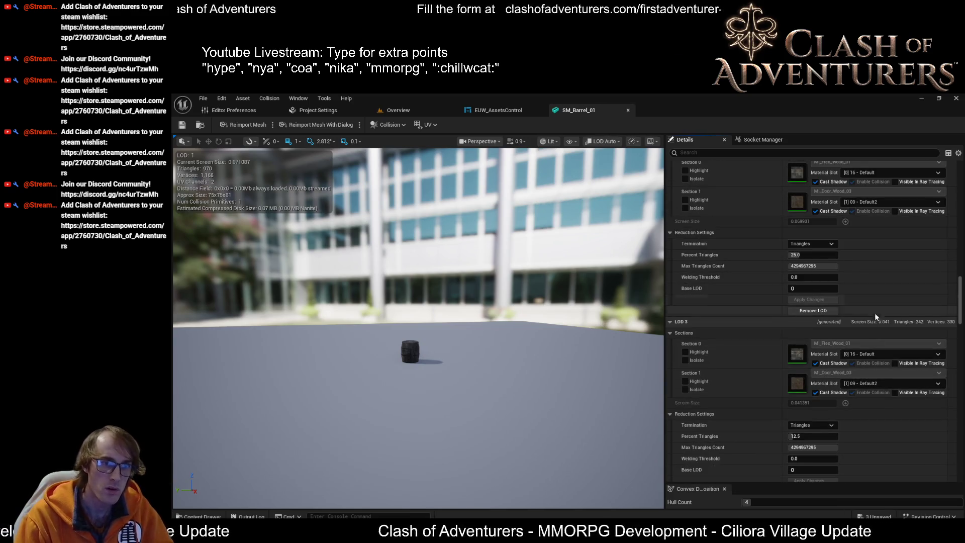
scroll(877, 347, "down", 4)
scroll(878, 352, "down", 1)
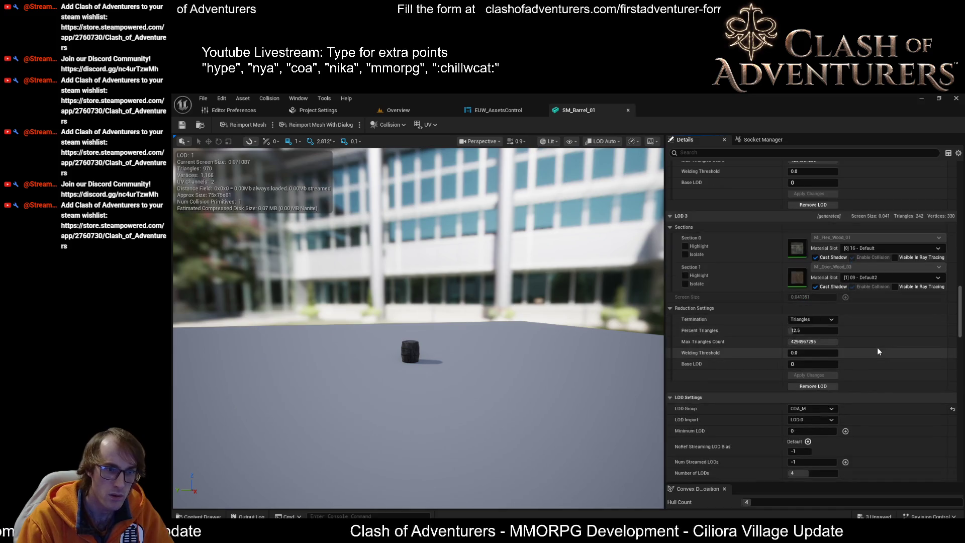
scroll(878, 351, "down", 8)
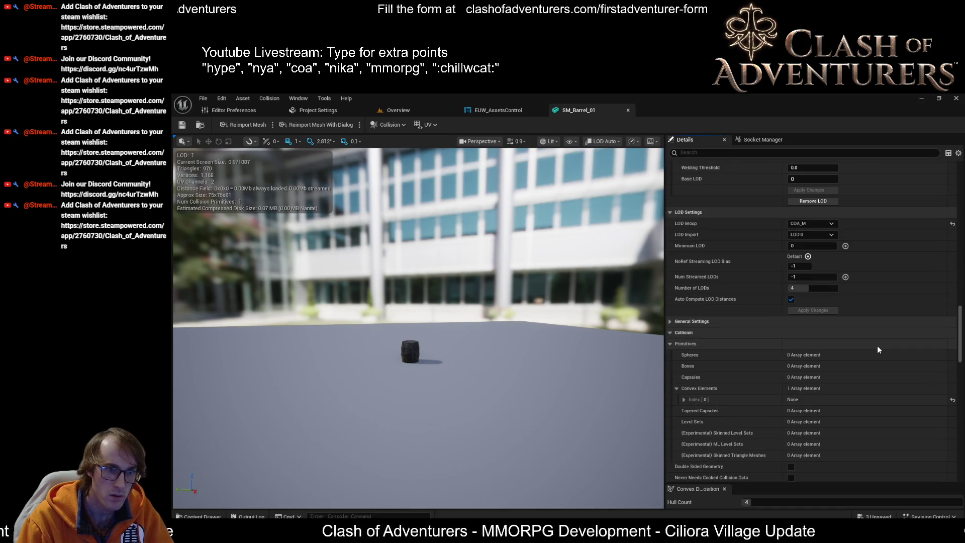
scroll(849, 315, "up", 3)
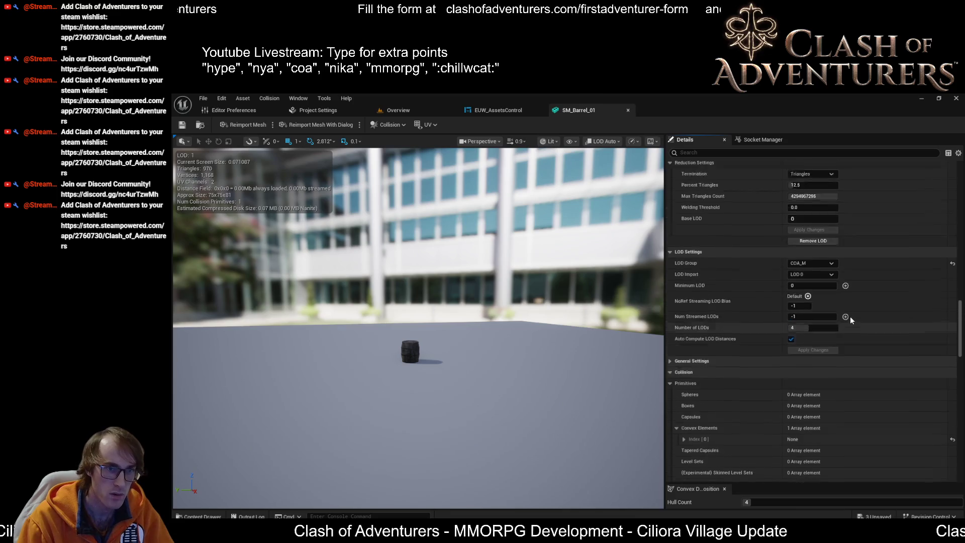
scroll(865, 373, "up", 4)
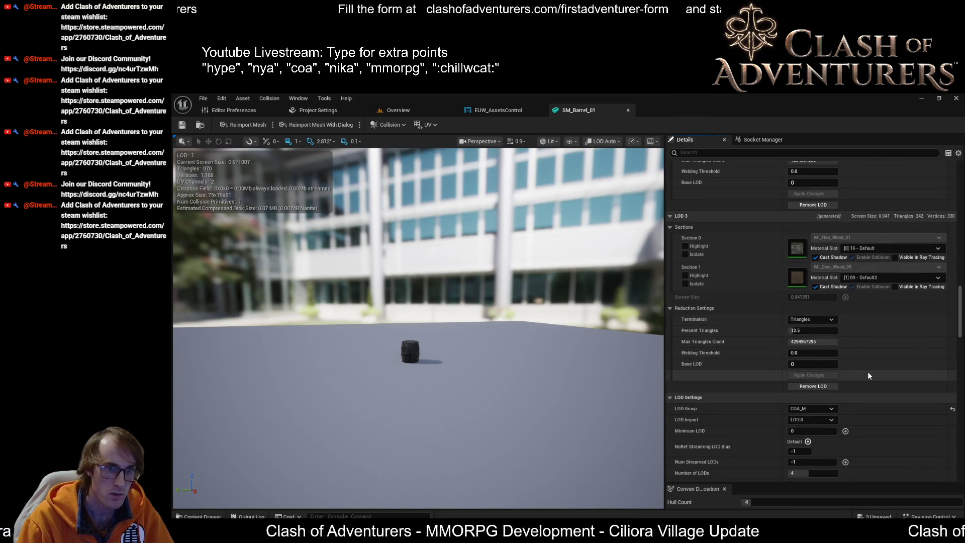
scroll(890, 347, "up", 4)
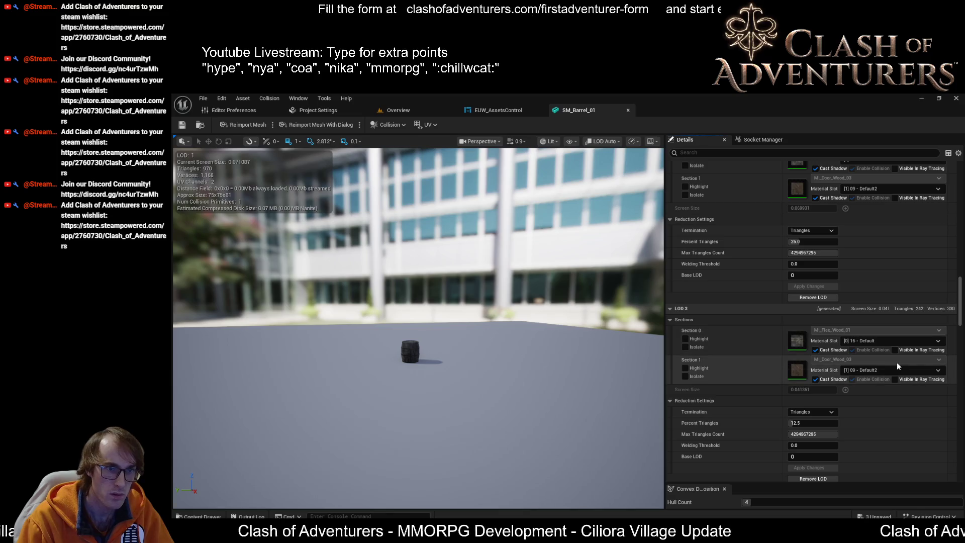
scroll(895, 387, "down", 7)
left_click(824, 315)
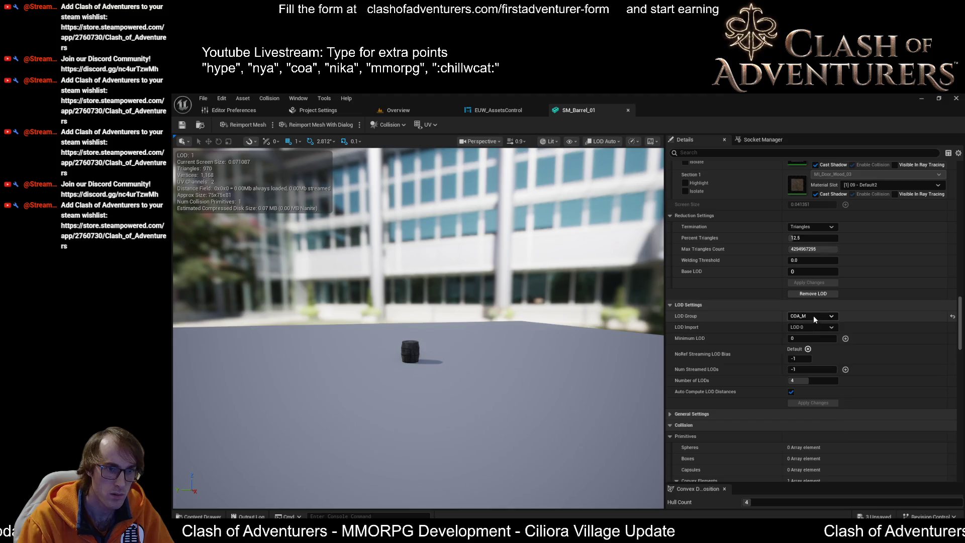
left_click(811, 340)
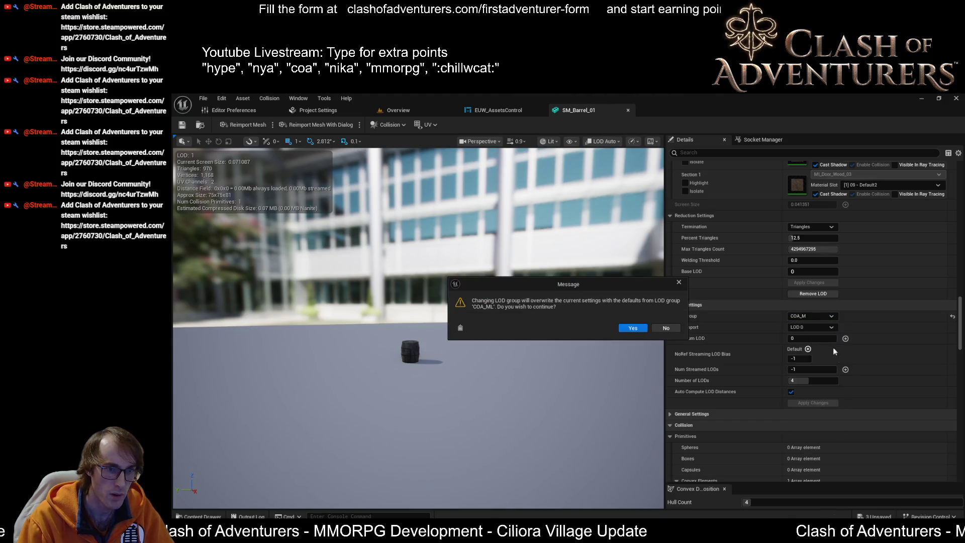
left_click(632, 328)
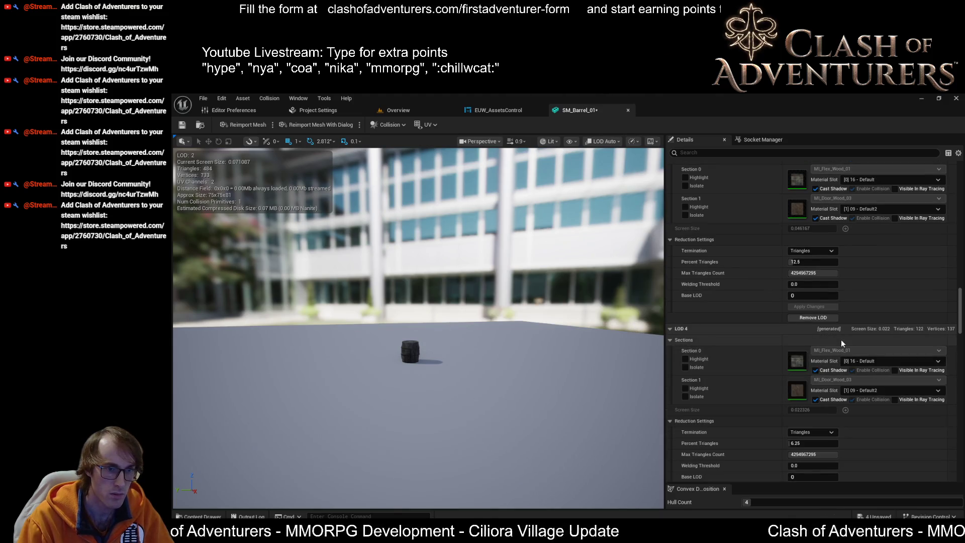
Switch SM_Barrel_01's LOD Group from COA_ML to COA_S and confirm overwriting its settings
scroll(840, 357, "down", 3)
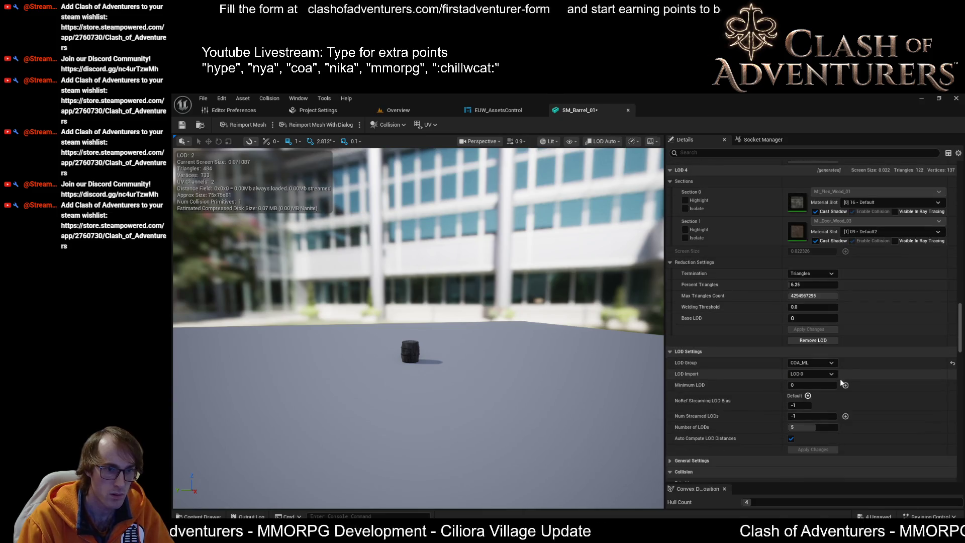
scroll(855, 403, "up", 4)
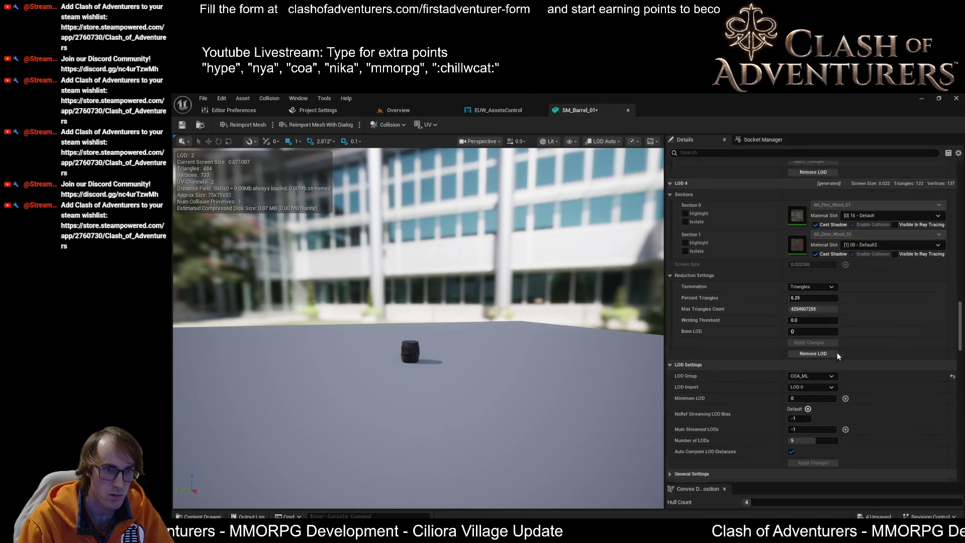
scroll(843, 396, "up", 7)
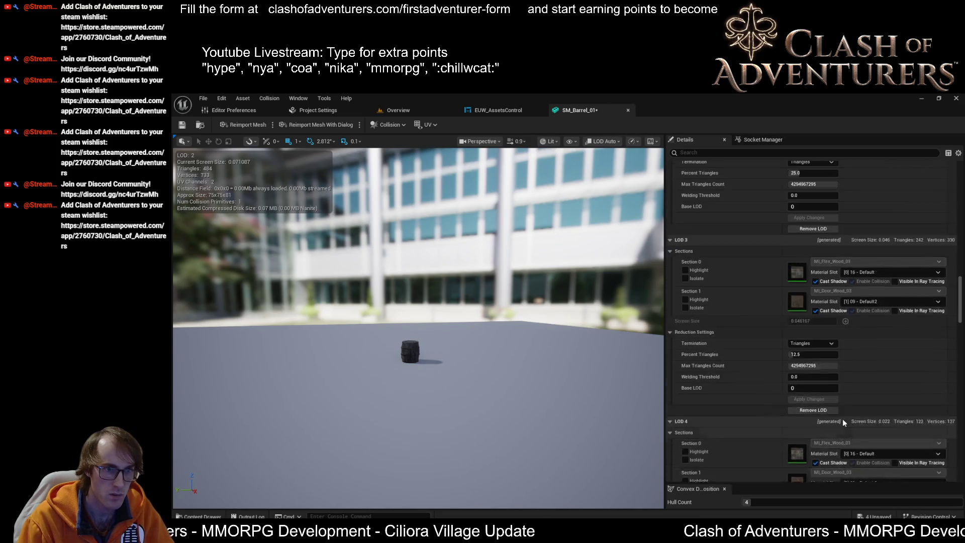
scroll(845, 420, "down", 5)
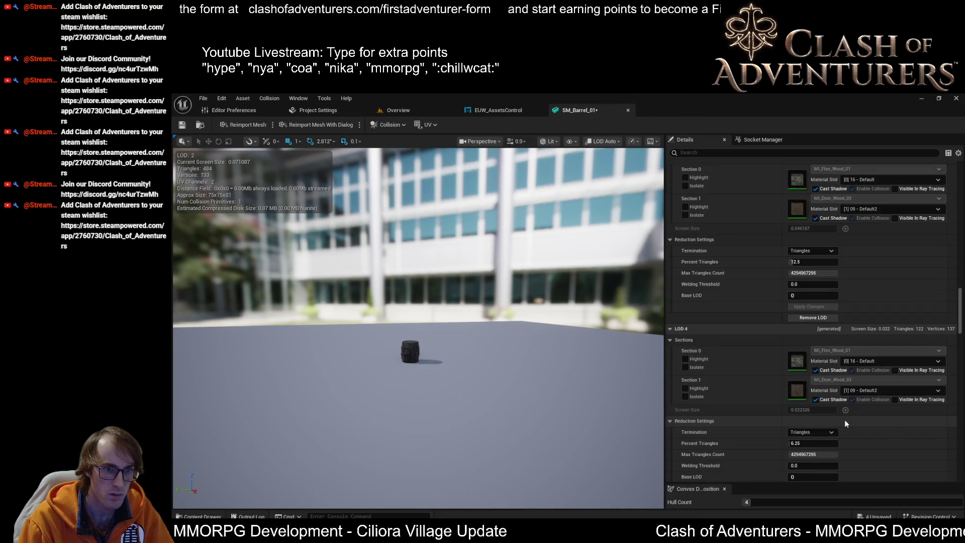
scroll(830, 425, "down", 4)
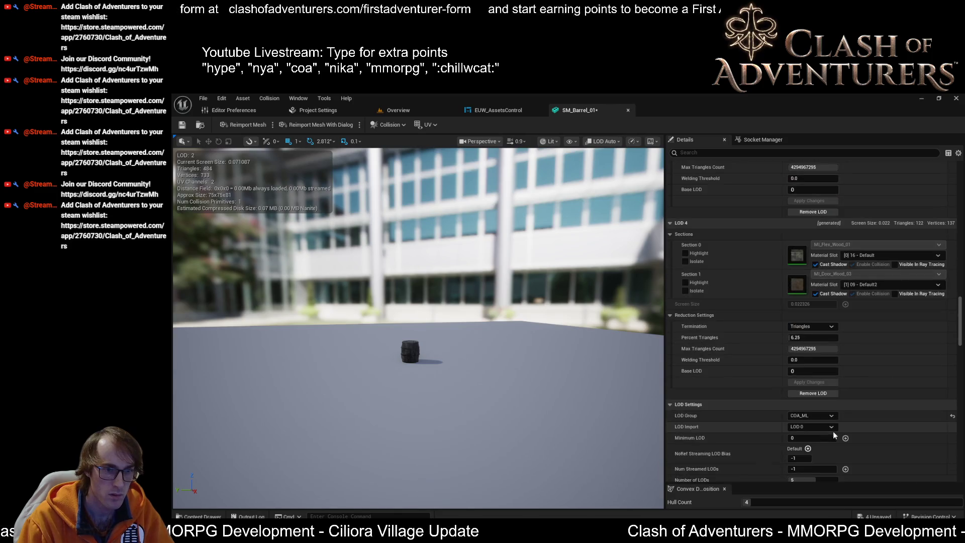
left_click(826, 416)
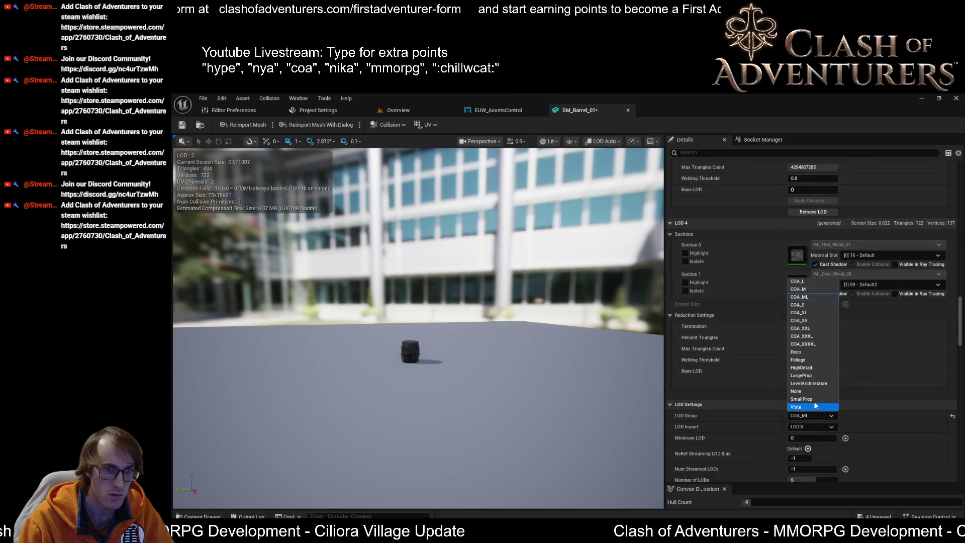
left_click(812, 305)
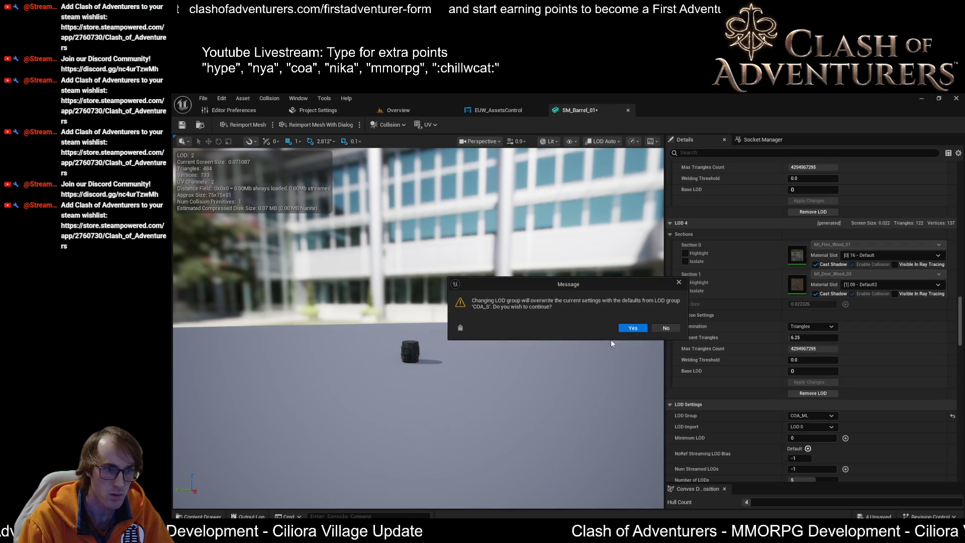
left_click(633, 328)
scroll(799, 377, "up", 3)
scroll(824, 417, "up", 10)
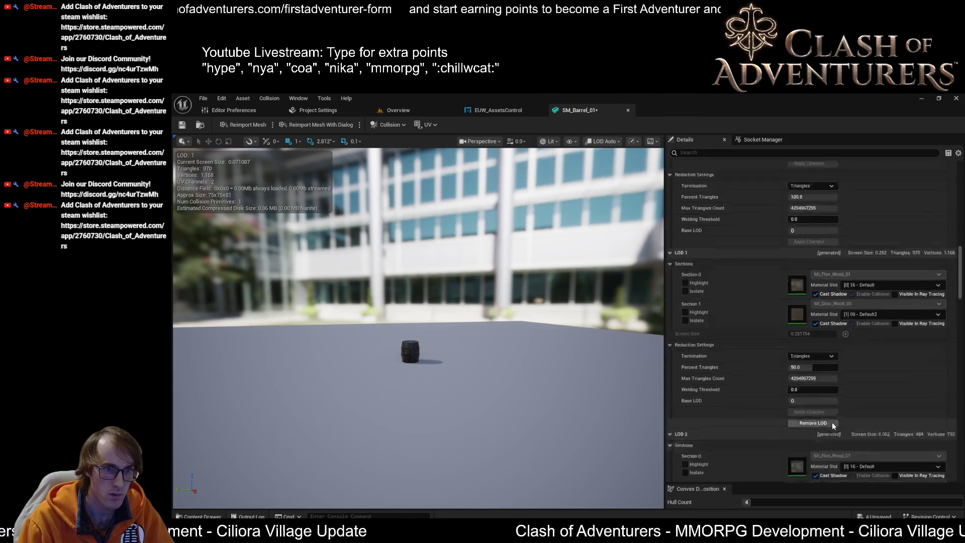
scroll(832, 425, "up", 3)
scroll(835, 435, "down", 2)
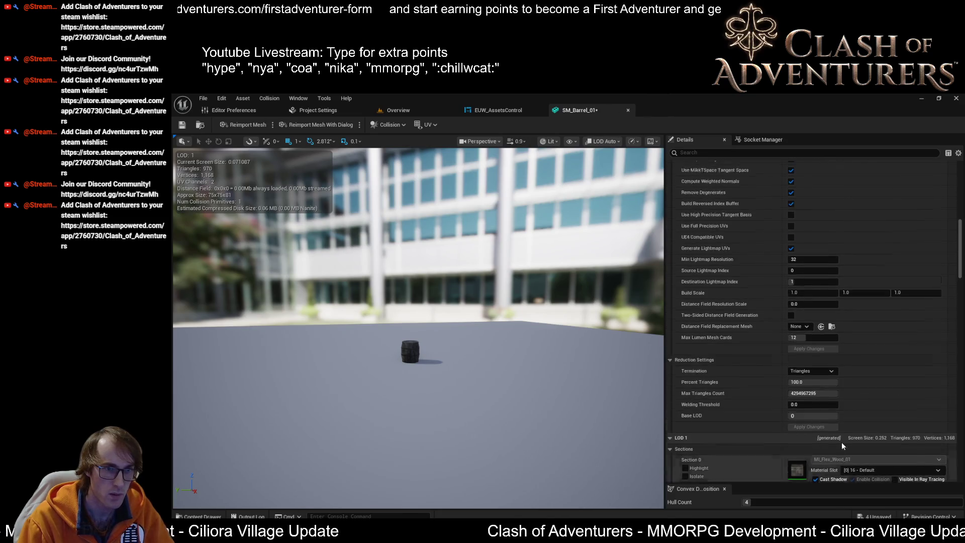
scroll(845, 443, "down", 10)
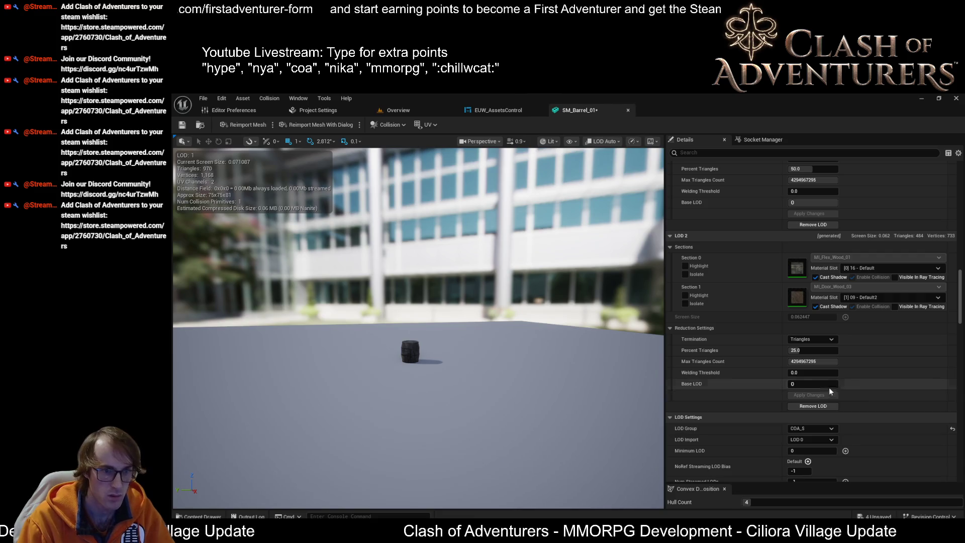
scroll(849, 384, "down", 1)
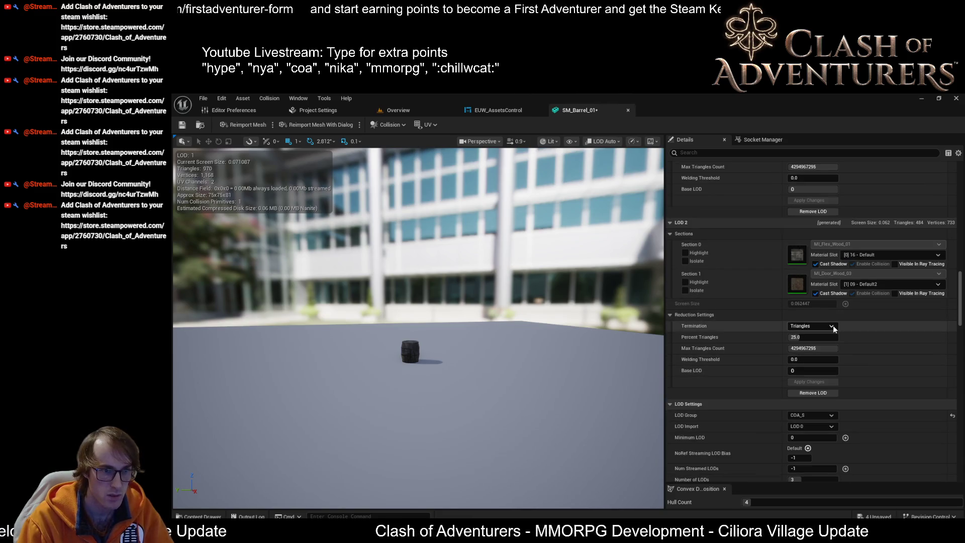
scroll(837, 330, "down", 2)
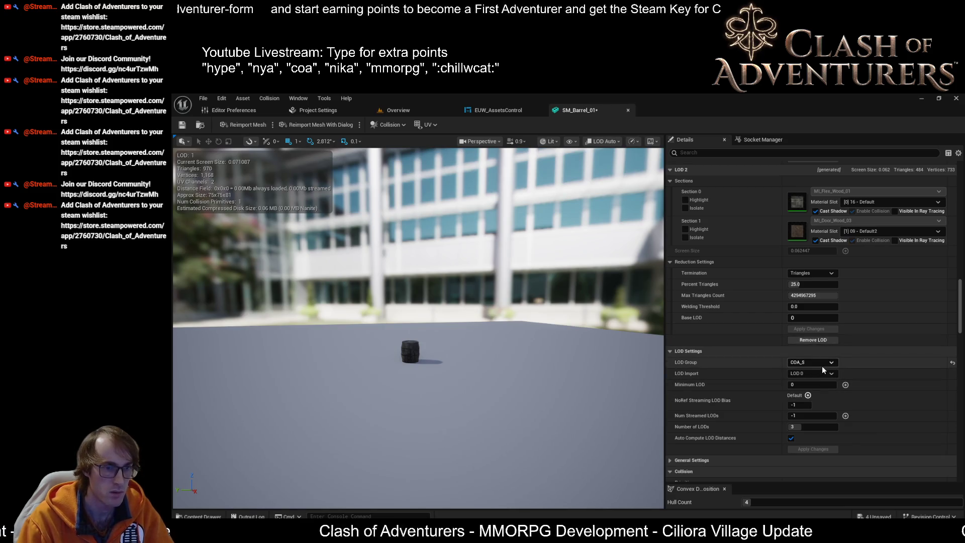
scroll(824, 370, "down", 5)
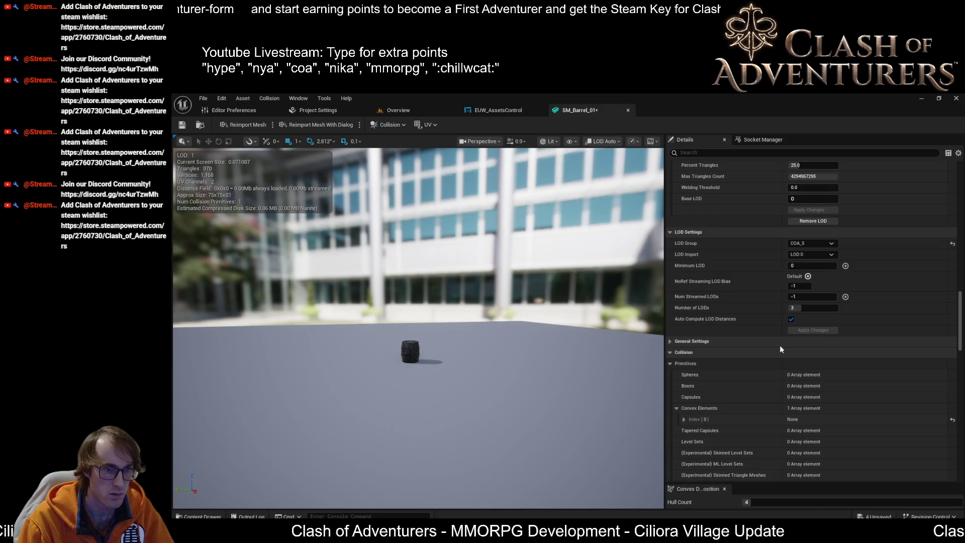
left_click(671, 344)
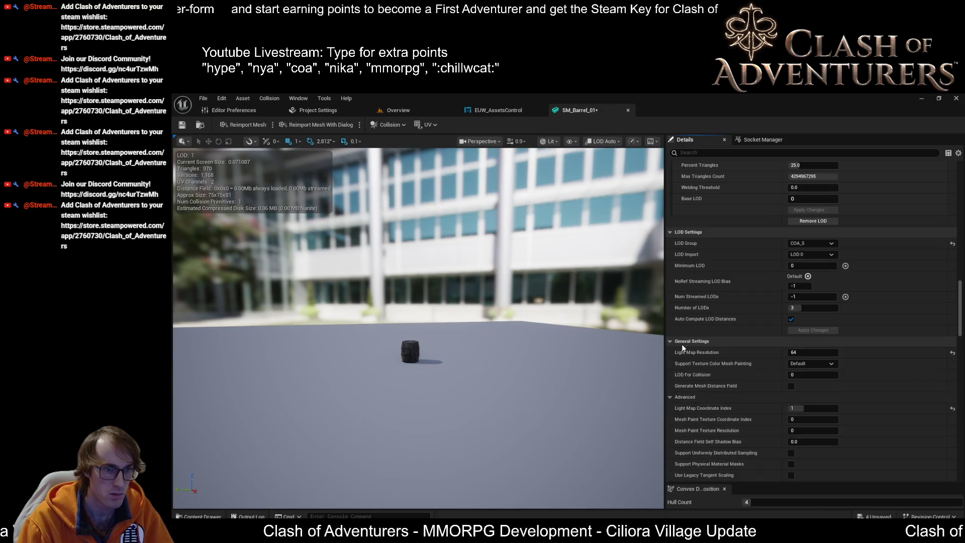
scroll(830, 416, "down", 3)
left_click(672, 261)
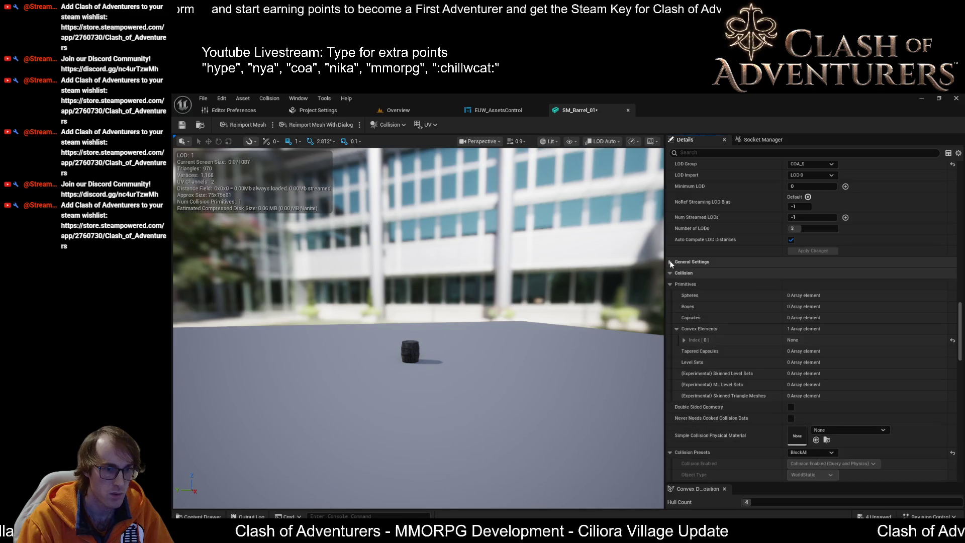
left_click(670, 272)
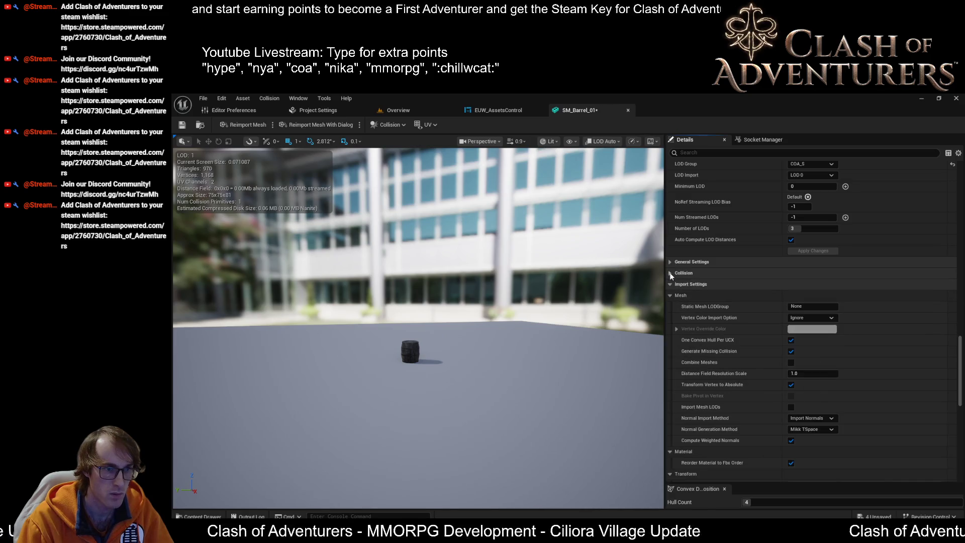
scroll(762, 320, "up", 6)
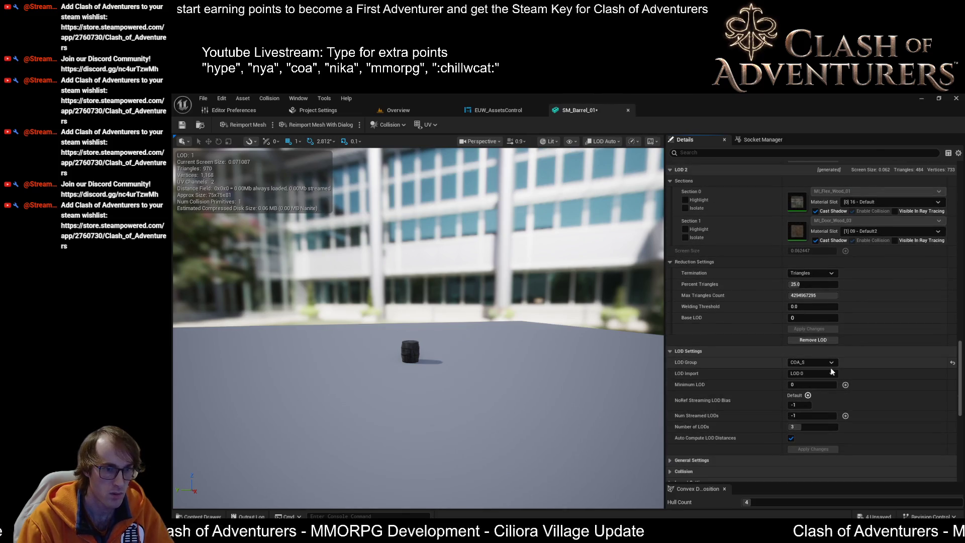
Switch the barrel's LOD Group to COA_L, confirm, and review the resulting LODs
left_click(823, 363)
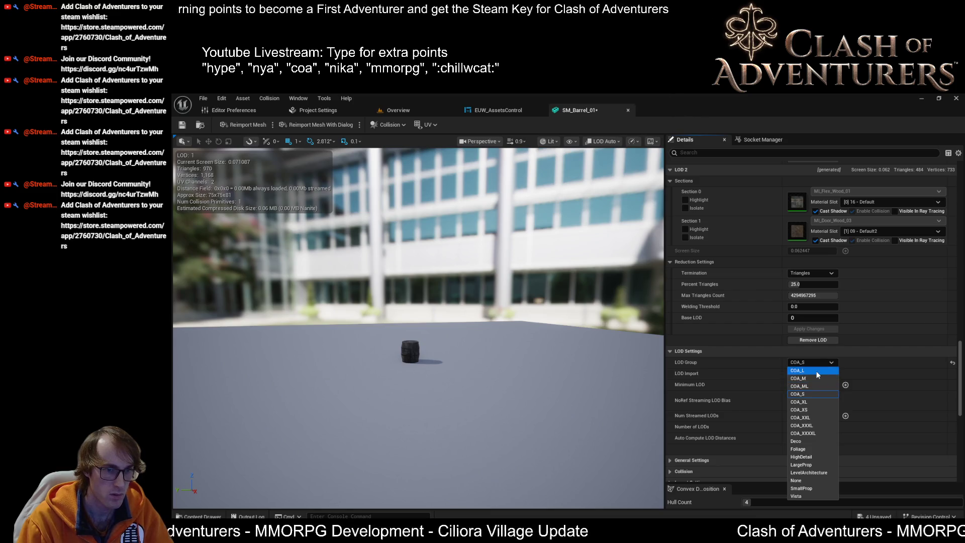
left_click(817, 371)
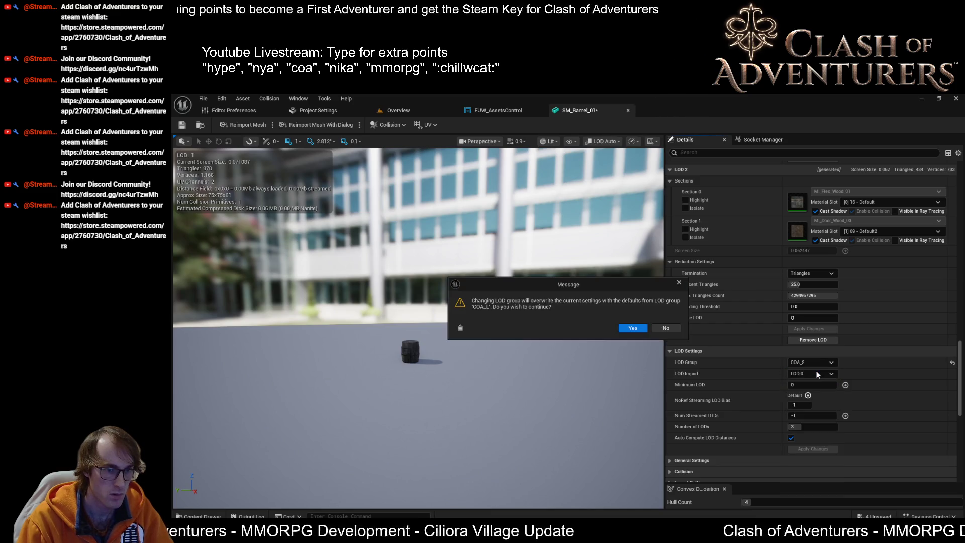
left_click(632, 328)
scroll(845, 367, "down", 2)
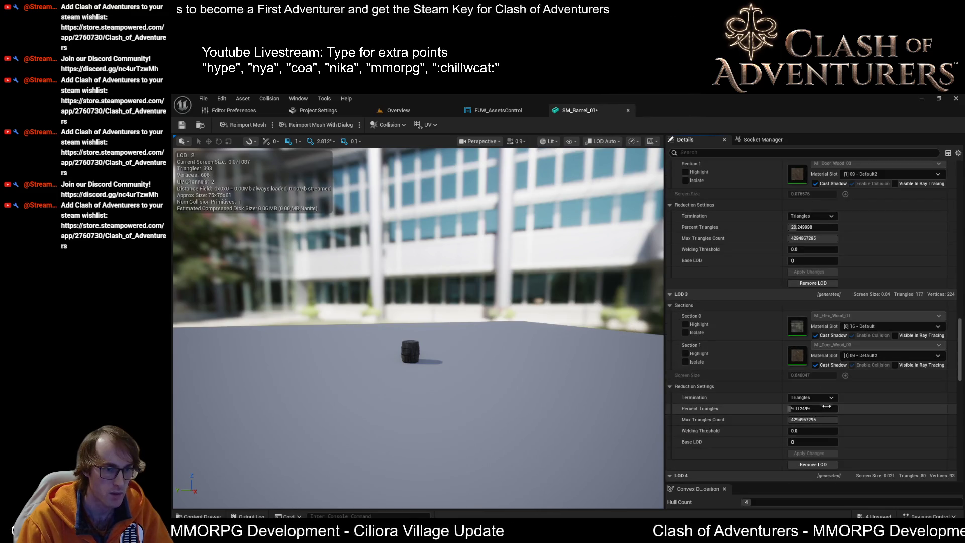
scroll(828, 256, "down", 4)
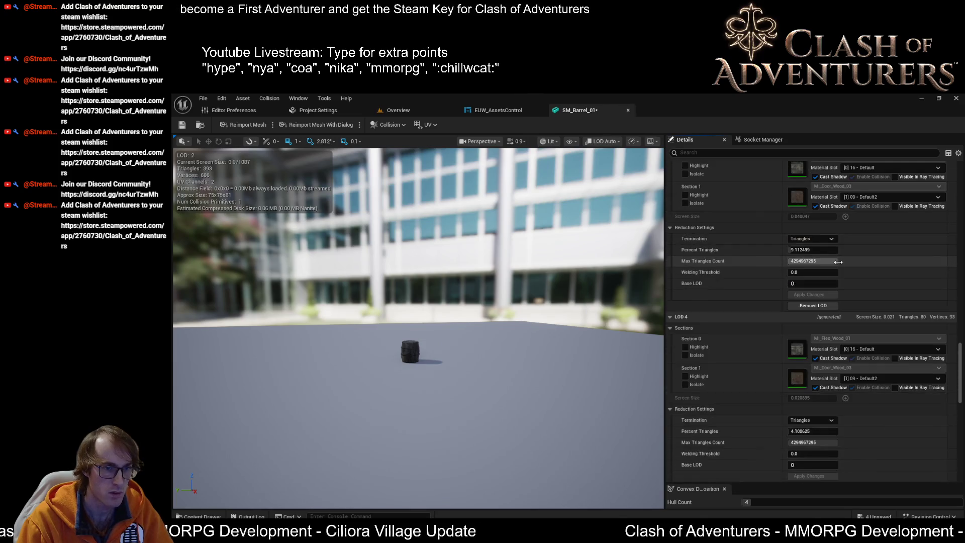
scroll(838, 270, "down", 3)
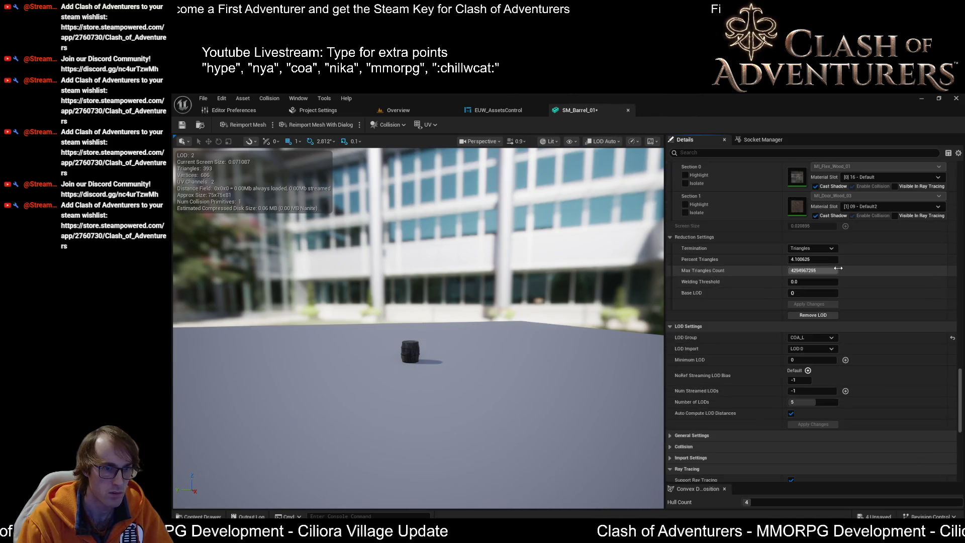
scroll(845, 303, "up", 3)
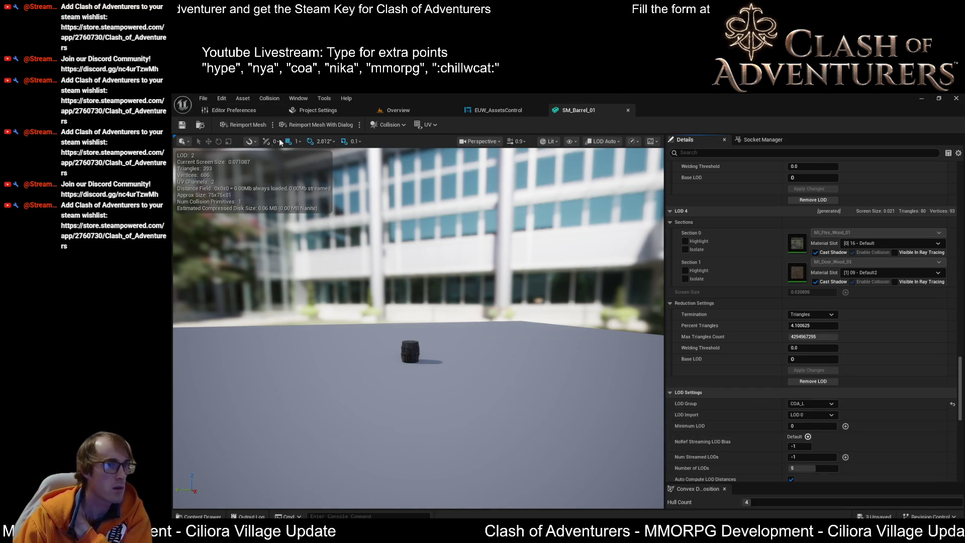
scroll(828, 392, "down", 2)
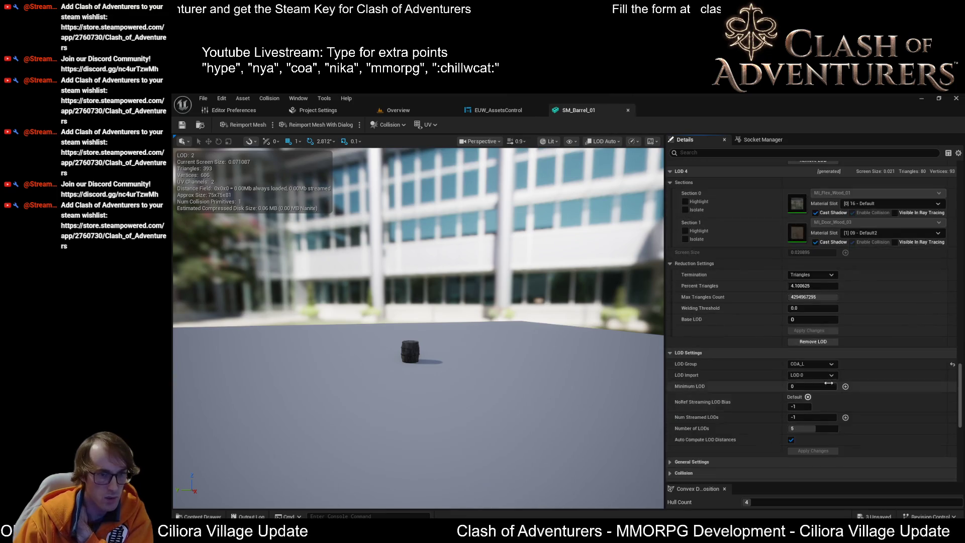
Try COA_ML, then settle on COA_XS, confirming each LOD group change
left_click(809, 364)
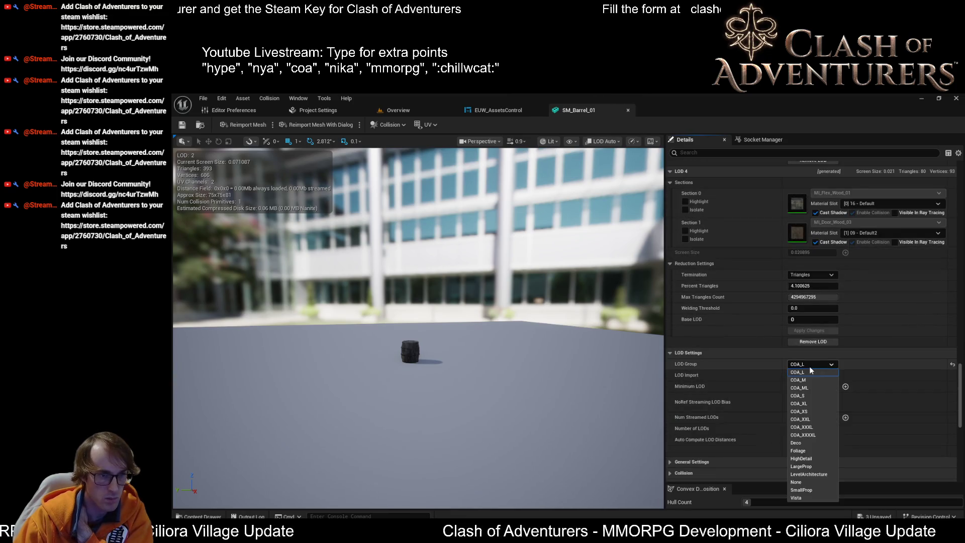
left_click(815, 395)
left_click(632, 329)
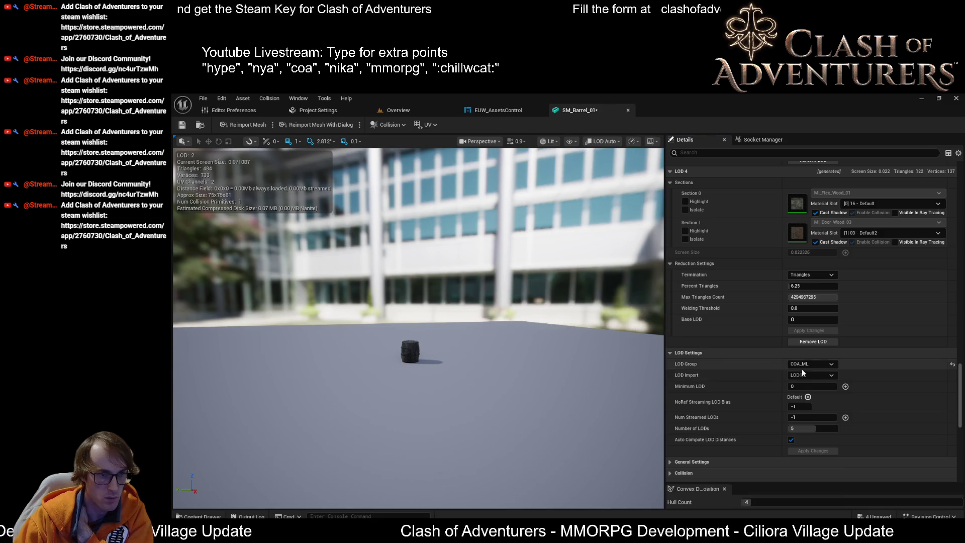
left_click(821, 362)
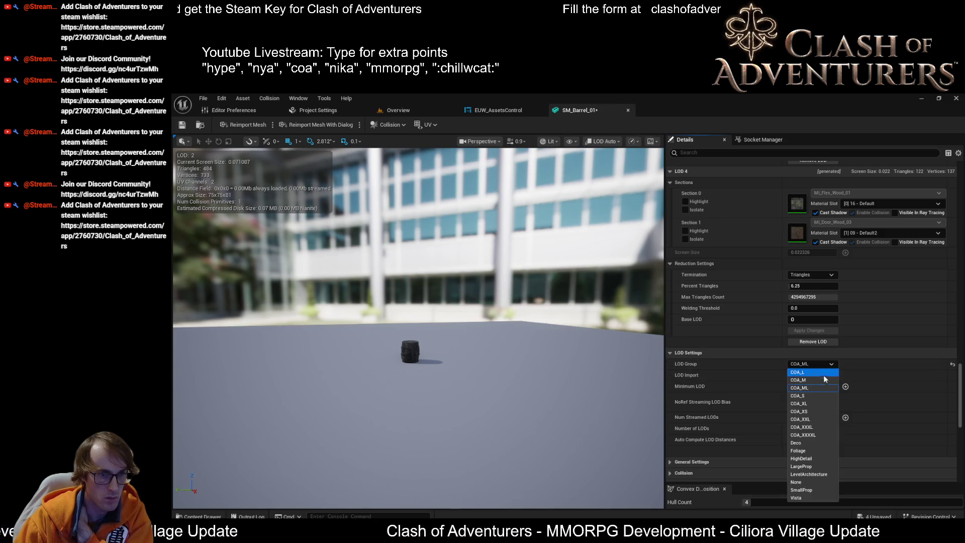
left_click(814, 411)
left_click(638, 330)
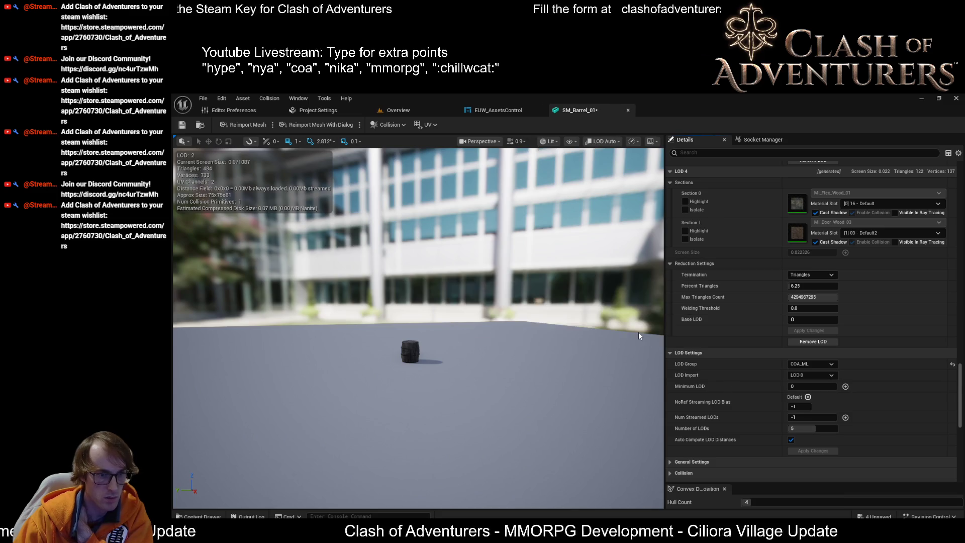
scroll(816, 405, "up", 3)
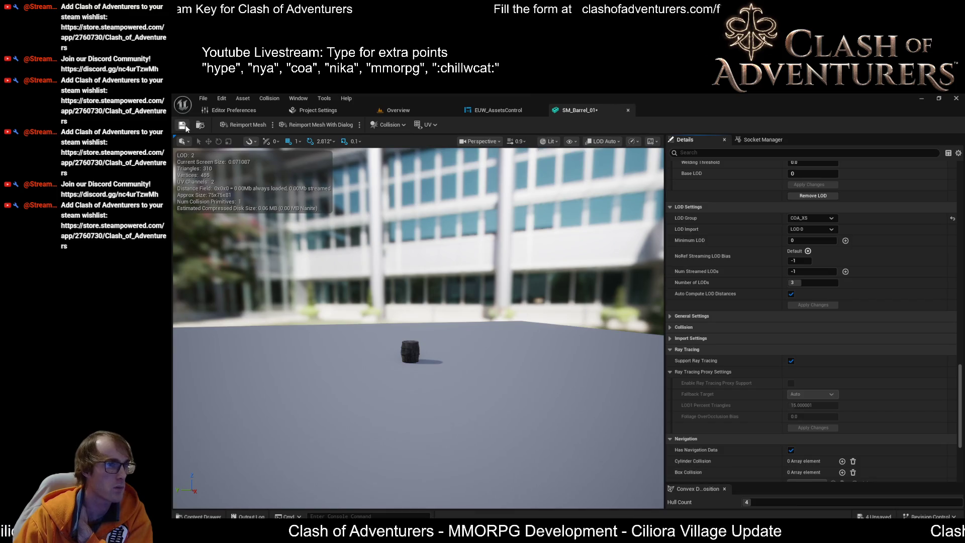
In EUW_AssetsControl's event graph, wire Switch on String's Auto output to the For Each Loop
left_click(494, 113)
scroll(706, 269, "down", 3)
scroll(706, 269, "up", 1)
mouse_move(705, 269)
left_mouse_down()
mouse_move(722, 295)
mouse_move(661, 261)
left_mouse_up()
scroll(722, 295, "up", 2)
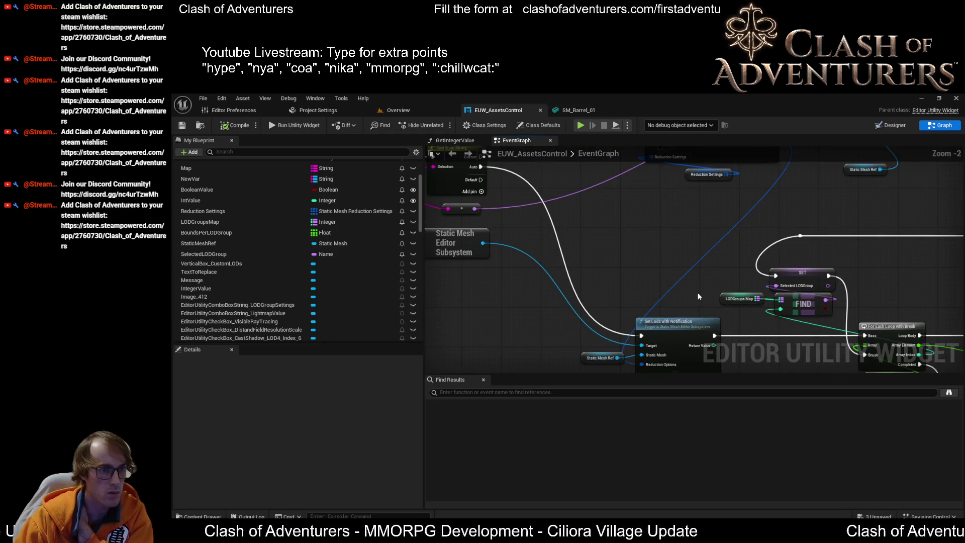
left_click_drag(601, 362, 601, 358)
scroll(521, 220, "down", 2)
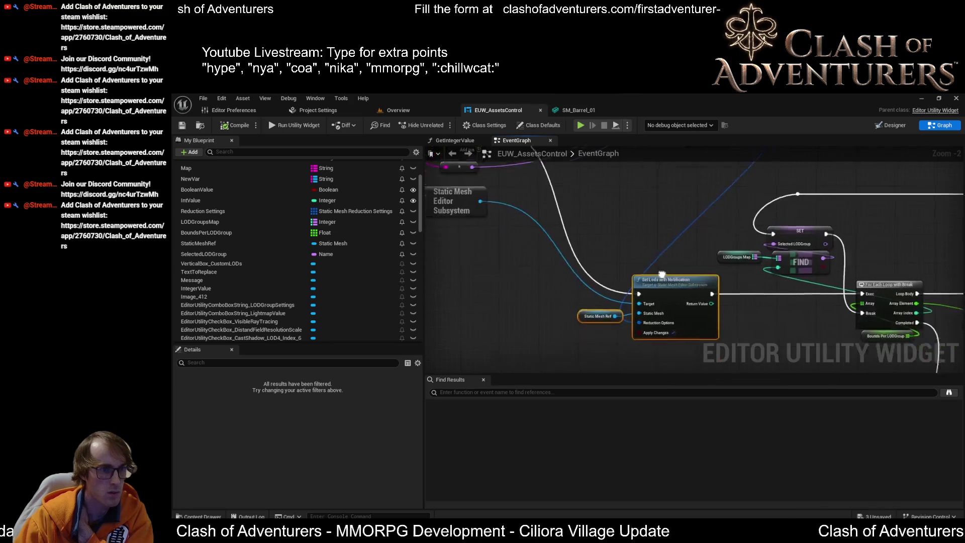
mouse_move(473, 191)
left_mouse_down()
mouse_move(711, 318)
mouse_move(737, 310)
mouse_move(694, 315)
mouse_move(734, 308)
left_mouse_up()
mouse_move(569, 209)
left_mouse_down()
mouse_move(606, 252)
mouse_move(587, 237)
left_mouse_up()
Save the EUW_AssetsControl blueprint
scroll(696, 236, "up", 2)
left_click_drag(692, 236, 662, 308)
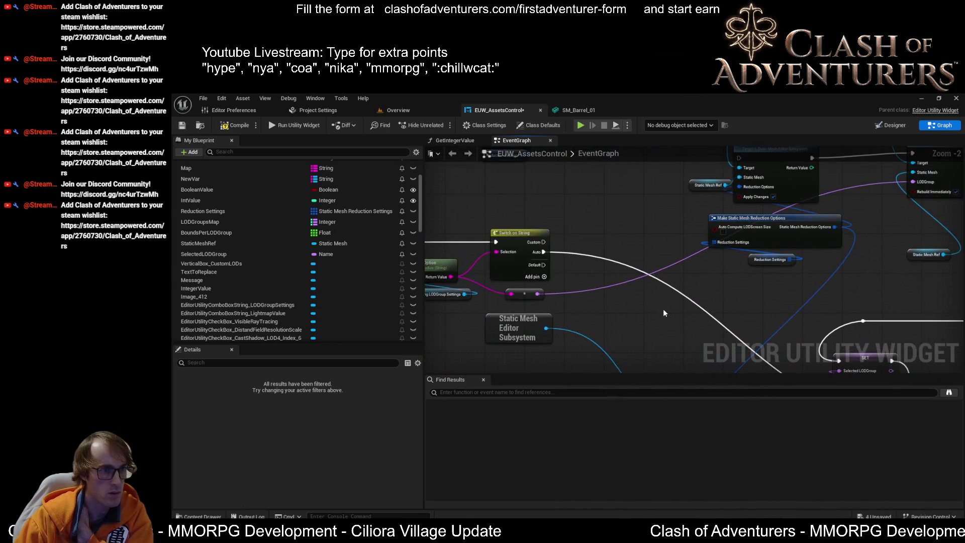
left_click_drag(601, 262, 647, 271)
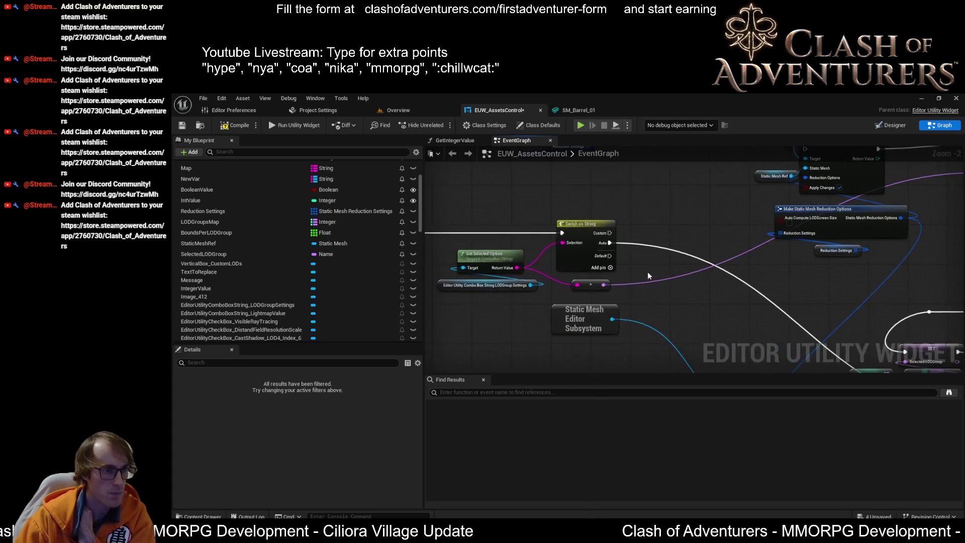
scroll(647, 271, "down", 2)
left_click(183, 126)
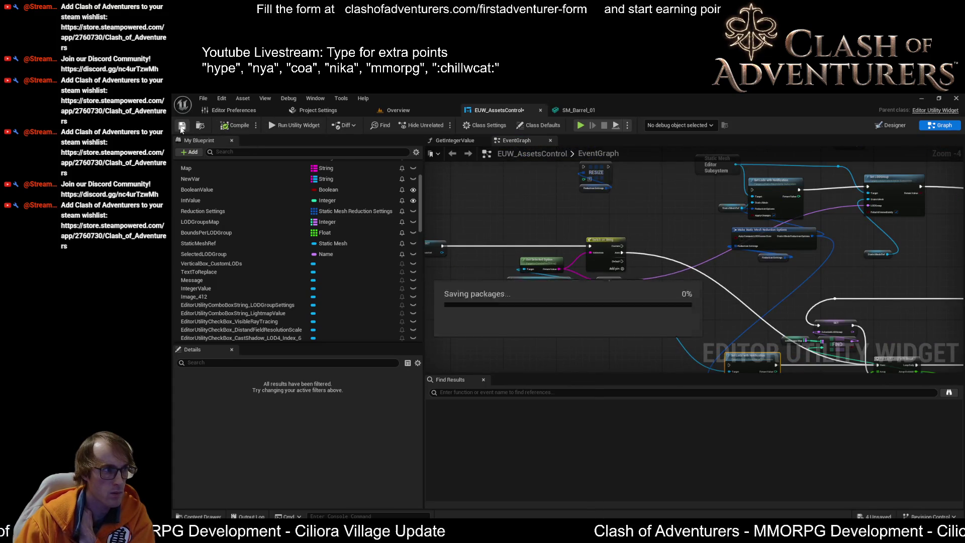
Move the Static Mesh Ref node next to Set LODGroup
scroll(721, 273, "up", 1)
left_click_drag(721, 273, 577, 330)
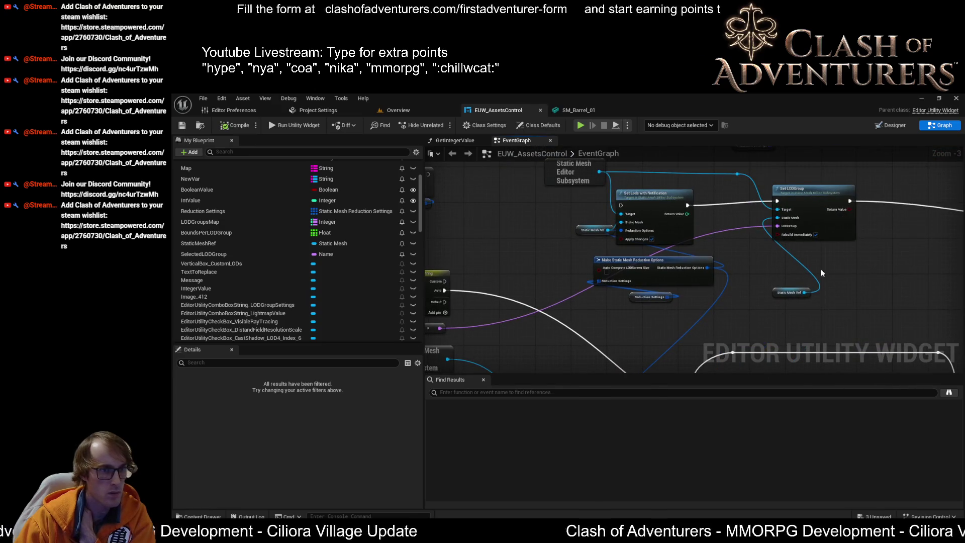
left_click_drag(858, 275, 857, 242)
left_click(785, 258)
mouse_move(786, 259)
left_mouse_down()
mouse_move(803, 223)
mouse_move(797, 322)
mouse_move(794, 272)
mouse_move(779, 258)
mouse_move(754, 280)
left_mouse_up()
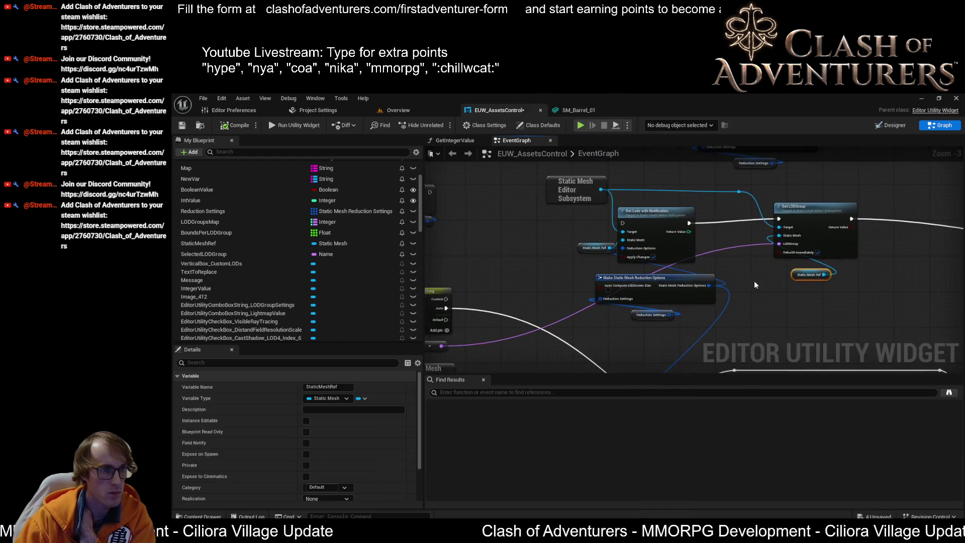
scroll(301, 251, "down", 3)
mouse_move(431, 317)
left_mouse_down()
mouse_move(810, 203)
mouse_move(678, 266)
mouse_move(576, 263)
left_mouse_up()
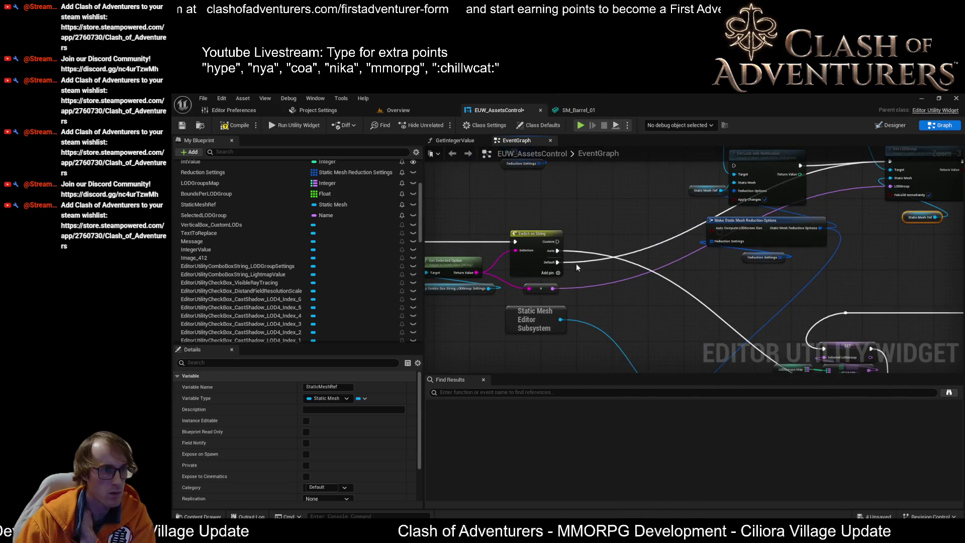
Drop the SelectedLODGroup variable into the graph as a SET node
scroll(576, 263, "up", 1)
scroll(653, 267, "up", 1)
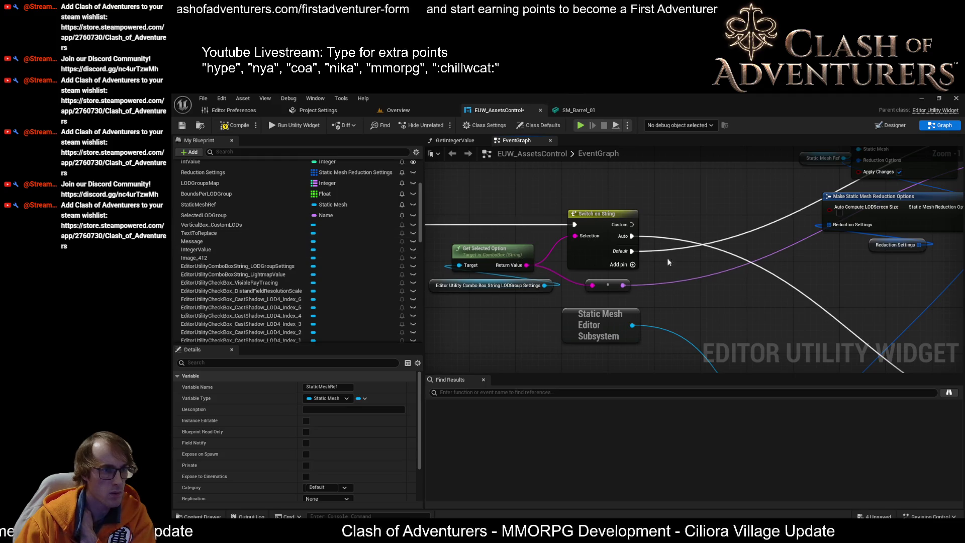
mouse_move(693, 294)
left_mouse_down()
mouse_move(555, 315)
mouse_move(594, 296)
mouse_move(603, 228)
mouse_move(615, 223)
mouse_move(580, 271)
left_mouse_up()
mouse_move(199, 215)
left_mouse_down()
mouse_move(565, 258)
mouse_move(579, 276)
left_mouse_up()
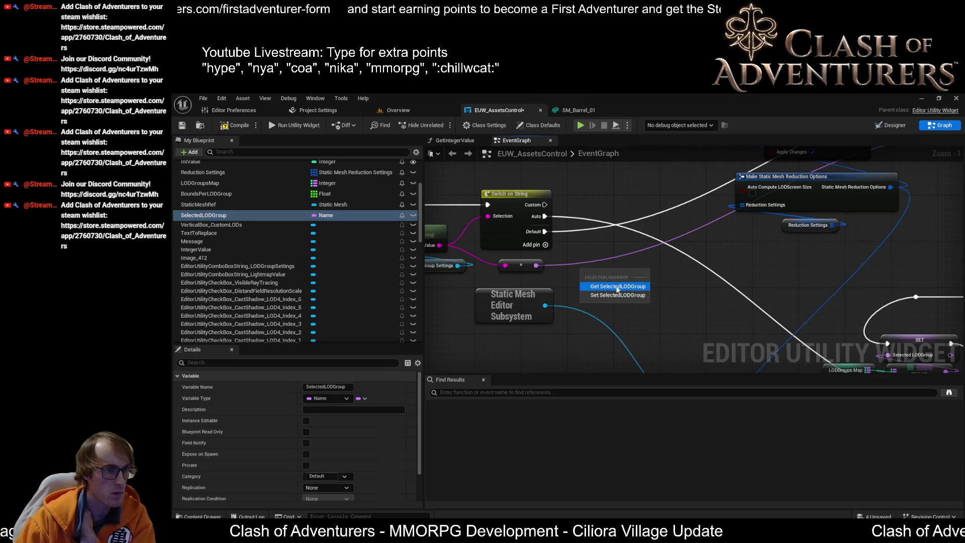
left_click(618, 296)
Route Switch Default through SET Selected LODGroup into Set LODGroup, relink Auto, and save
left_click_drag(545, 217, 586, 273)
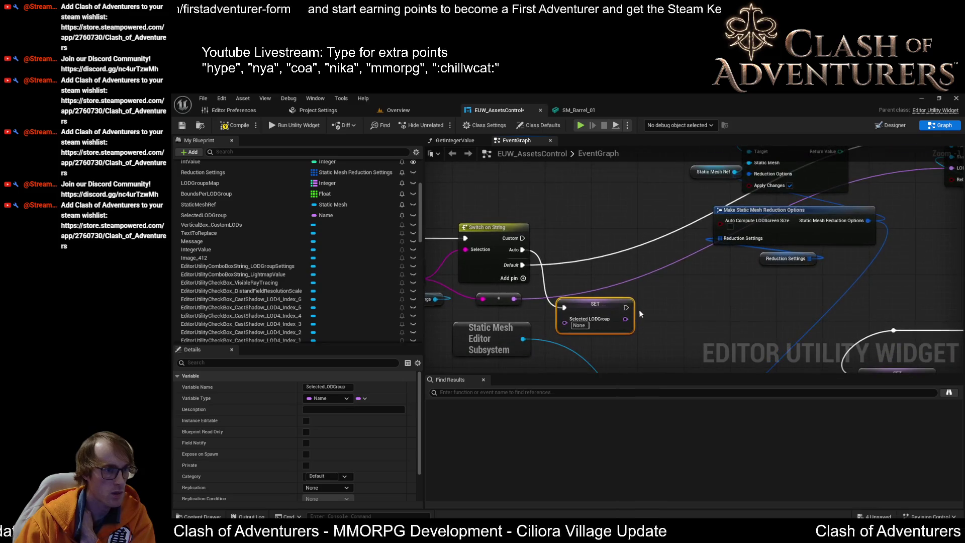
mouse_move(626, 307)
left_mouse_down()
mouse_move(920, 275)
mouse_move(804, 291)
mouse_move(614, 283)
mouse_move(622, 290)
mouse_move(612, 254)
left_mouse_up()
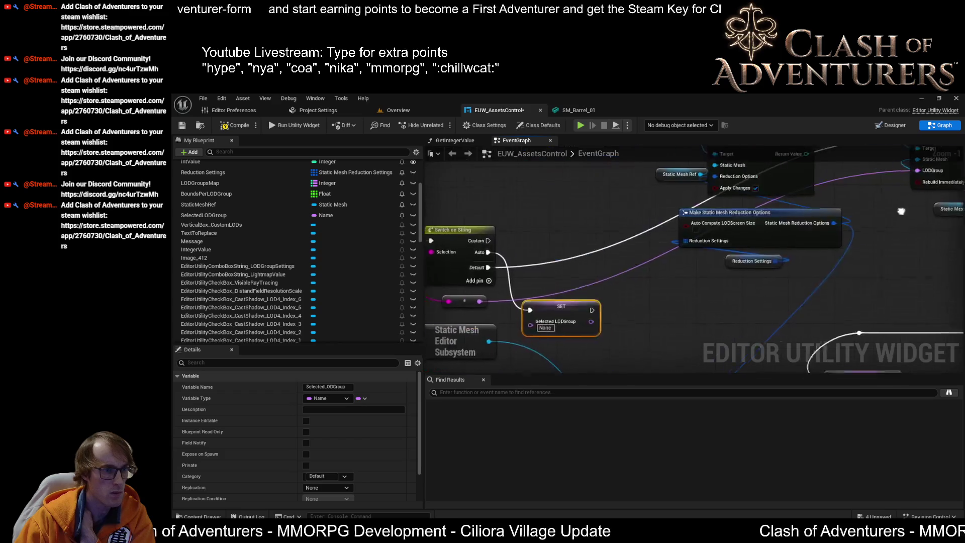
mouse_move(539, 341)
left_mouse_down()
mouse_move(734, 211)
mouse_move(866, 169)
left_mouse_up()
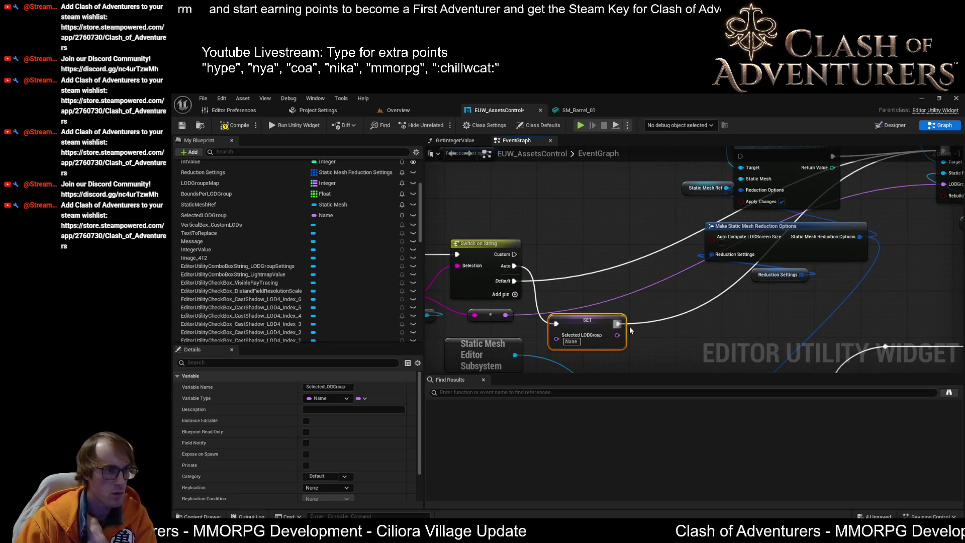
left_click_drag(514, 281, 555, 323)
mouse_move(625, 328)
left_mouse_down()
mouse_move(753, 252)
mouse_move(922, 183)
left_mouse_up()
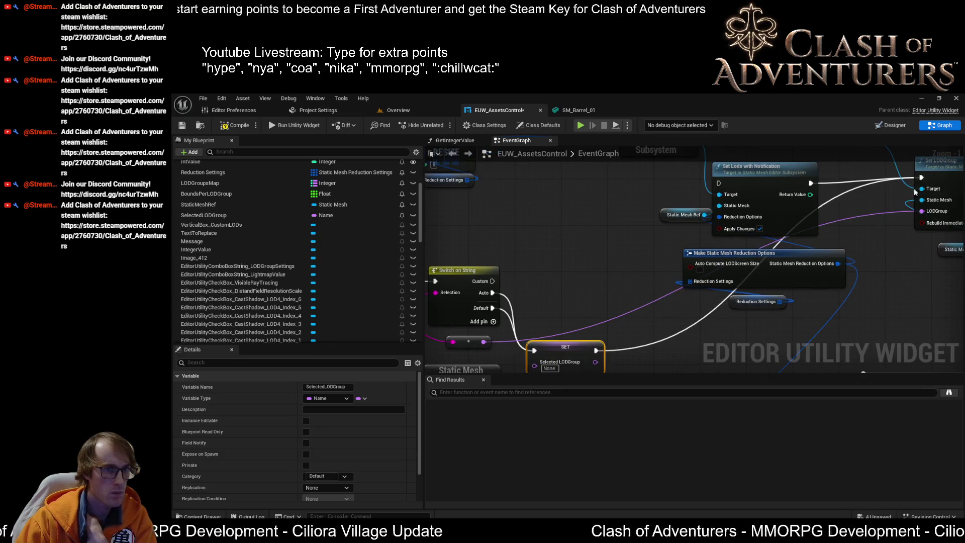
mouse_move(596, 192)
left_mouse_down()
mouse_move(665, 212)
mouse_move(858, 333)
mouse_move(861, 231)
mouse_move(911, 304)
mouse_move(538, 291)
mouse_move(501, 179)
mouse_move(826, 152)
mouse_move(363, 107)
mouse_move(542, 240)
mouse_move(661, 383)
mouse_move(684, 266)
mouse_move(538, 226)
mouse_move(801, 227)
mouse_move(887, 133)
mouse_move(961, 452)
mouse_move(927, 134)
mouse_move(731, 451)
mouse_move(713, 175)
mouse_move(745, 217)
mouse_move(708, 266)
mouse_move(512, 249)
left_mouse_up()
left_click_drag(745, 259, 803, 255)
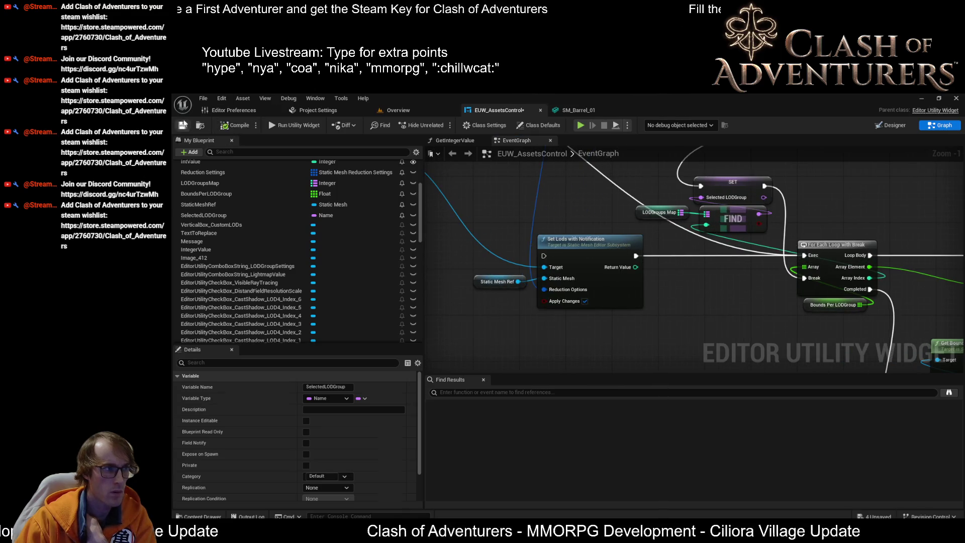
left_click(183, 125)
Feed the reroute value into SET Selected LODGroup and remove its wire to Make Static Mesh Reduction Options
left_click(798, 276)
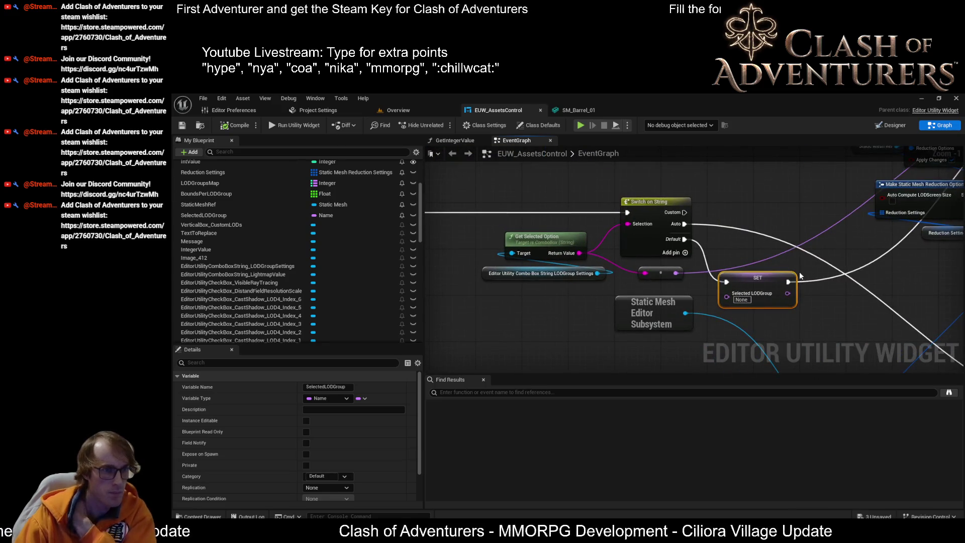
scroll(569, 261, "up", 1)
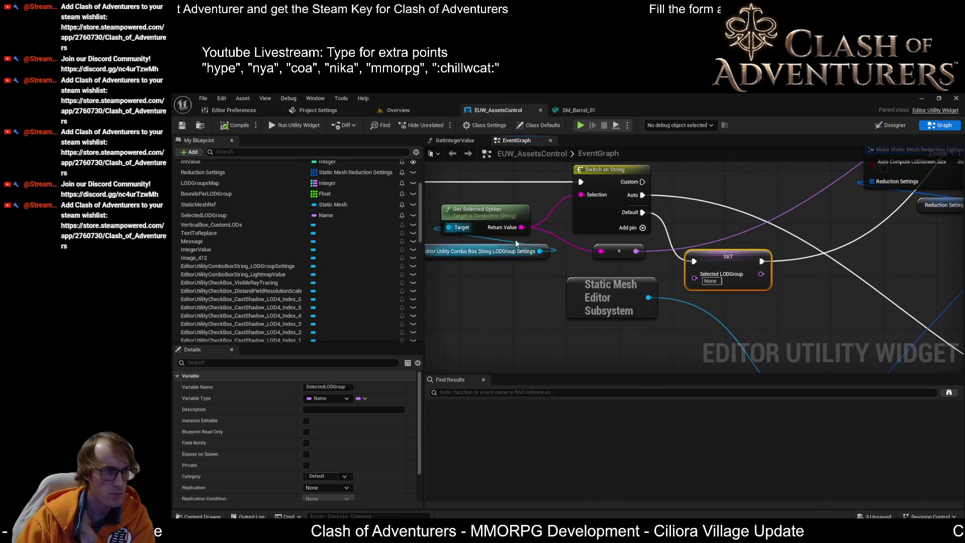
left_click_drag(636, 251, 724, 296)
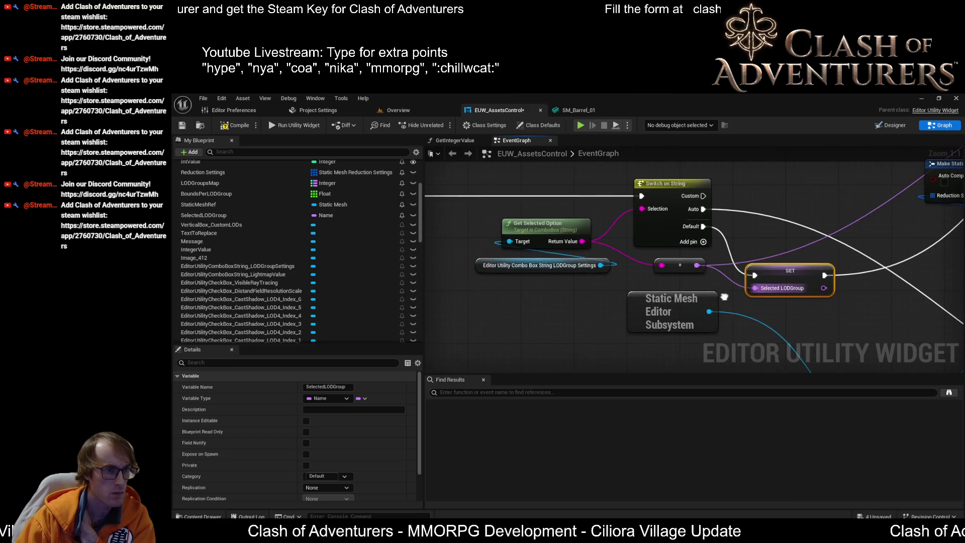
left_click(816, 241, "alt")
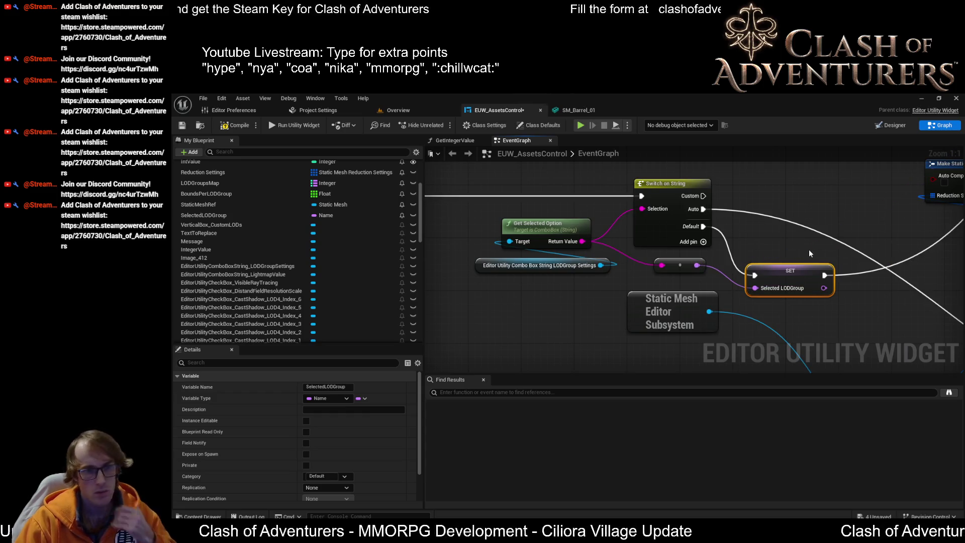
scroll(787, 234, "down", 3)
scroll(635, 175, "up", 3)
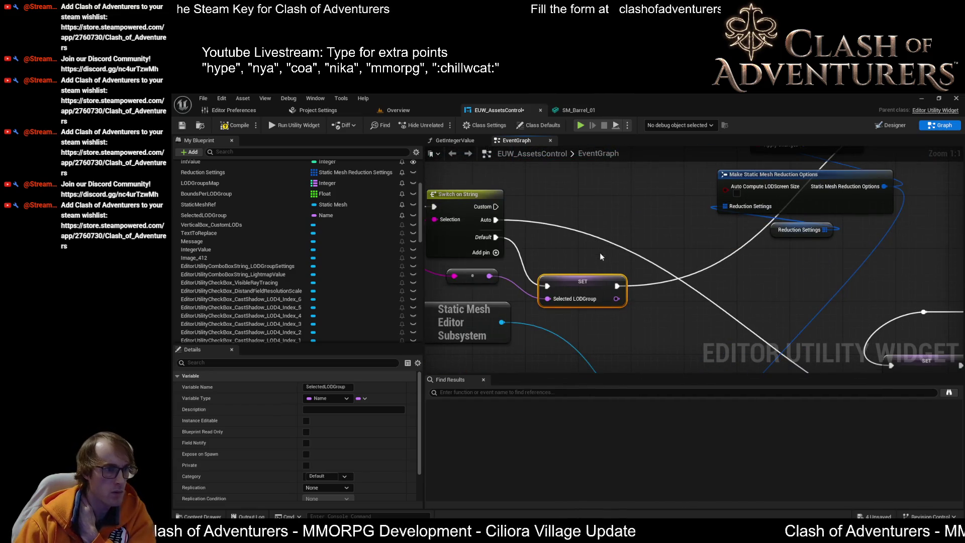
mouse_move(504, 291)
left_mouse_down()
mouse_move(605, 327)
mouse_move(625, 290)
left_mouse_up()
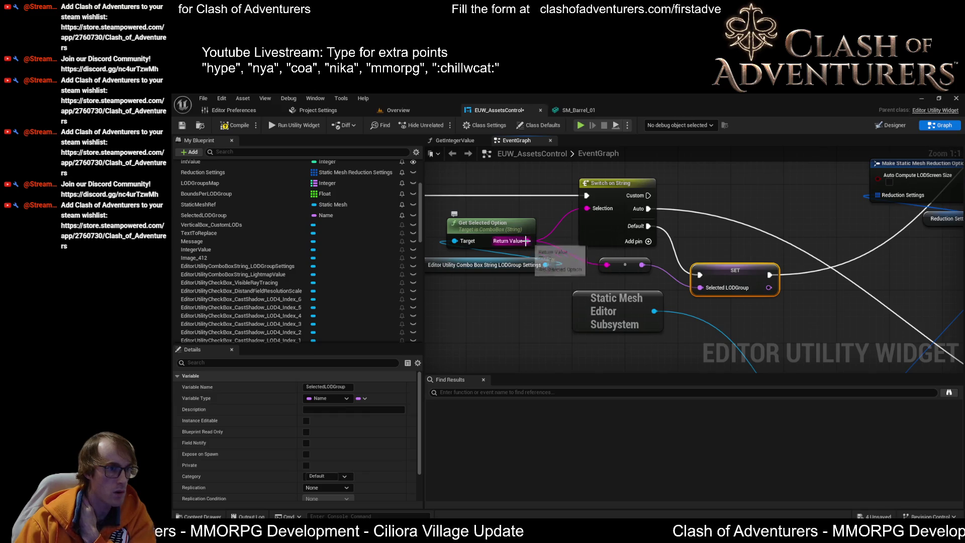
left_click(894, 126)
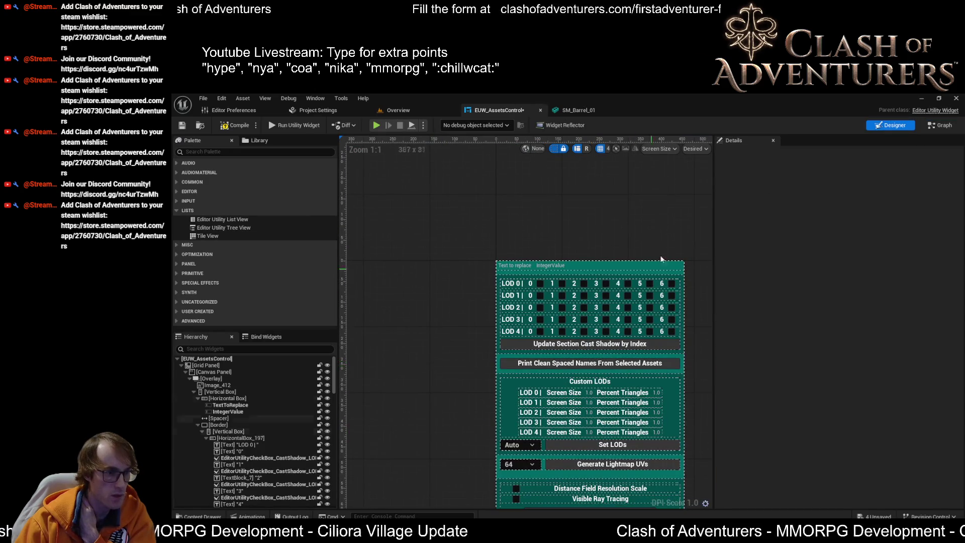
left_click(520, 450)
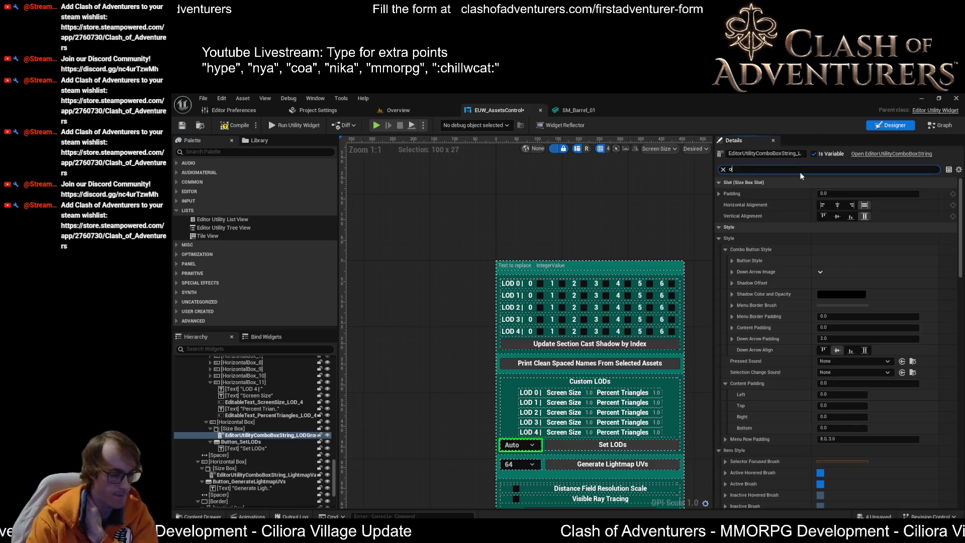
type("opt")
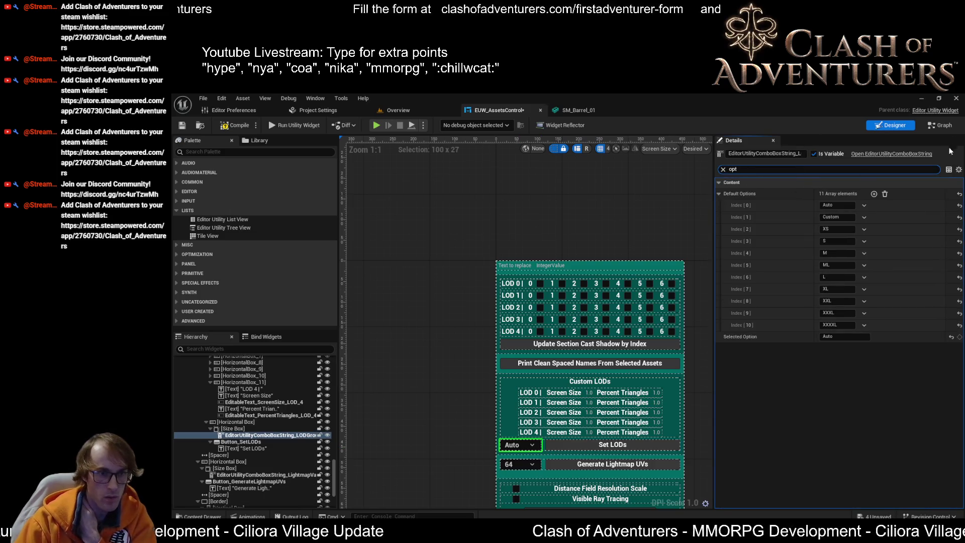
left_click(940, 126)
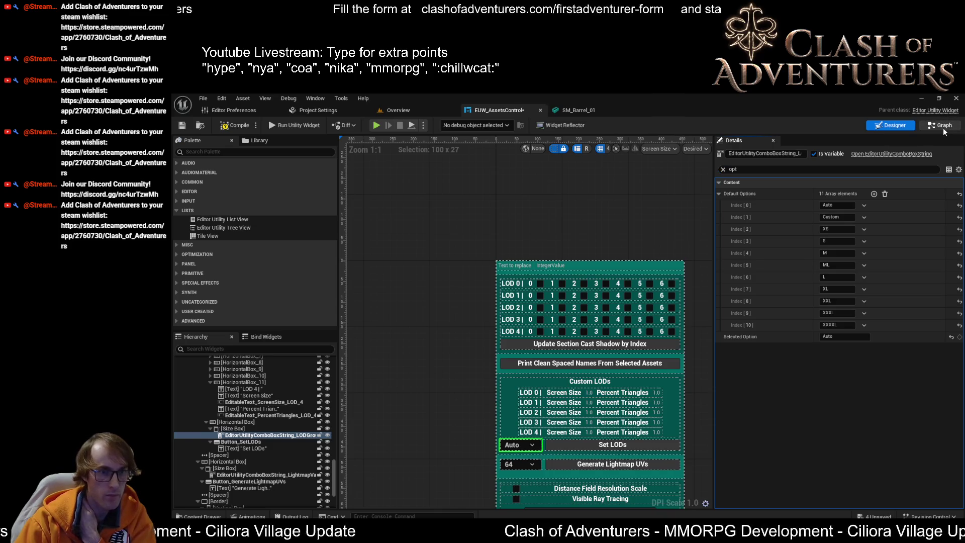
scroll(731, 260, "down", 3)
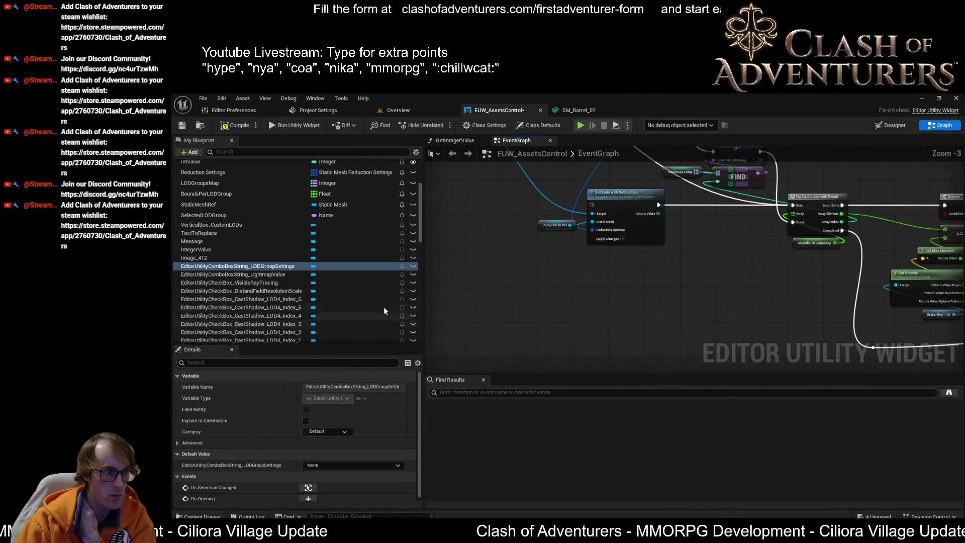
Add an Append node taking Get Selected Option's Return Value into input B
scroll(660, 242, "up", 1)
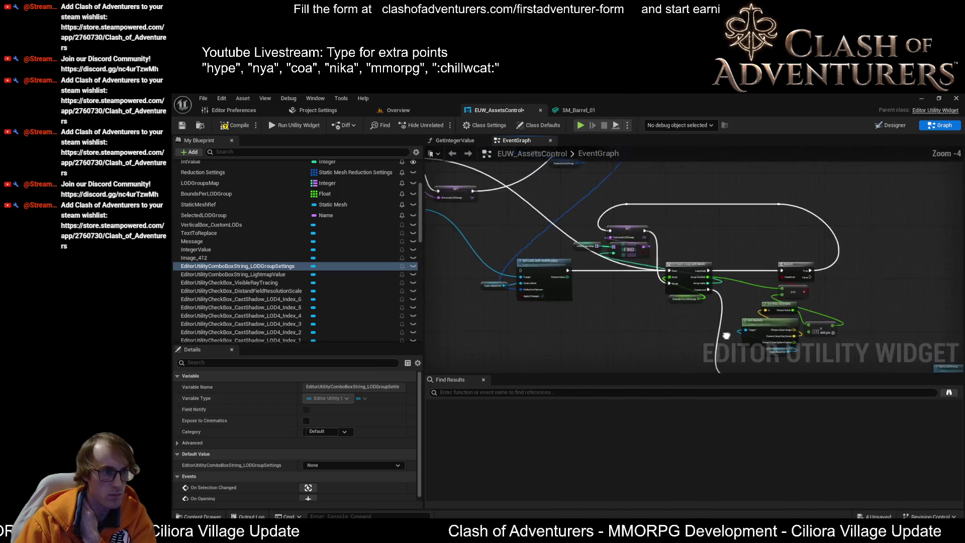
left_click(600, 242)
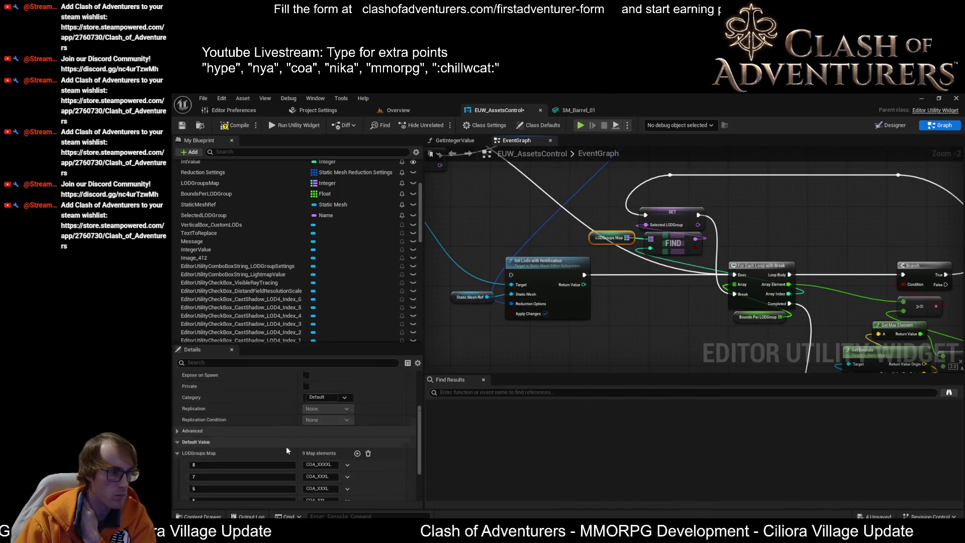
scroll(632, 246, "up", 2)
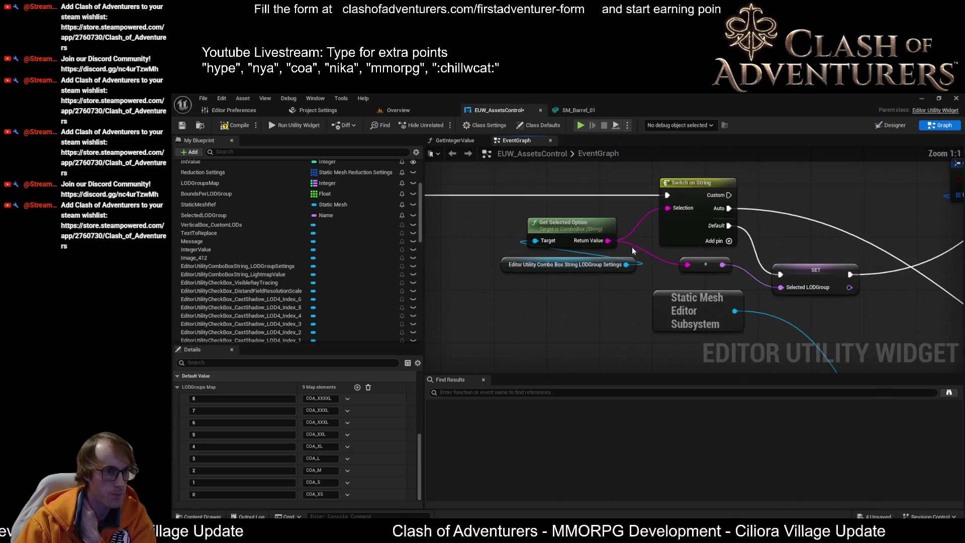
left_click_drag(611, 243, 652, 260)
type("appen")
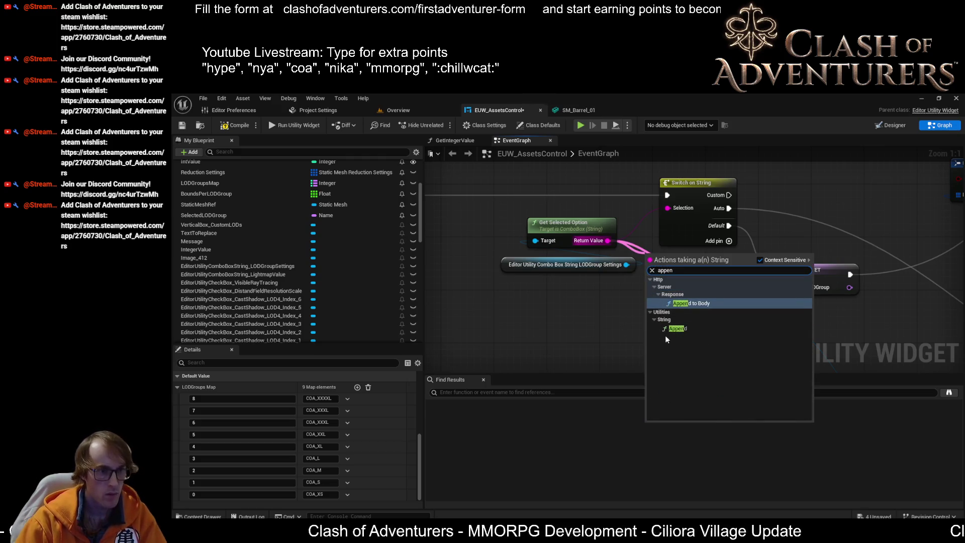
left_click(677, 328)
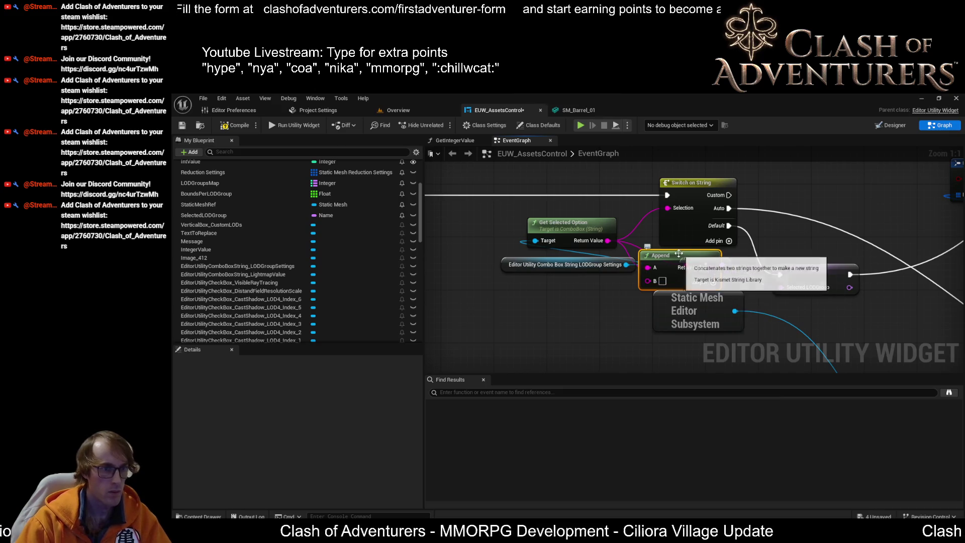
left_click_drag(698, 279, 725, 286)
mouse_move(604, 241)
left_mouse_down()
mouse_move(649, 283)
mouse_move(674, 287)
mouse_move(705, 274)
left_mouse_up()
mouse_move(678, 311)
left_mouse_down()
mouse_move(628, 214)
mouse_move(643, 322)
mouse_move(592, 195)
mouse_move(580, 309)
mouse_move(720, 339)
left_mouse_up()
left_click_drag(662, 223, 660, 255)
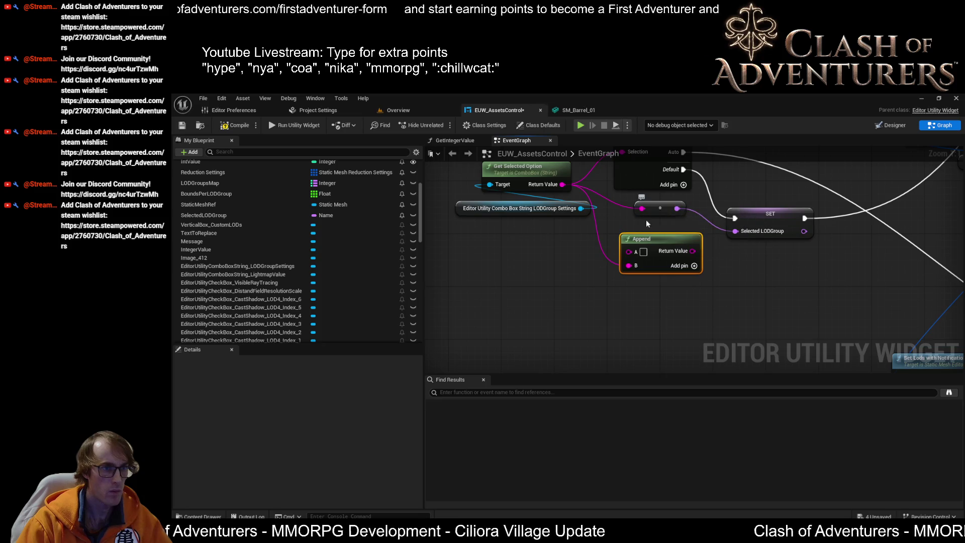
Connect Append to SET Selected LODGroup, enter 'COA_' in input A, and move the nodes up
left_click_drag(693, 252, 735, 230)
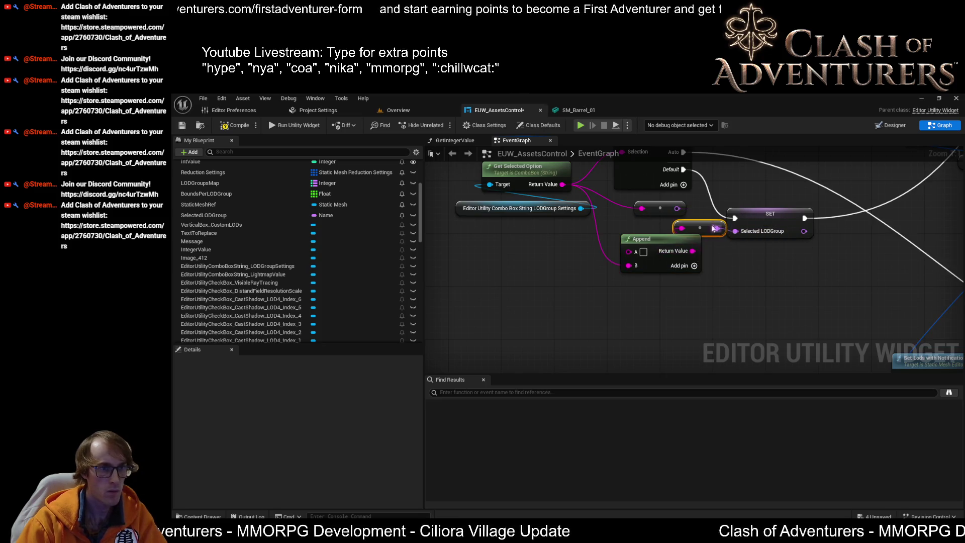
left_click(643, 251)
type("COA_")
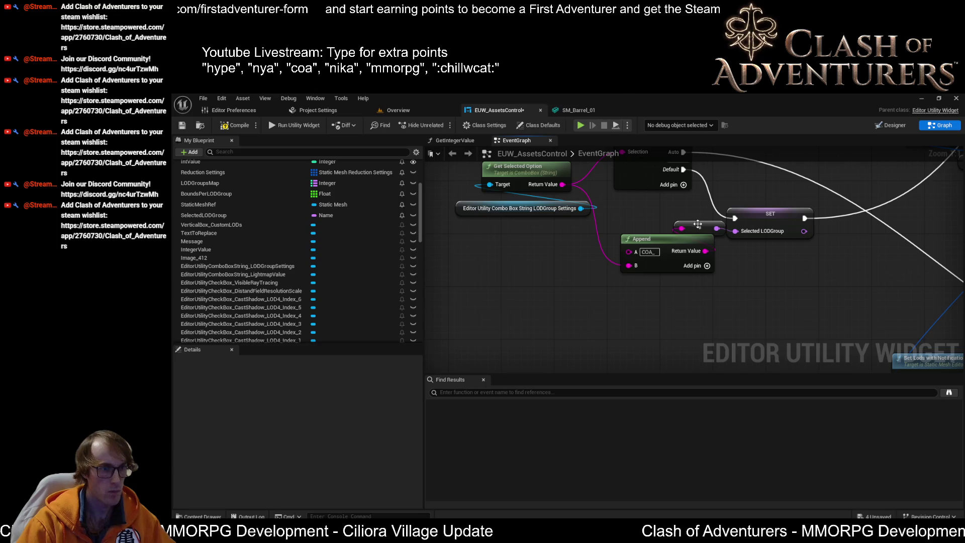
left_click(679, 251, "ctrl")
left_click_drag(680, 252, 672, 232)
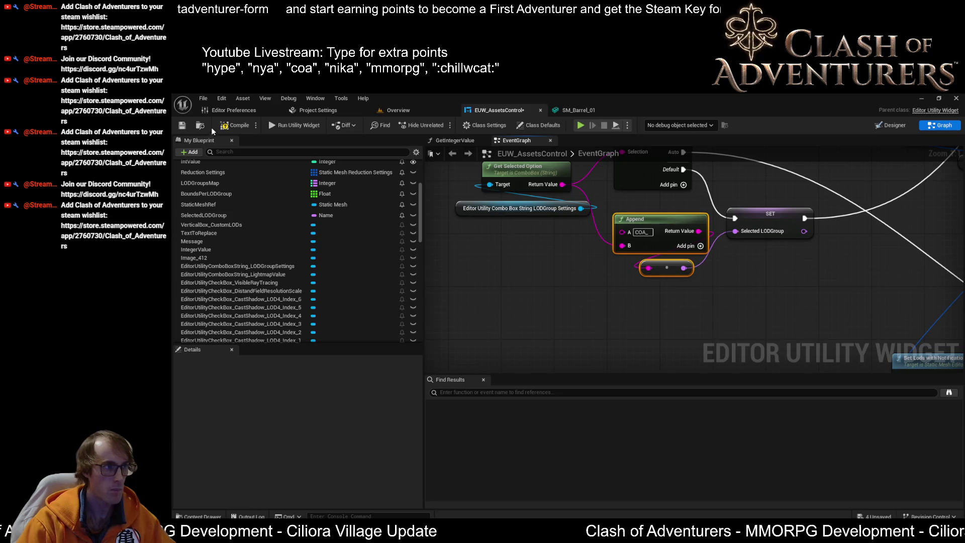
left_click_drag(533, 355, 583, 317)
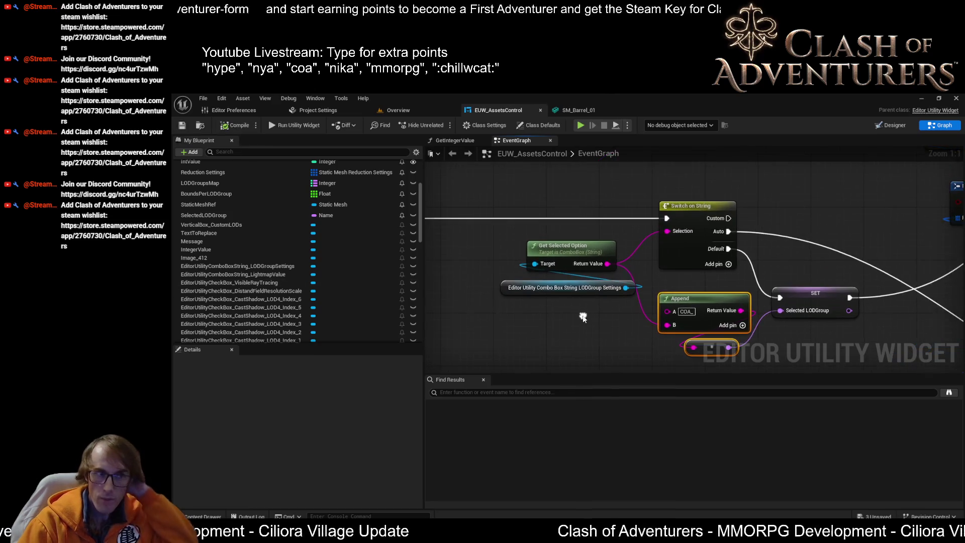
left_click(419, 108)
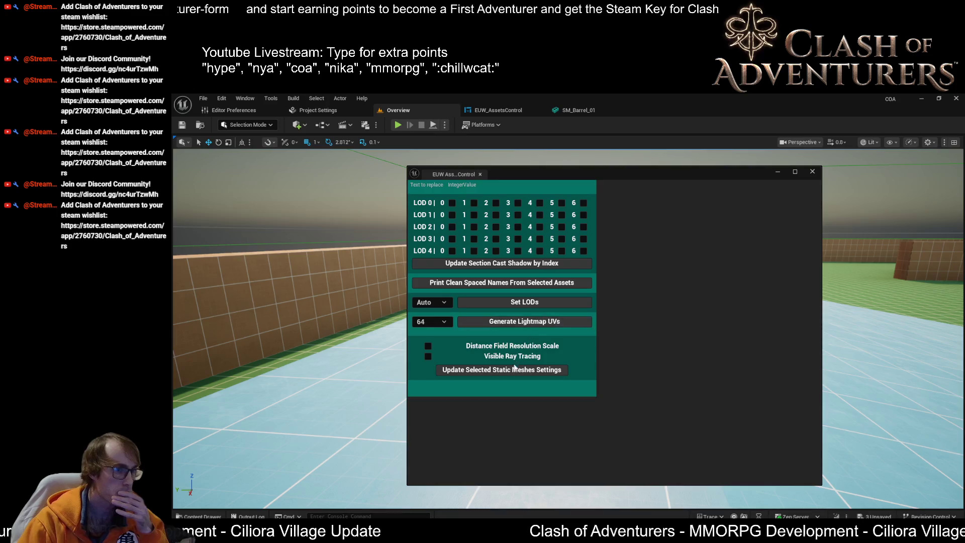
Run Set LODs on the selected meshes and bring up the barrel mesh to inspect its LODs
left_click(535, 304)
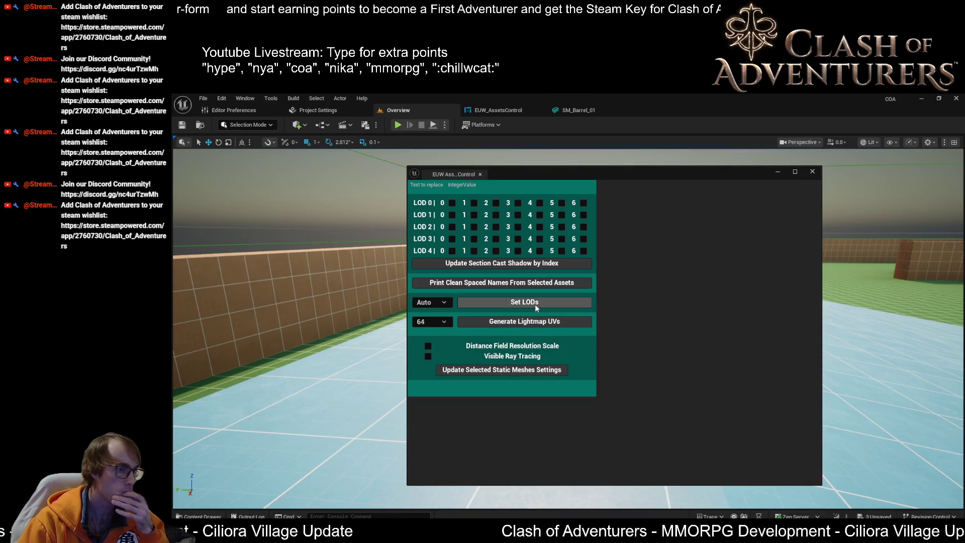
left_click(504, 110)
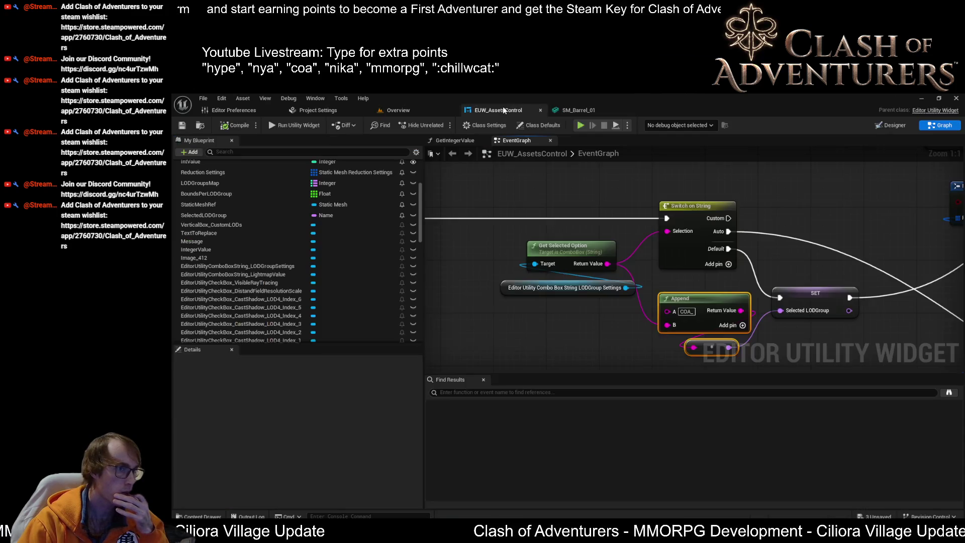
scroll(741, 247, "down", 3)
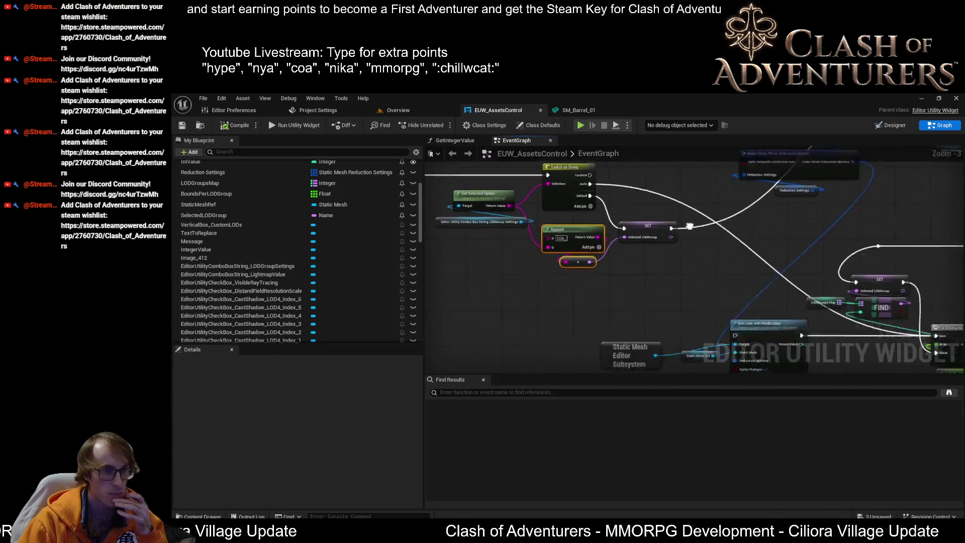
left_click(603, 109)
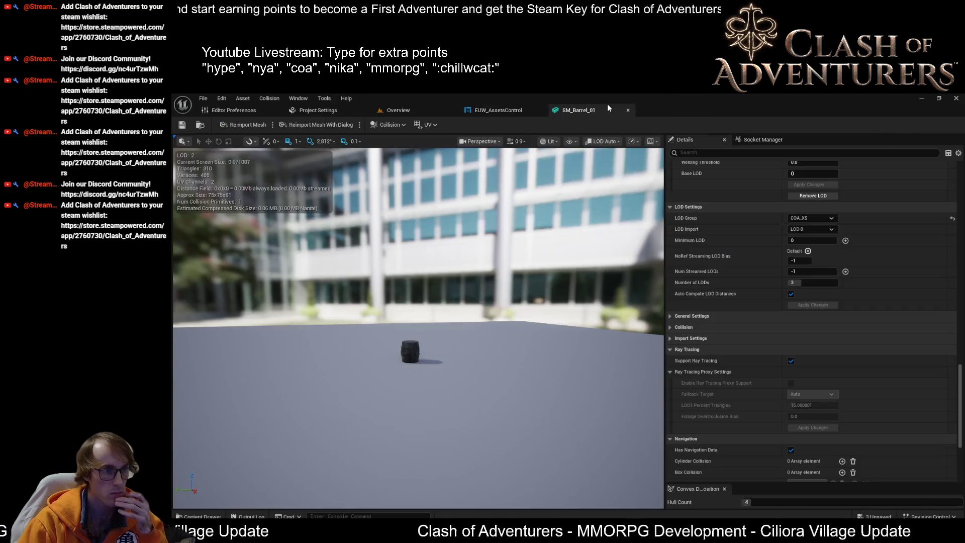
scroll(853, 242, "up", 1)
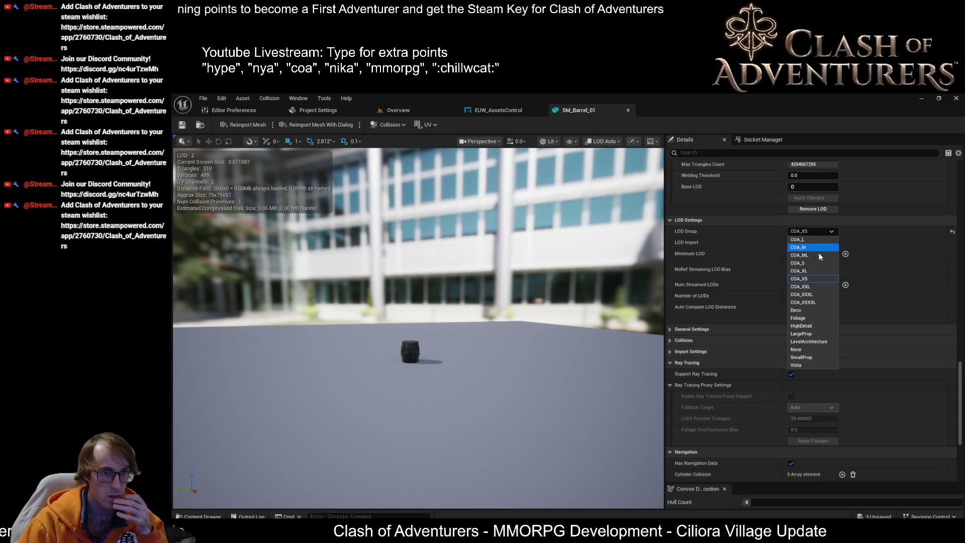
Switch the barrel's LOD Group to COA_S, then back to COA_XS, confirming each change
left_click(812, 280)
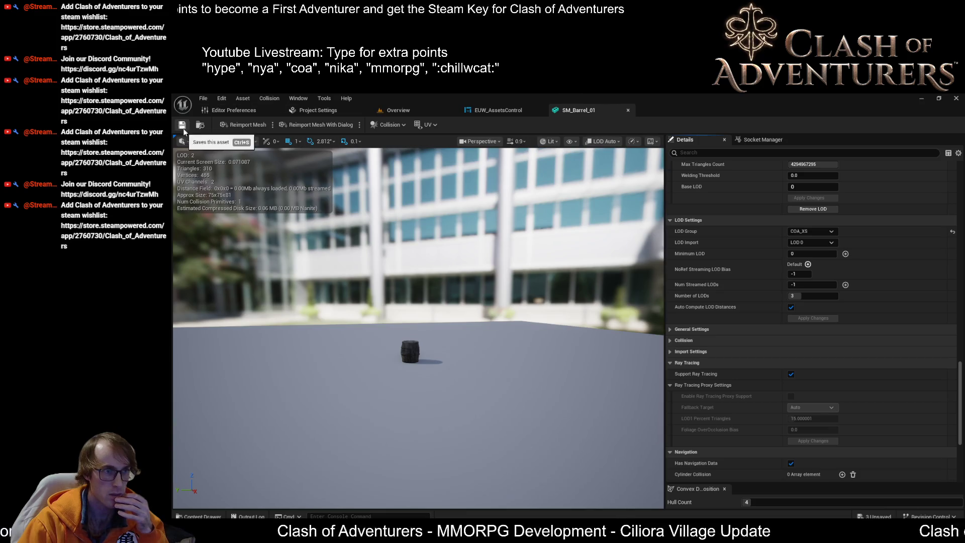
left_click(815, 230)
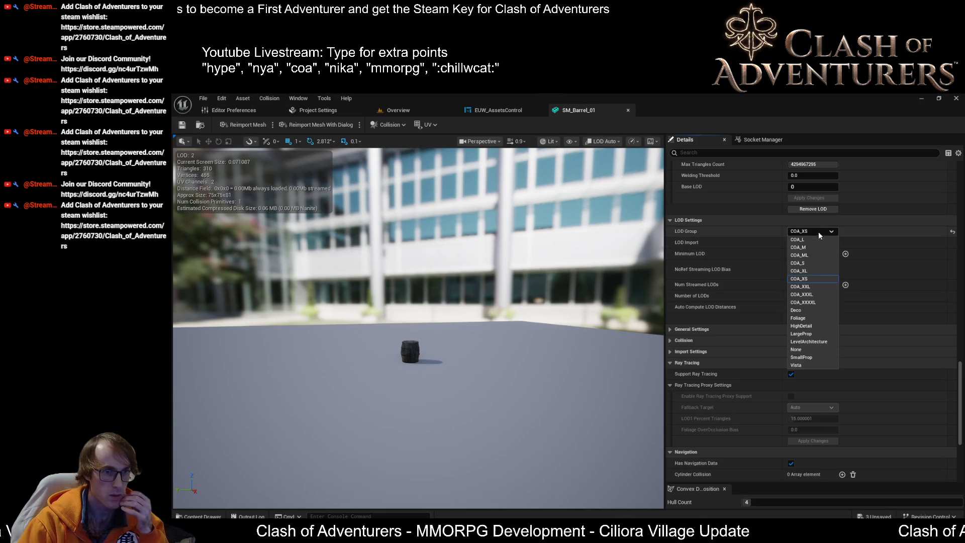
left_click(807, 265)
left_click(634, 329)
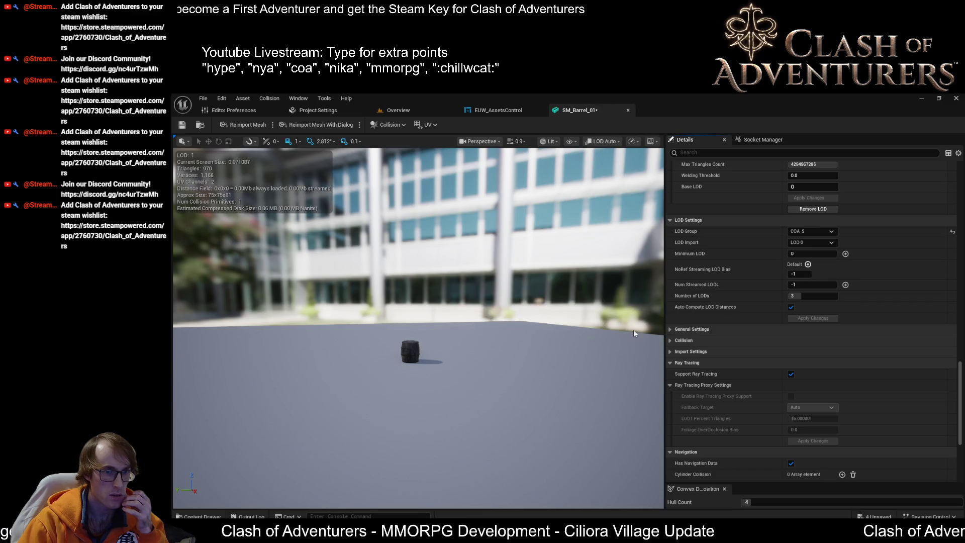
left_click(825, 231)
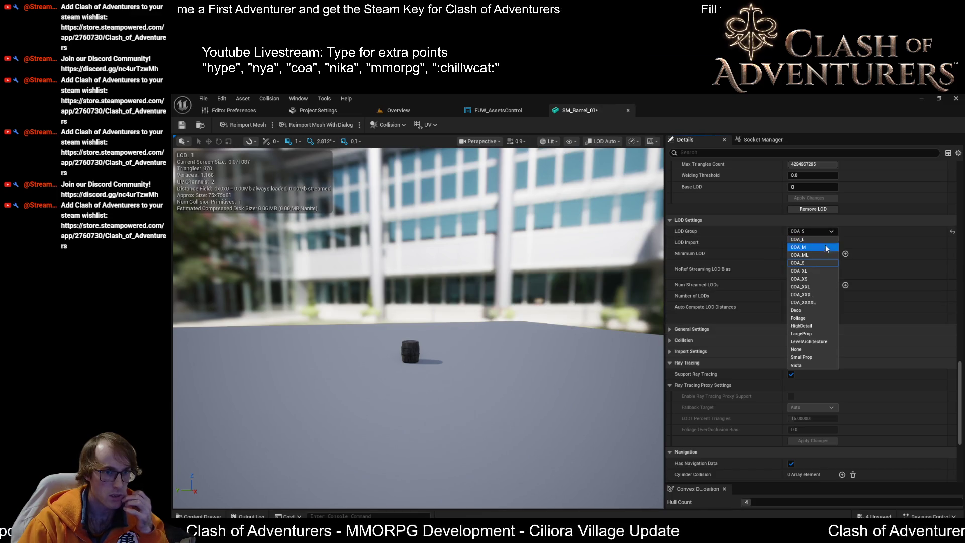
left_click(811, 278)
left_click(628, 328)
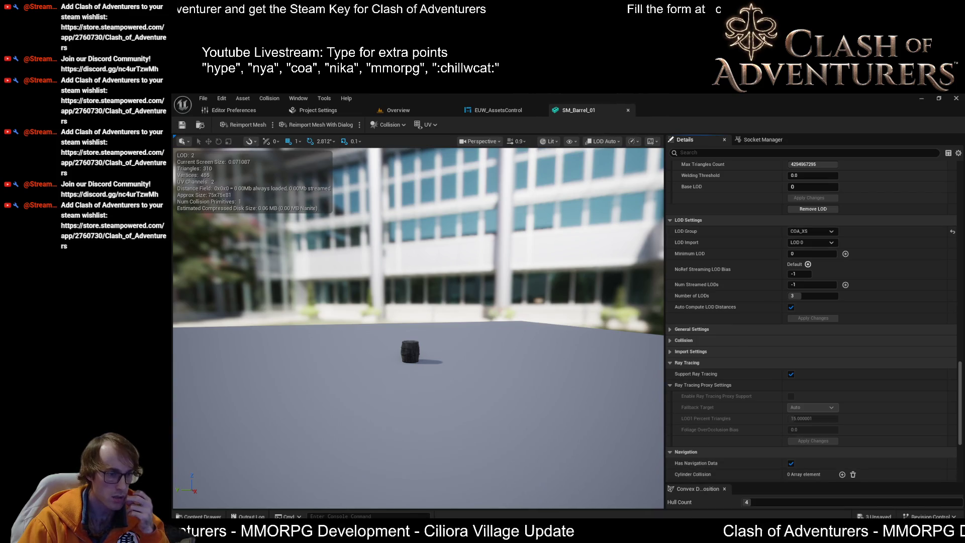
Check the LOD group definitions in Visual Studio, then close the SM_Barrel_01 editor
left_click(685, 485)
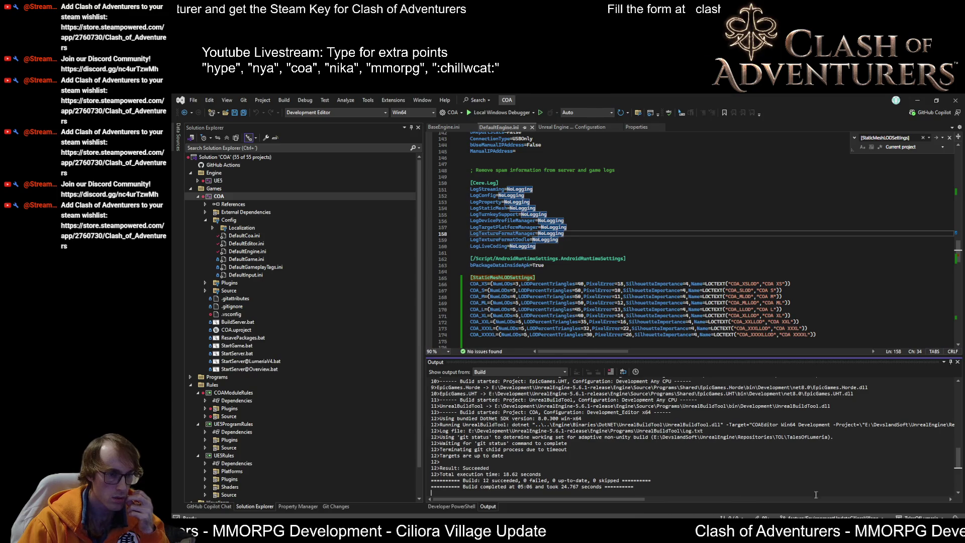
left_click(887, 488)
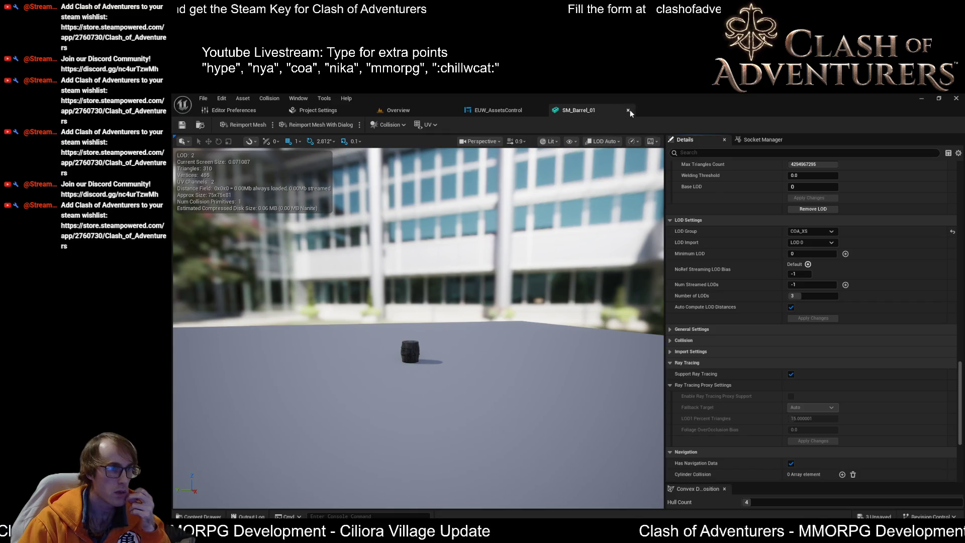
left_click(628, 110)
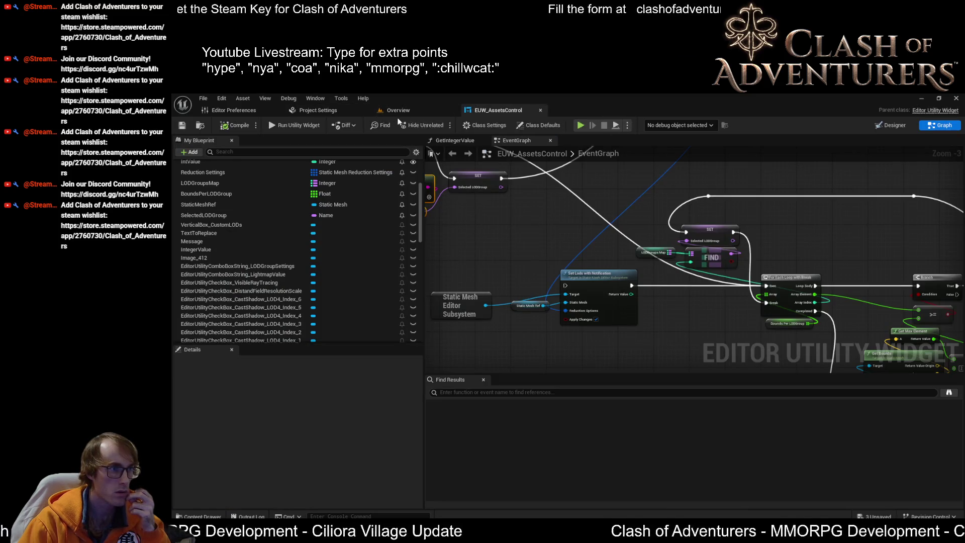
Run Set LODs from the level's widget, then select the barrel and open SM_Barrel_01 with Ctrl+E
left_click(400, 111)
left_click(503, 305)
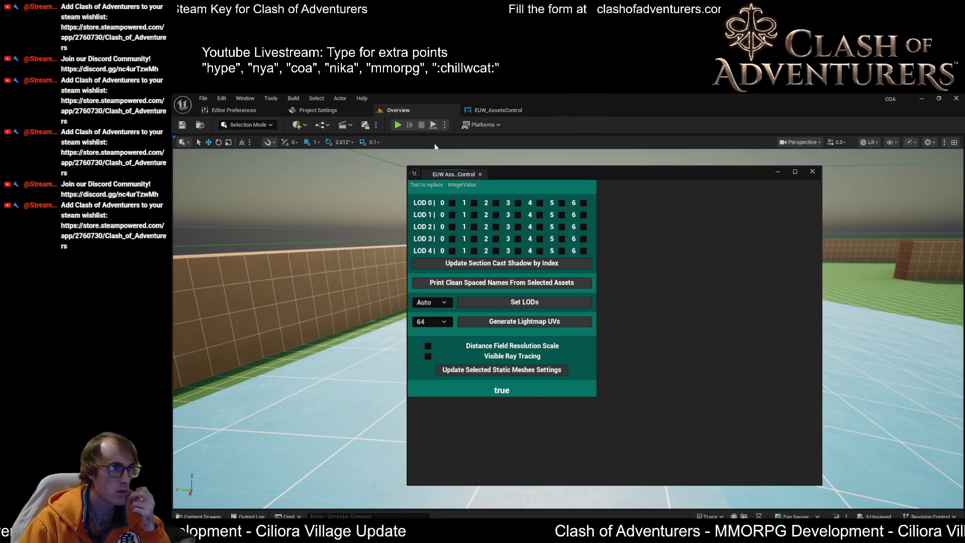
left_click(534, 403)
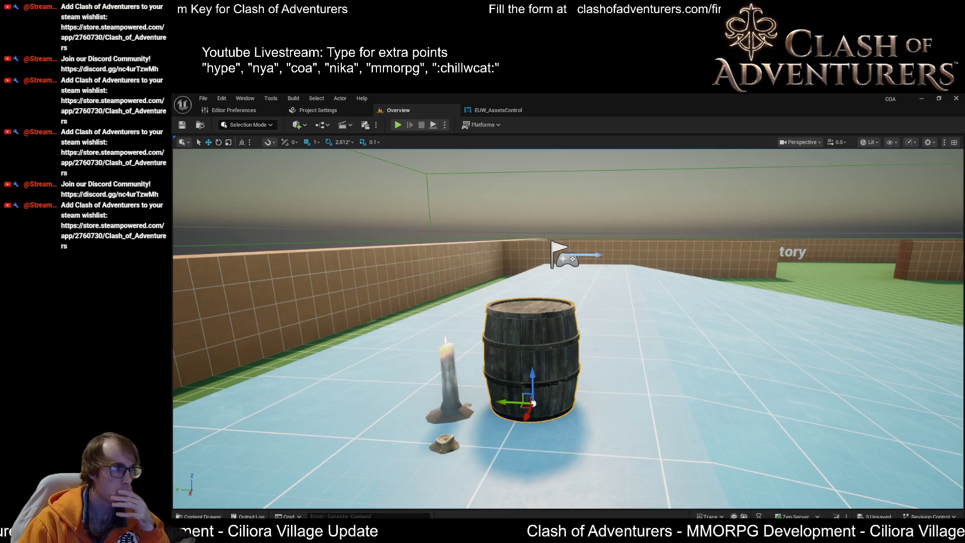
key("ctrl+e")
scroll(872, 323, "down", 10)
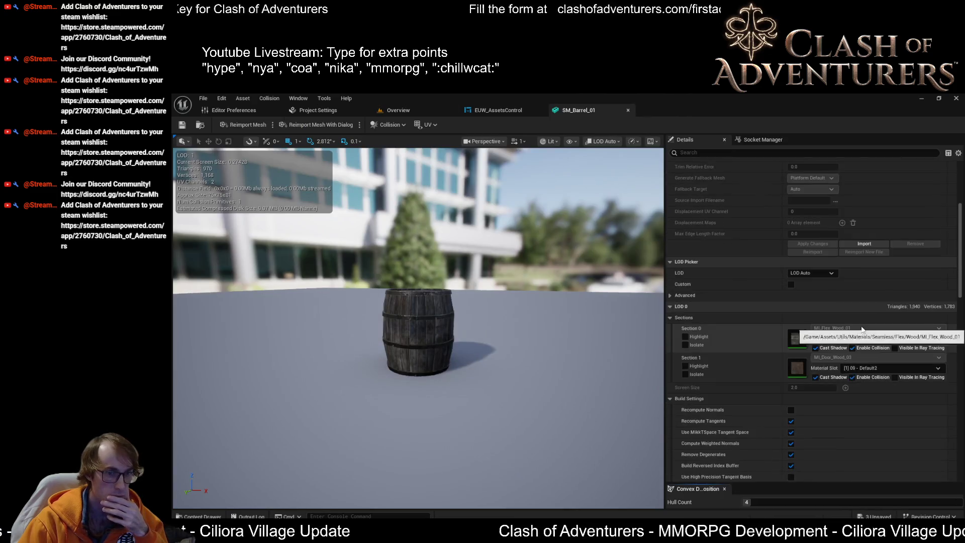
Open the LOD preview list and scroll through the barrel's LOD details
scroll(872, 324, "up", 4)
left_click(605, 141)
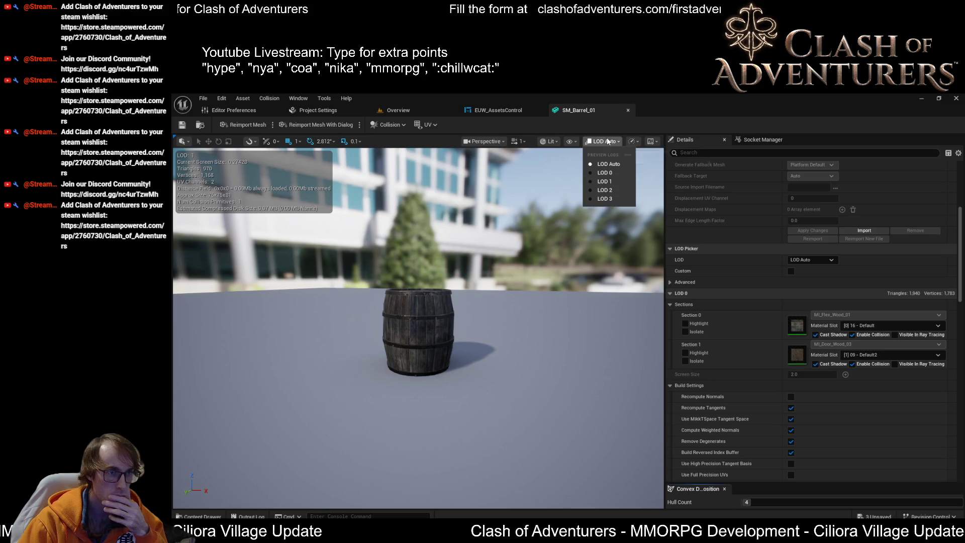
scroll(841, 322, "down", 15)
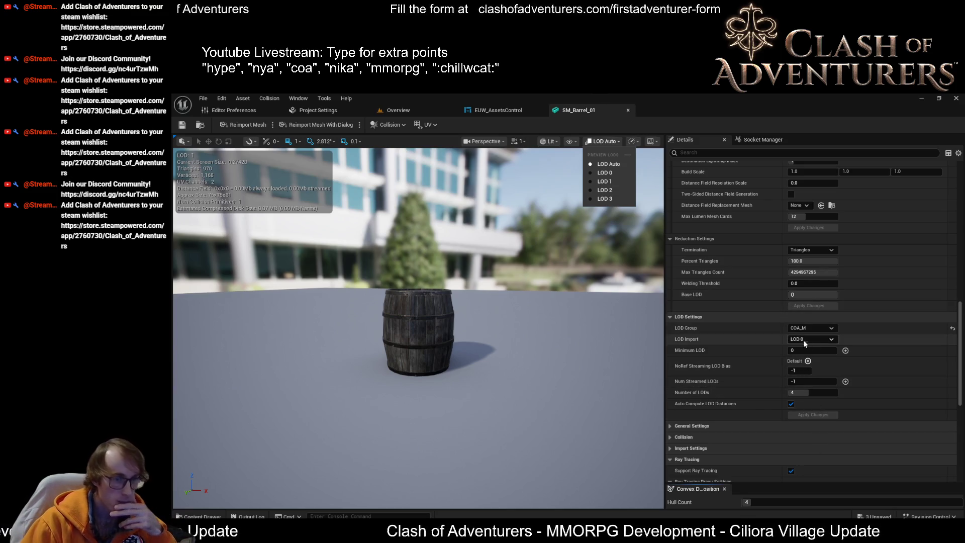
scroll(734, 322, "down", 3)
scroll(674, 357, "down", 2)
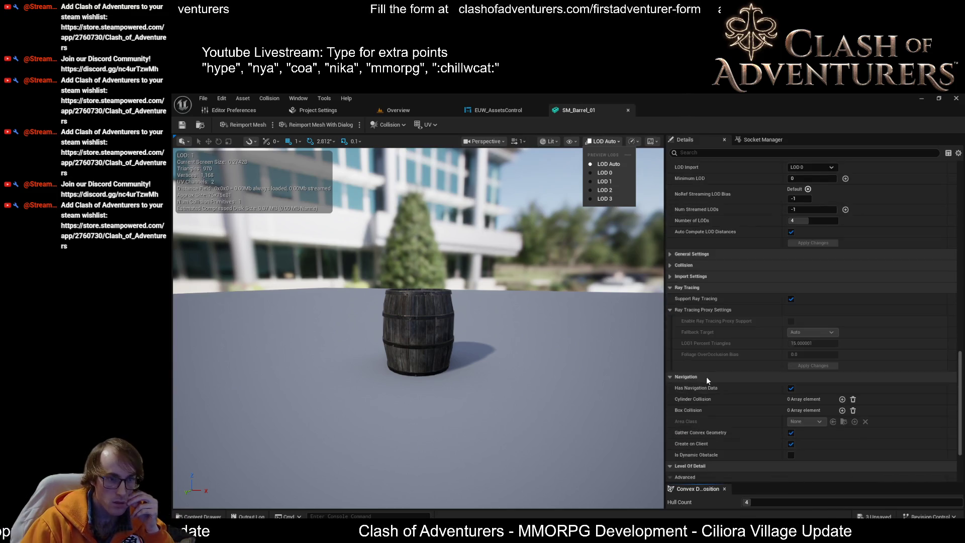
scroll(719, 321, "up", 10)
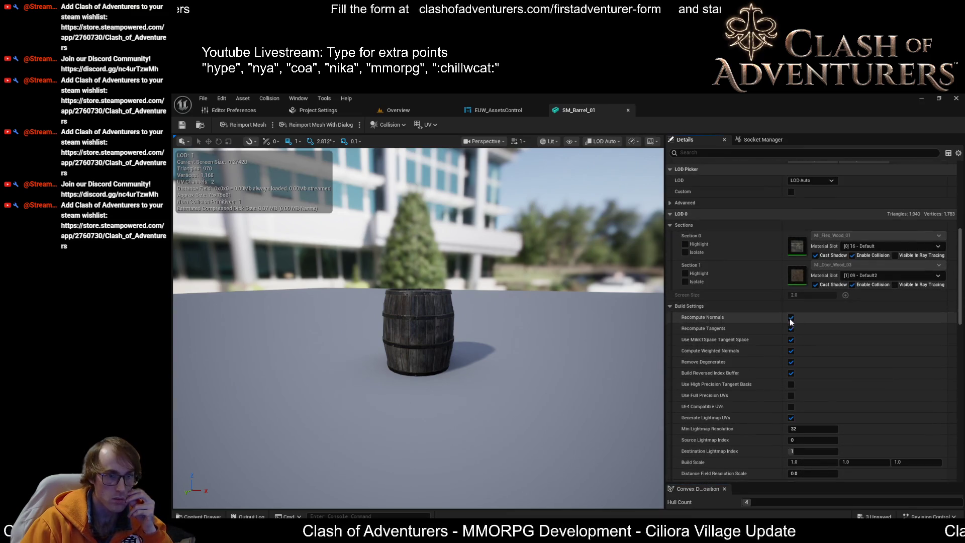
scroll(811, 340, "up", 2)
scroll(782, 277, "up", 2)
Enable the Custom LOD picker and review each LOD's reduction settings
left_click(788, 273)
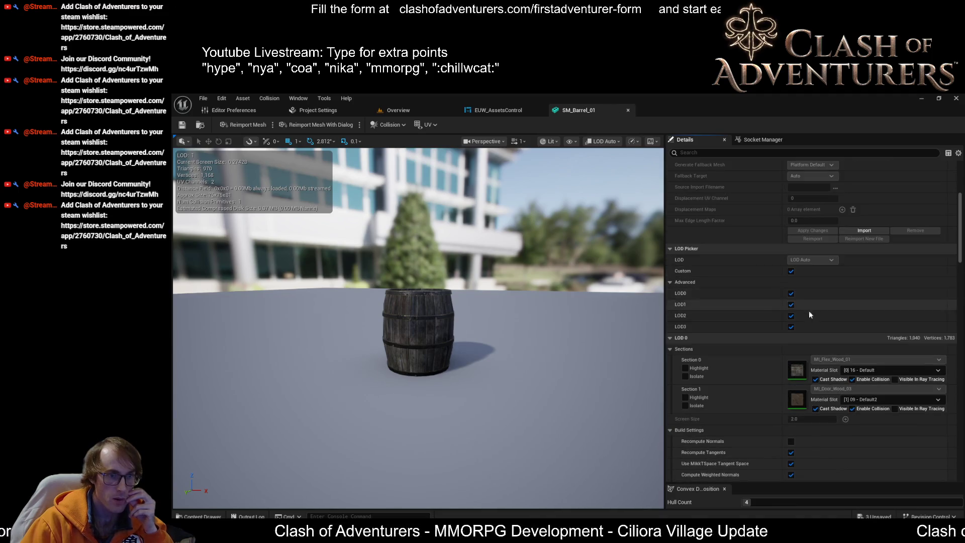
scroll(809, 310, "down", 5)
scroll(840, 333, "down", 10)
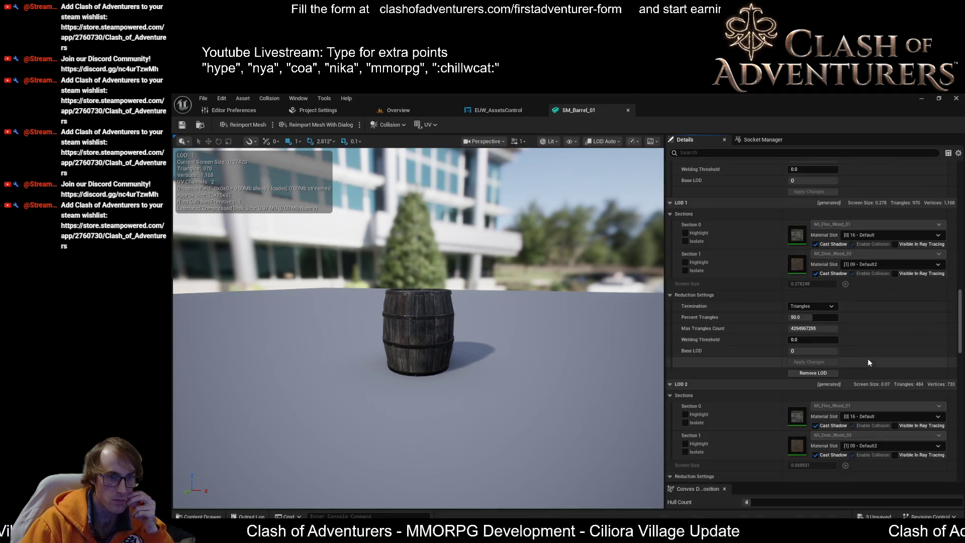
scroll(848, 305, "down", 5)
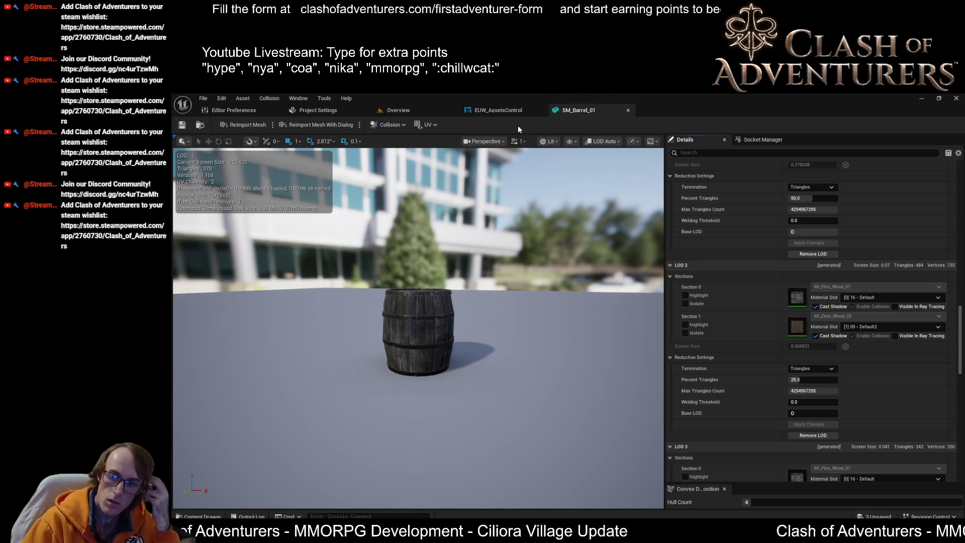
scroll(885, 399, "down", 7)
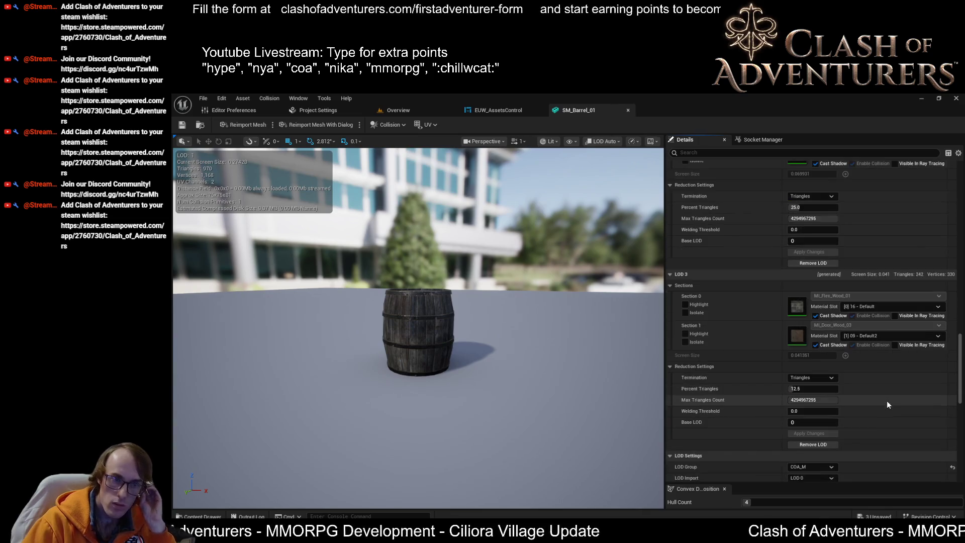
scroll(874, 395, "down", 4)
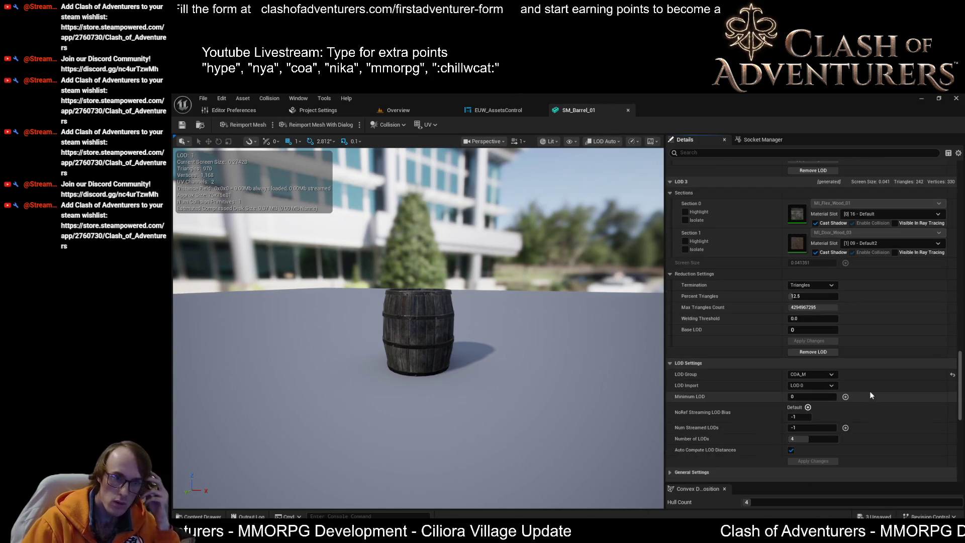
Pull the camera back from the barrel and bring up the LOD Group presets
mouse_move(417, 352)
left_mouse_down()
mouse_move(400, 397)
mouse_move(397, 372)
mouse_move(397, 397)
mouse_move(369, 263)
left_mouse_up()
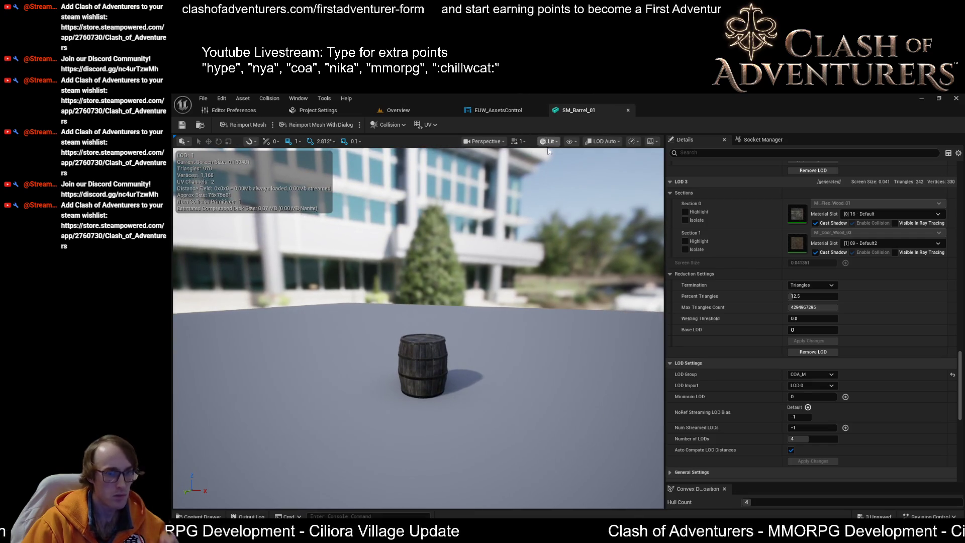
scroll(795, 301, "up", 5)
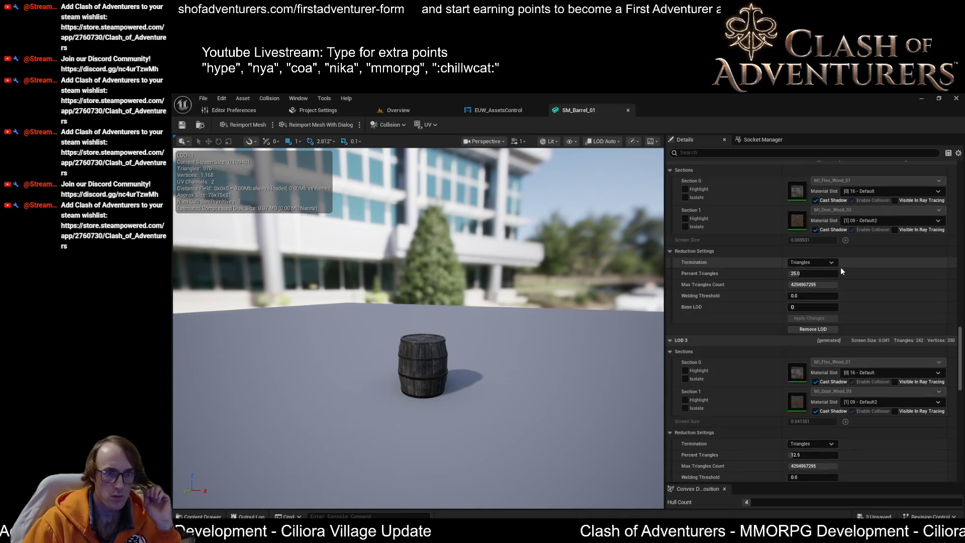
scroll(844, 273, "up", 5)
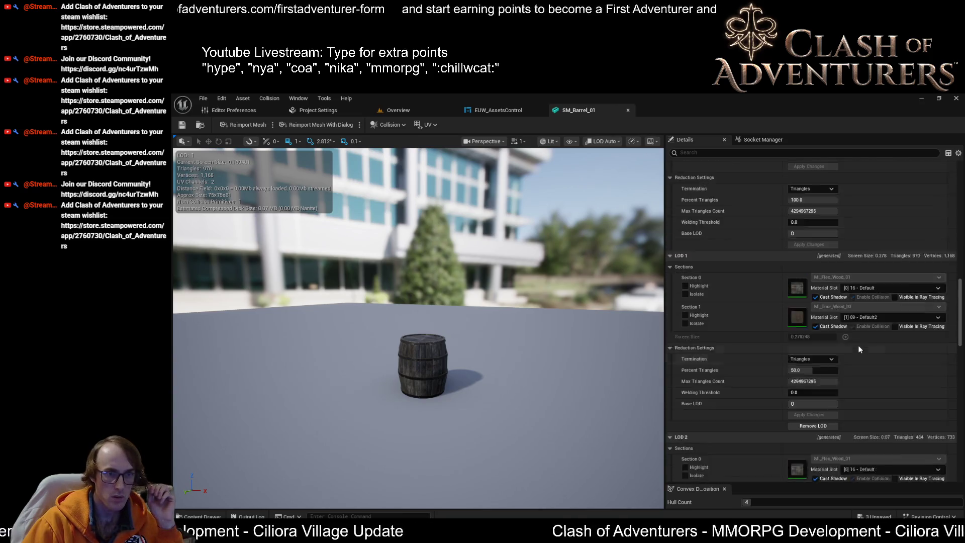
scroll(857, 345, "down", 10)
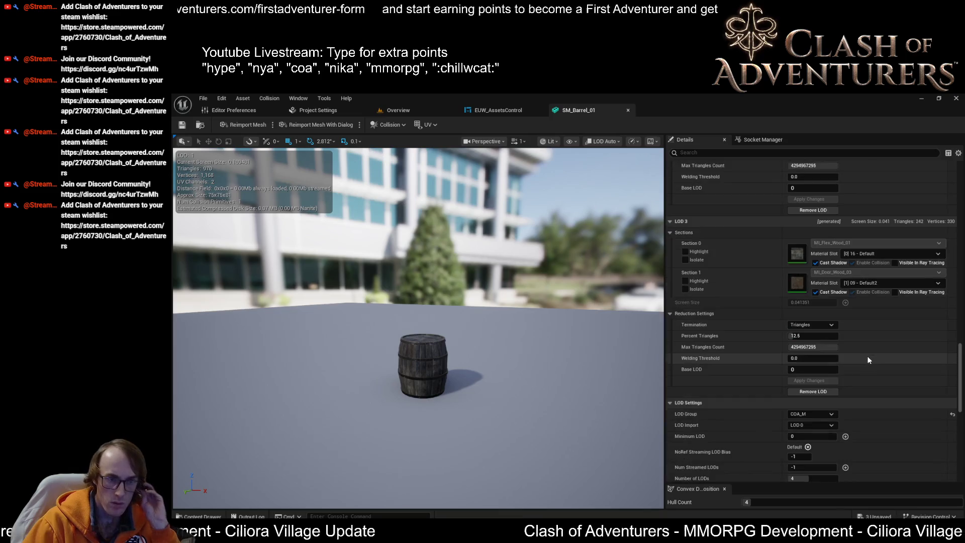
left_click(829, 361)
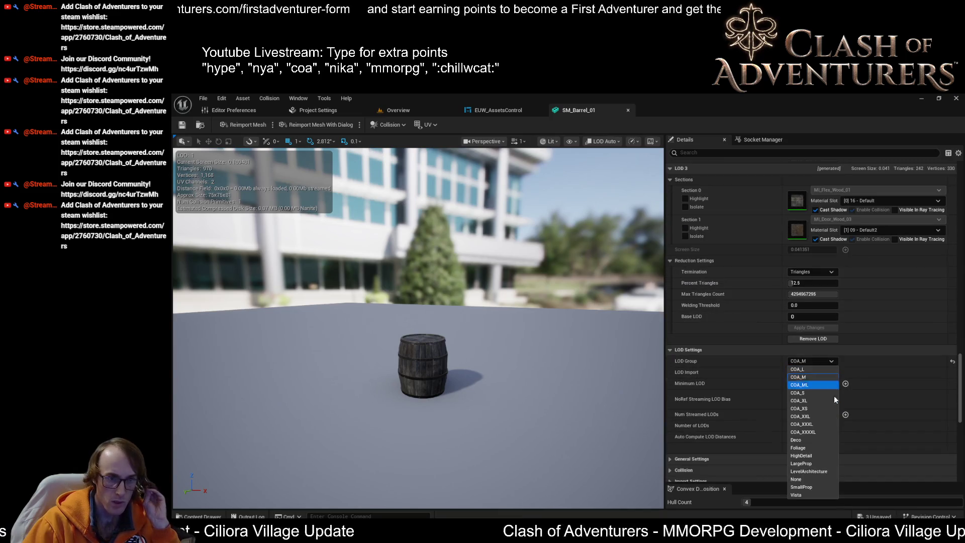
Switch SM_Barrel_01 to the COA_XXXL LOD group, accepting the overwrite, giving five LODs
left_click(824, 425)
left_click(634, 326)
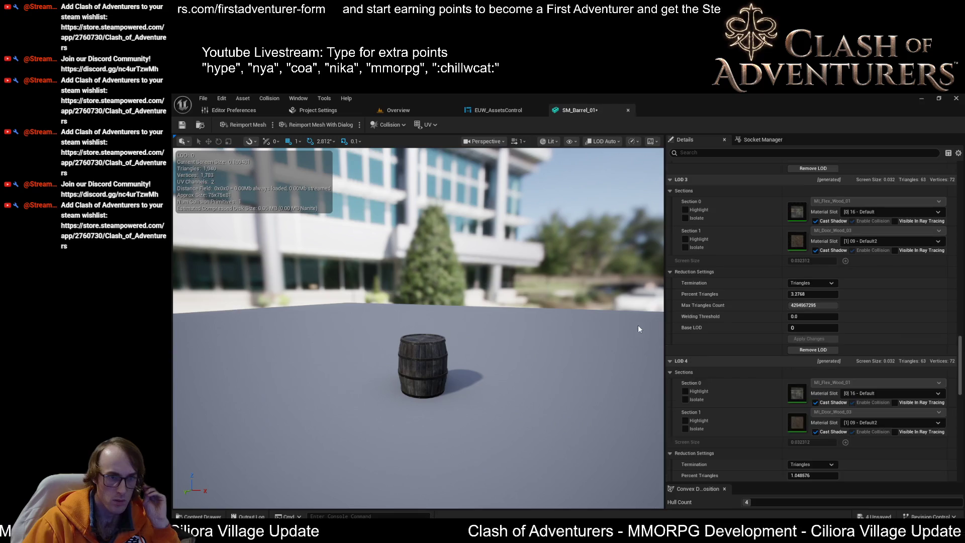
scroll(486, 379, "down", 6)
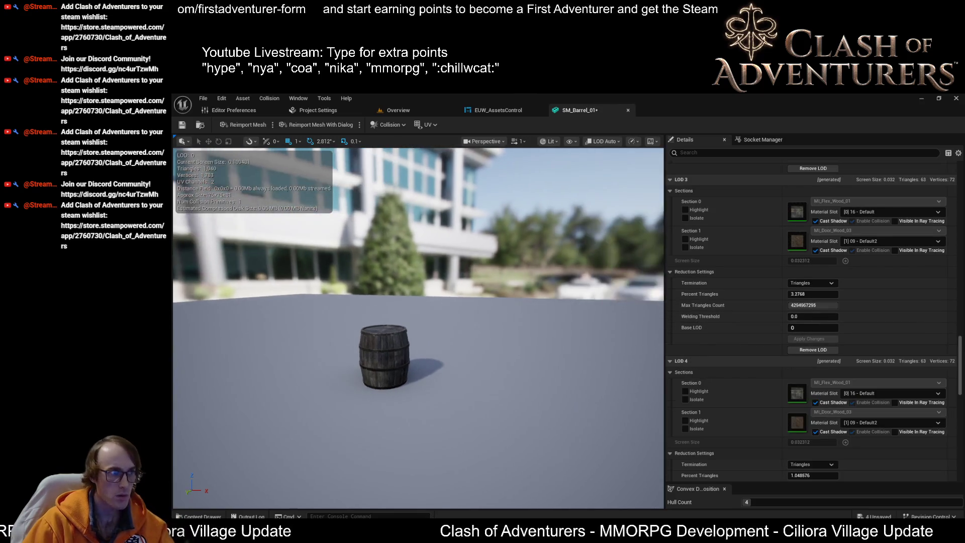
scroll(487, 379, "down", 5)
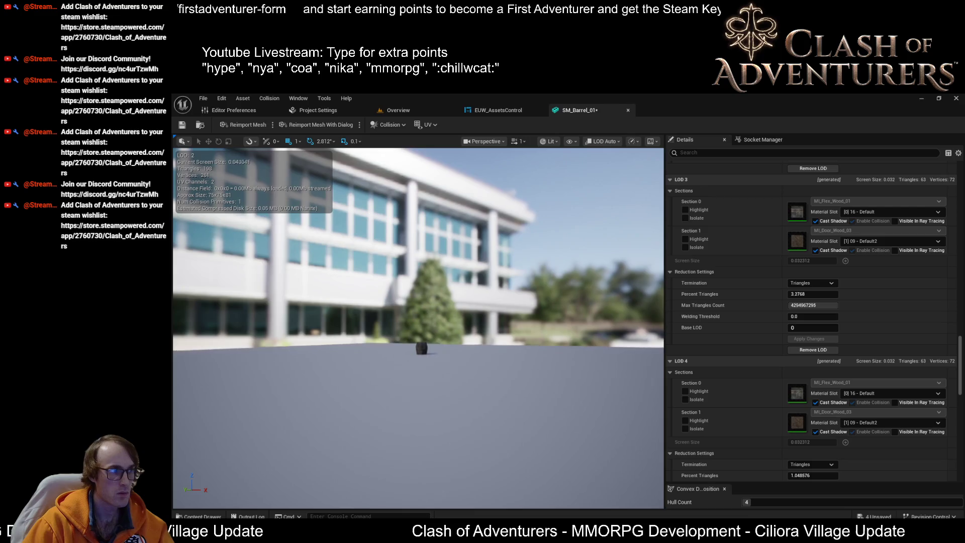
scroll(486, 378, "up", 8)
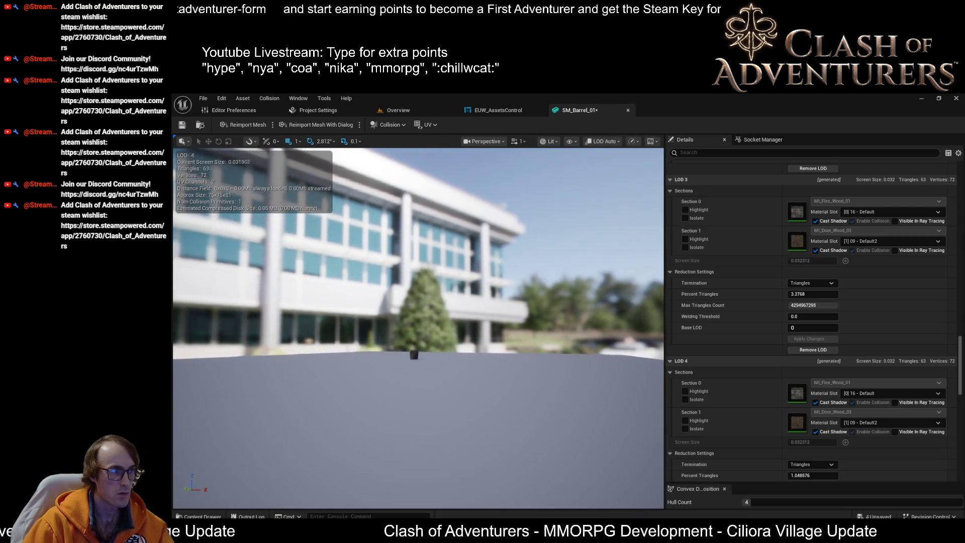
scroll(486, 378, "up", 3)
Zoom the viewport in and out to watch LODs change, down to LOD 4 at 63 triangles
scroll(487, 378, "down", 6)
scroll(418, 328, "down", 2)
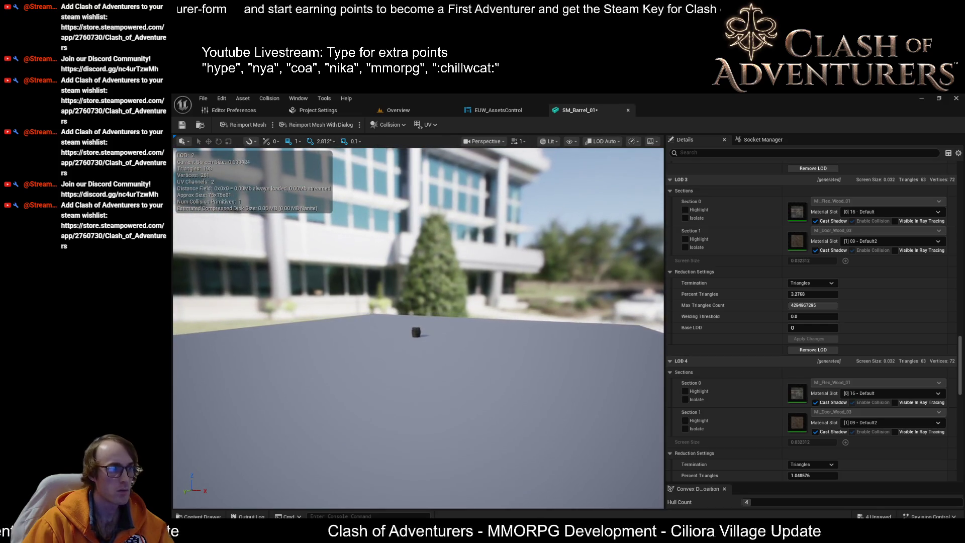
scroll(418, 332, "up", 2)
scroll(418, 332, "down", 4)
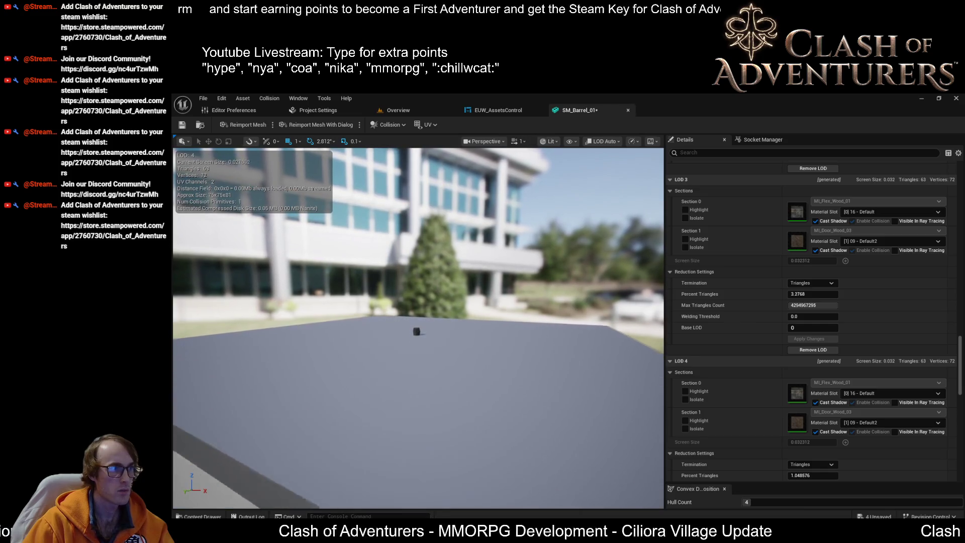
scroll(416, 332, "up", 3)
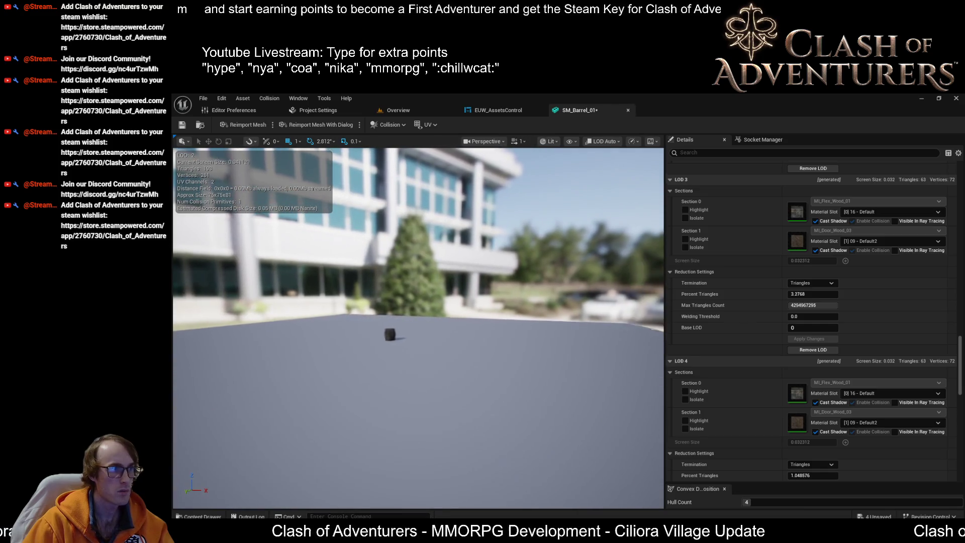
scroll(418, 331, "up", 1)
scroll(418, 332, "down", 4)
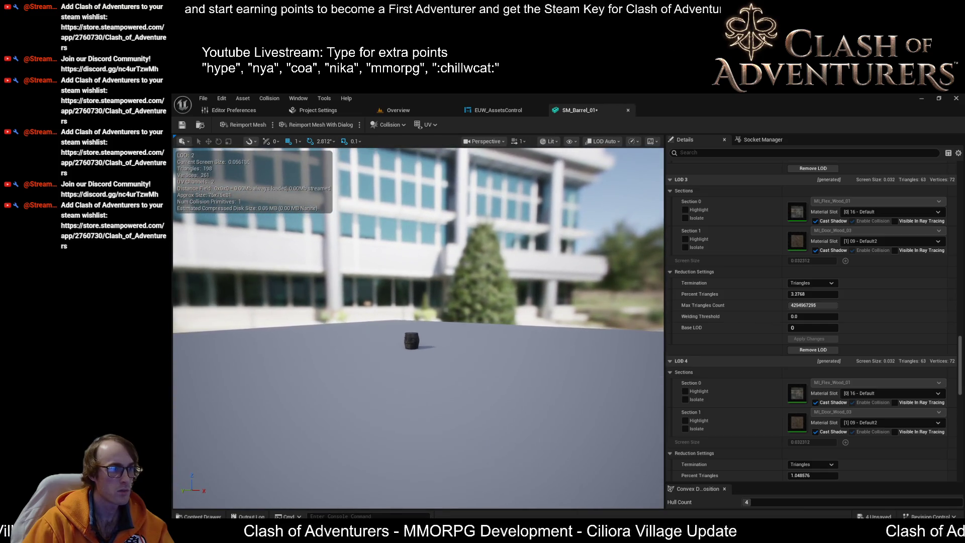
scroll(418, 332, "down", 2)
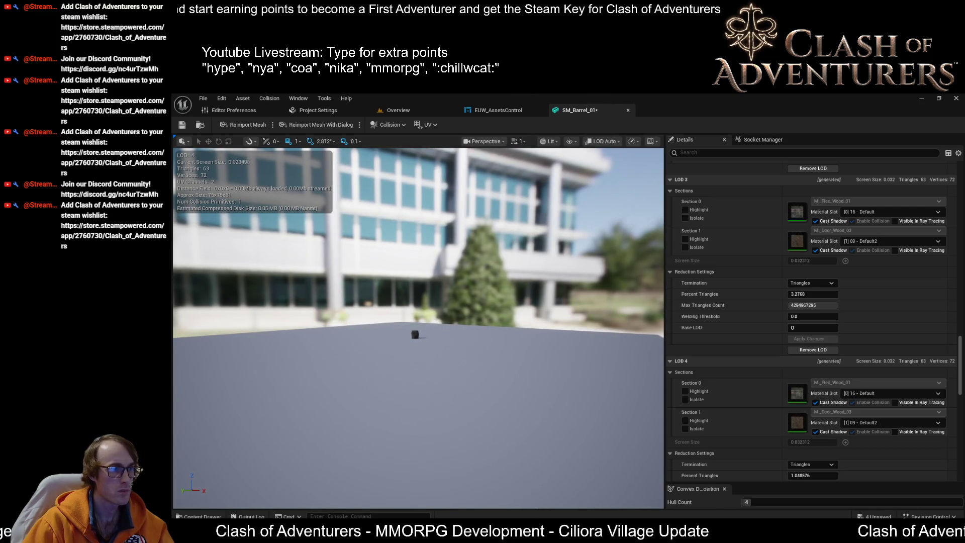
scroll(416, 334, "up", 1)
scroll(416, 334, "down", 1)
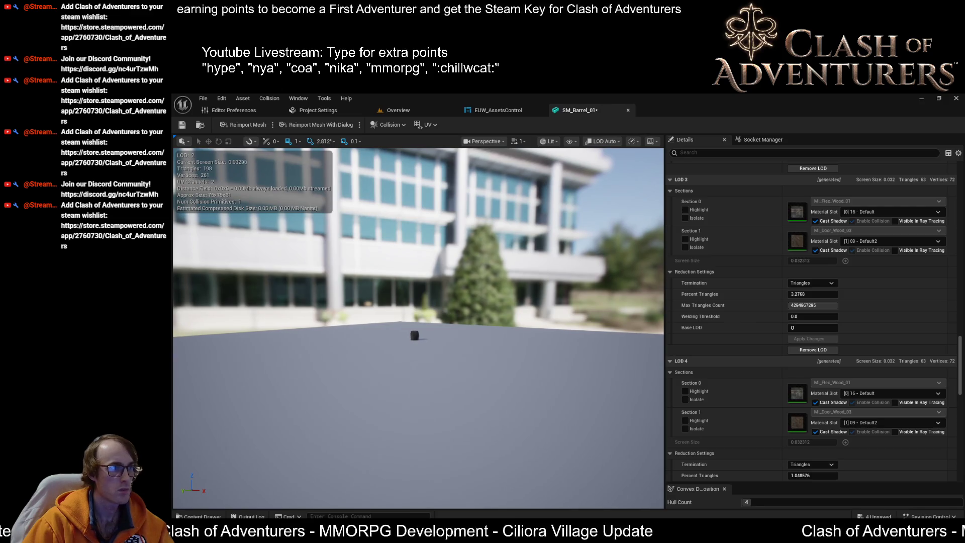
scroll(487, 376, "down", 1)
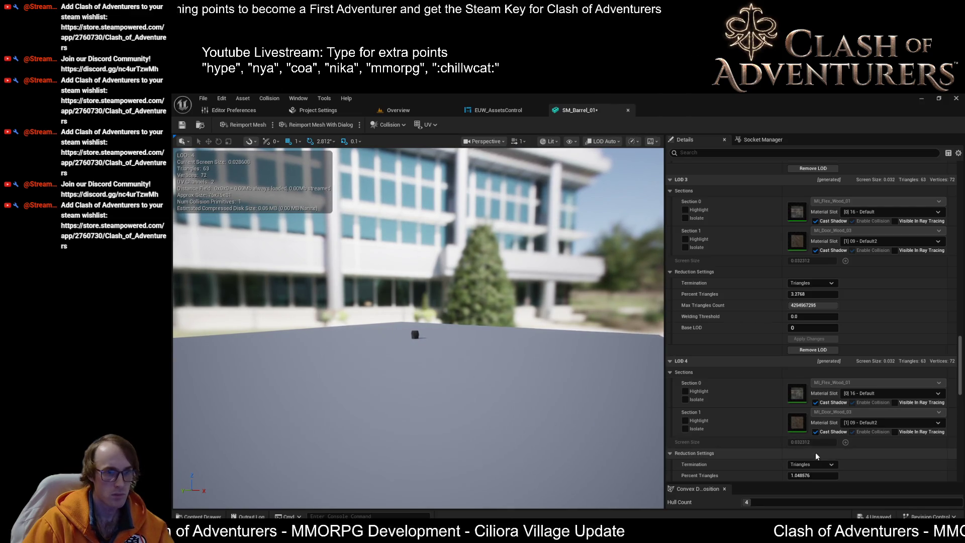
scroll(871, 345, "down", 2)
scroll(875, 338, "up", 4)
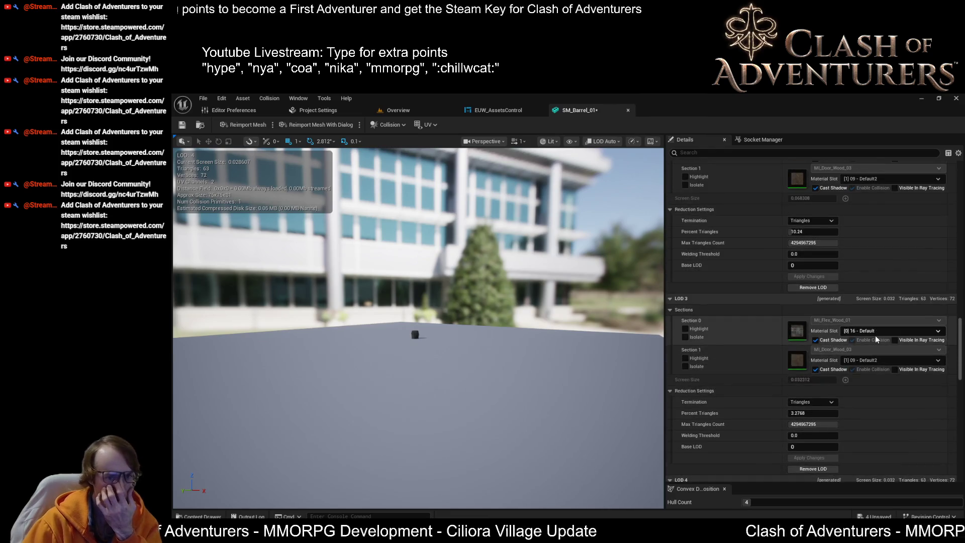
scroll(877, 362, "down", 3)
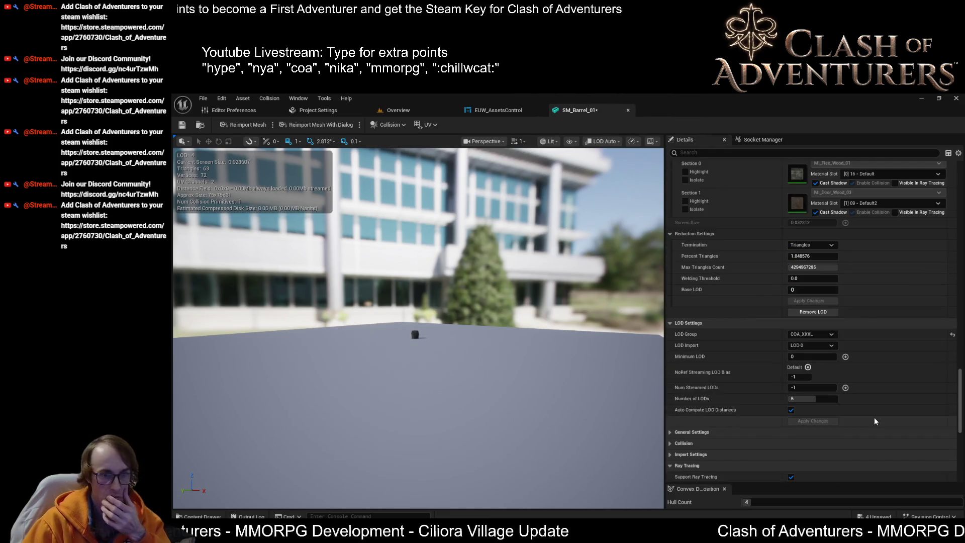
left_click(812, 334)
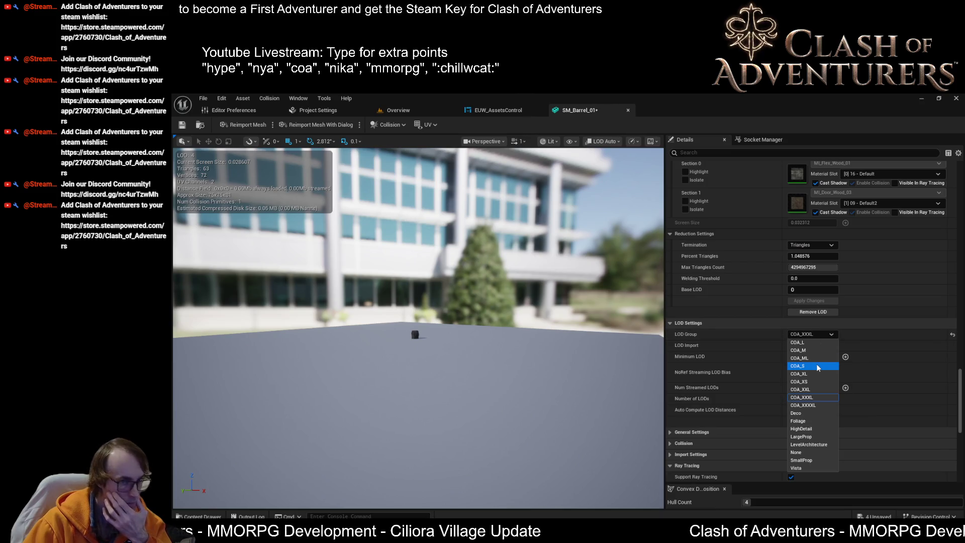
Set SM_Barrel_01 back to COA_MYou four LODs, then move the camera to check LOD switching
left_click(807, 358)
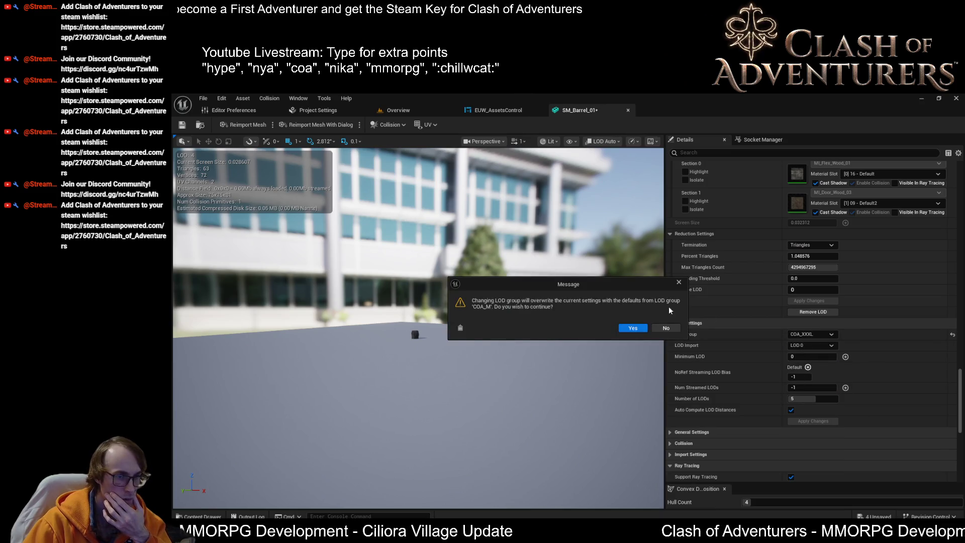
left_click(633, 328)
mouse_move(483, 360)
left_mouse_down()
mouse_move(470, 227)
mouse_move(474, 269)
left_mouse_up()
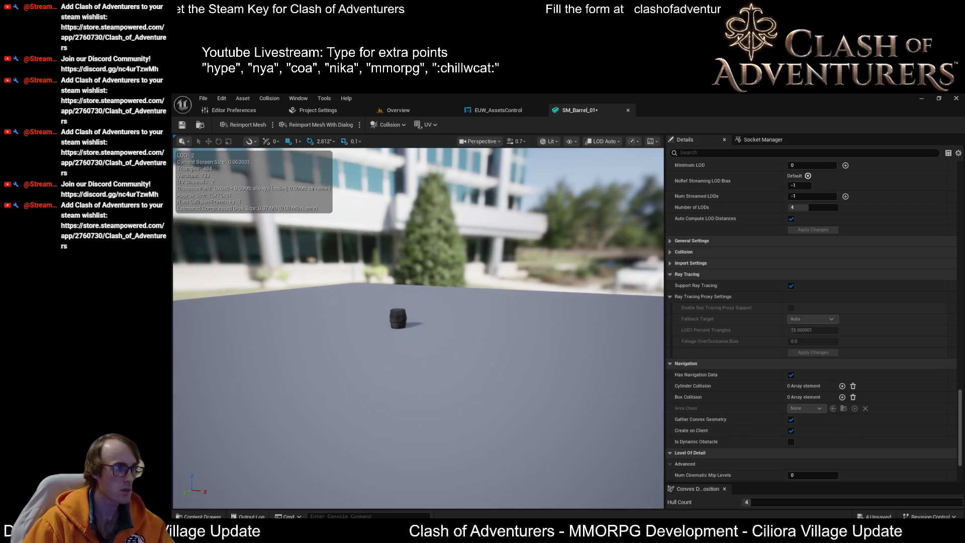
left_click_drag(475, 269, 474, 277)
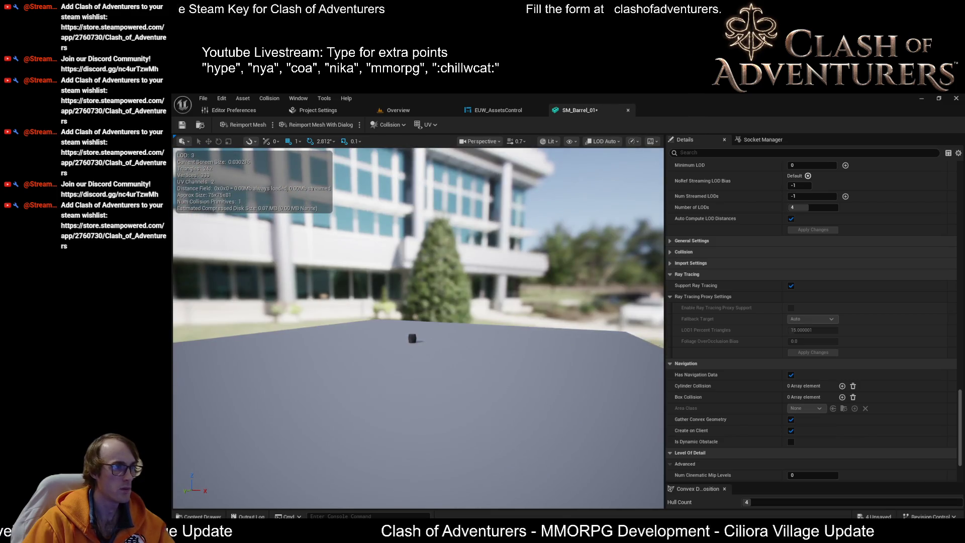
left_click_drag(507, 402, 491, 383)
Orbit the barrel in Quad Overdraw view, then return to the EUW_AssetsControl event graph
key("alt+8")
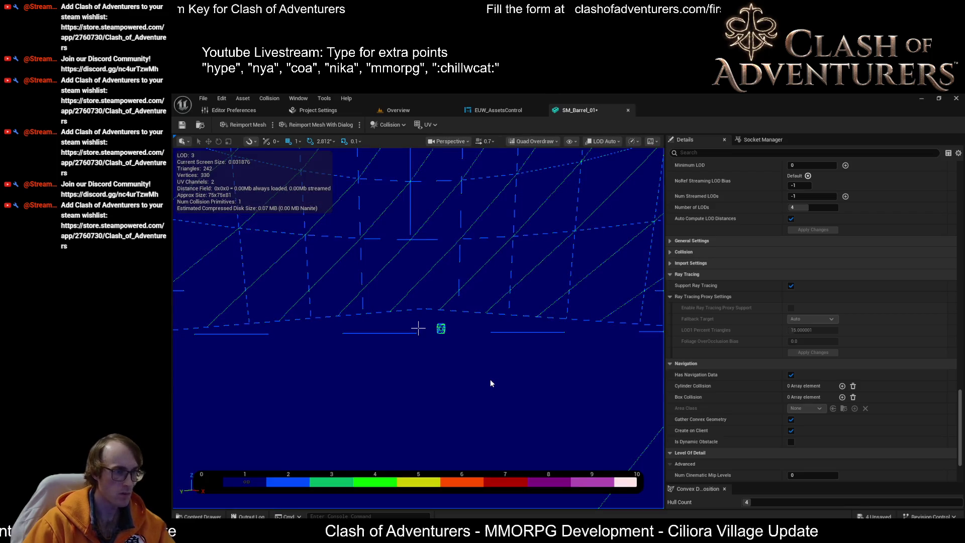
left_click_drag(419, 328, 418, 328)
left_click_drag(355, 350, 356, 350)
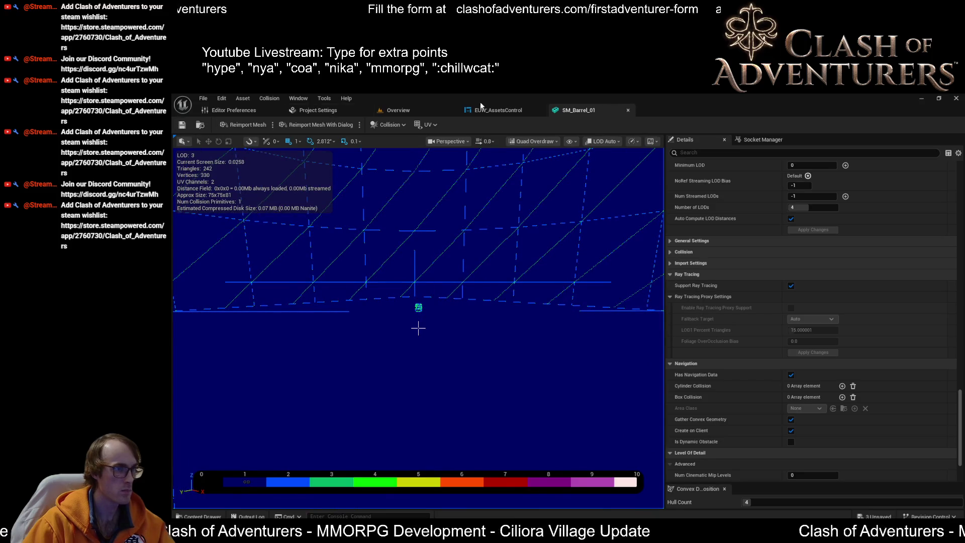
left_click_drag(418, 329, 418, 328)
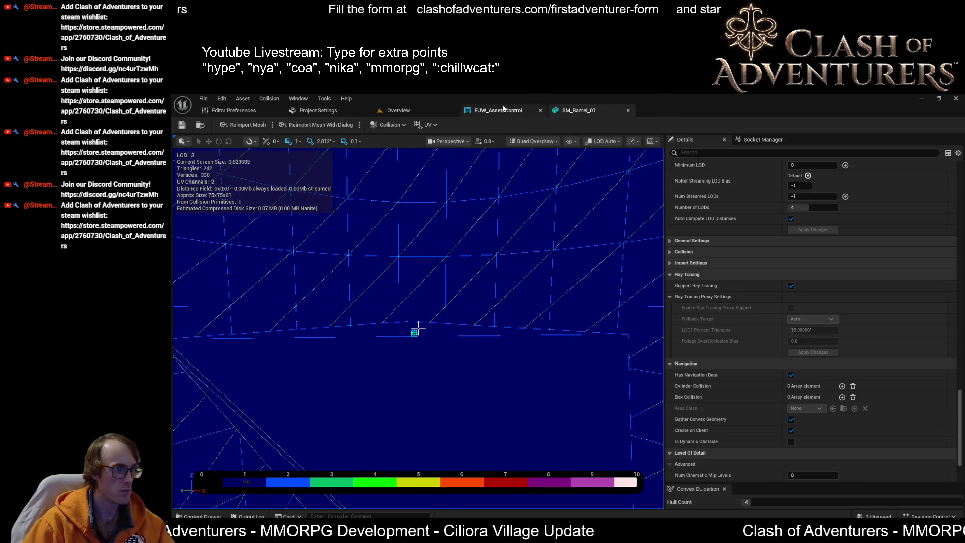
left_click(502, 109)
mouse_move(577, 262)
left_mouse_down()
mouse_move(603, 293)
mouse_move(623, 284)
mouse_move(589, 257)
left_mouse_up()
Delete the old Static Mesh Editor Subsystem, Set Lods and reduction option nodes
left_click_drag(478, 336, 478, 334)
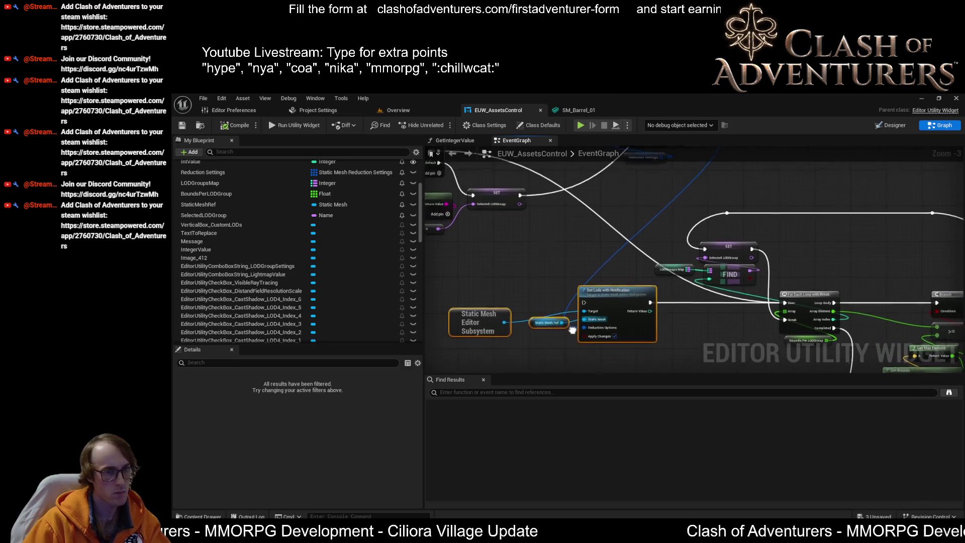
key("Delete")
scroll(652, 283, "down", 1)
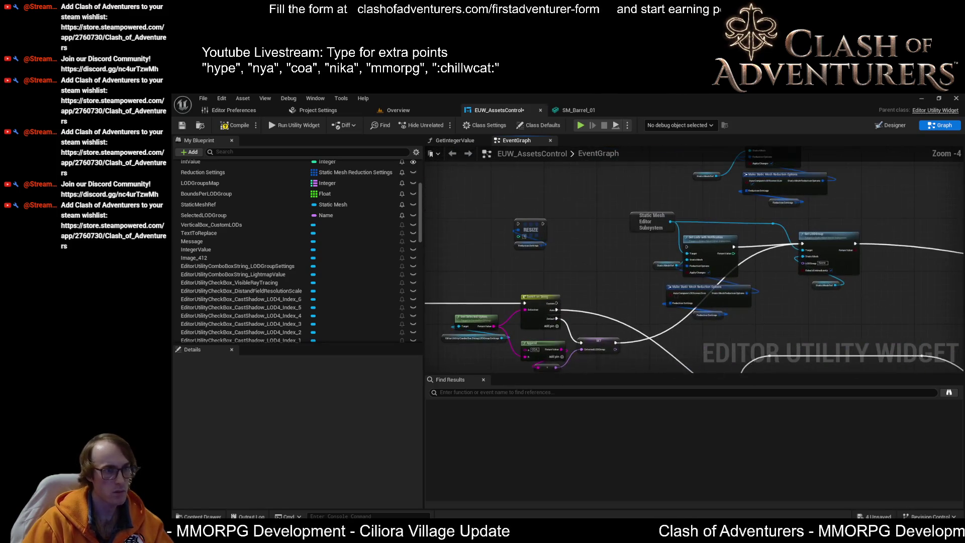
scroll(746, 309, "up", 2)
mouse_move(776, 292)
left_mouse_down()
mouse_move(658, 359)
mouse_move(672, 239)
left_mouse_up()
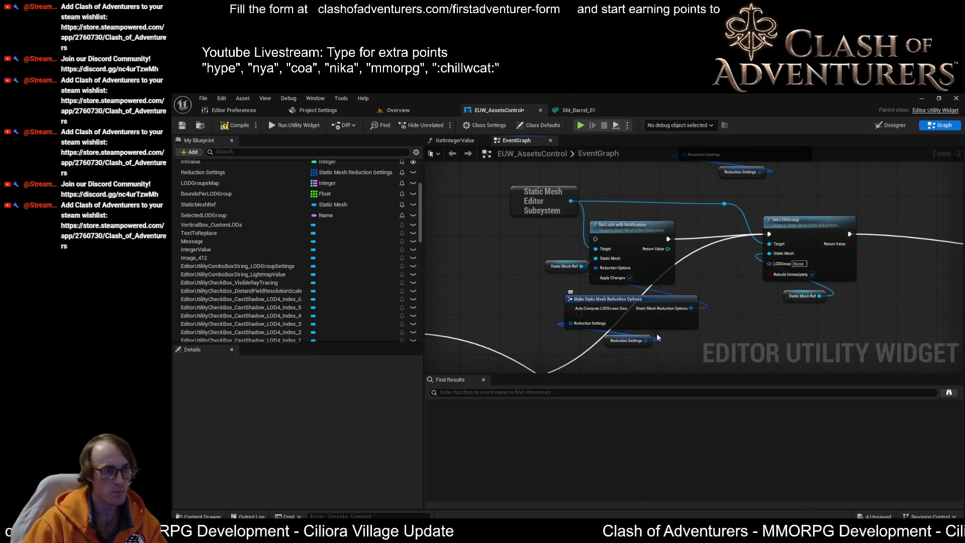
left_click_drag(652, 356, 576, 263)
left_click_drag(524, 198, 532, 197)
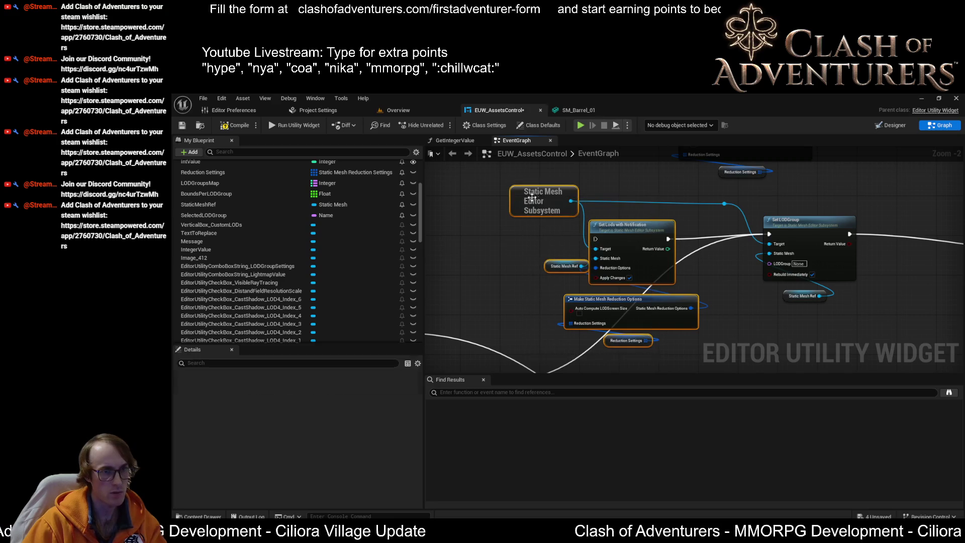
left_click_drag(705, 356, 579, 201)
key("Delete")
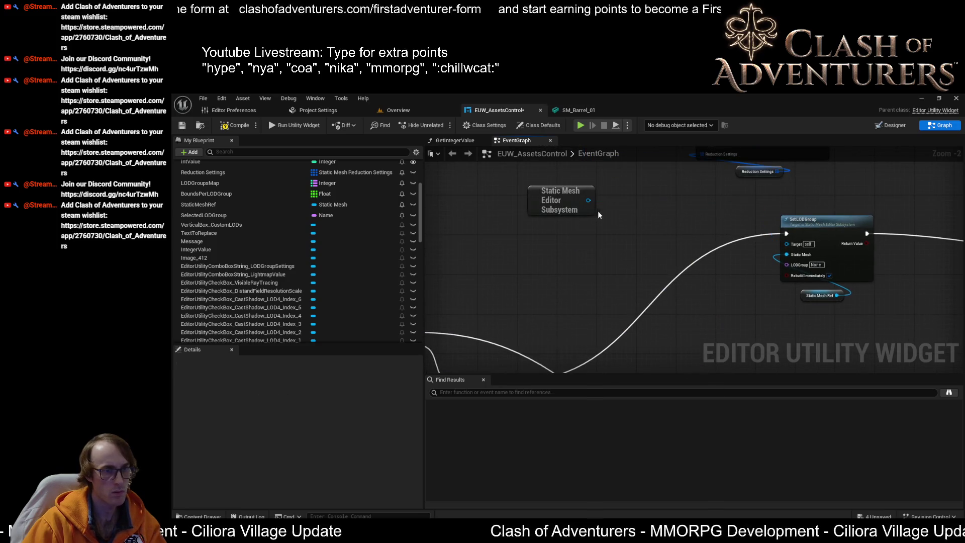
Move Static Mesh Editor Subsystem below Static Mesh Ref and add a SelectedLODGroup getter
mouse_move(557, 202)
left_mouse_down()
mouse_move(776, 347)
mouse_move(814, 320)
mouse_move(849, 322)
mouse_move(787, 245)
left_mouse_up()
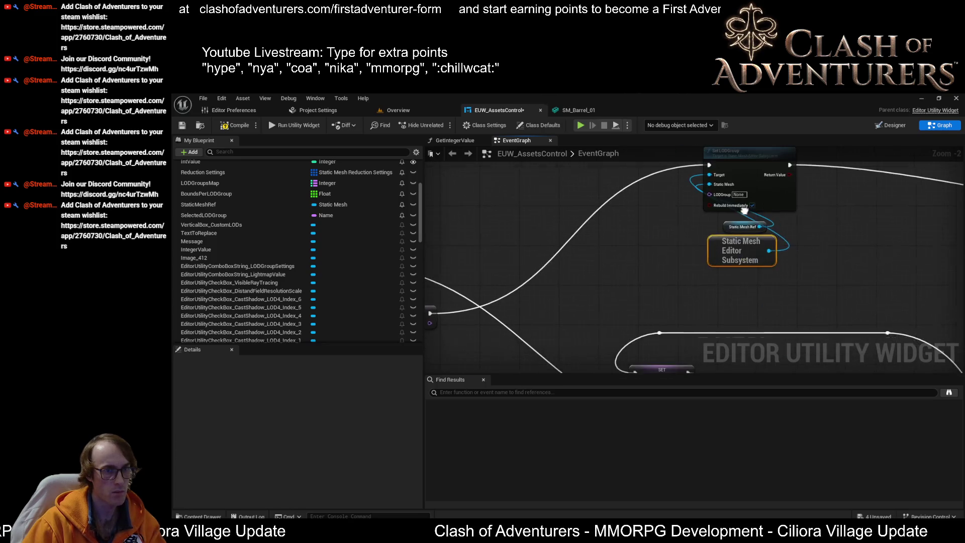
mouse_move(724, 222)
left_mouse_down()
mouse_move(628, 241)
mouse_move(683, 264)
left_mouse_up()
left_click_drag(647, 292, 547, 335)
right_click(699, 247)
left_click(305, 215)
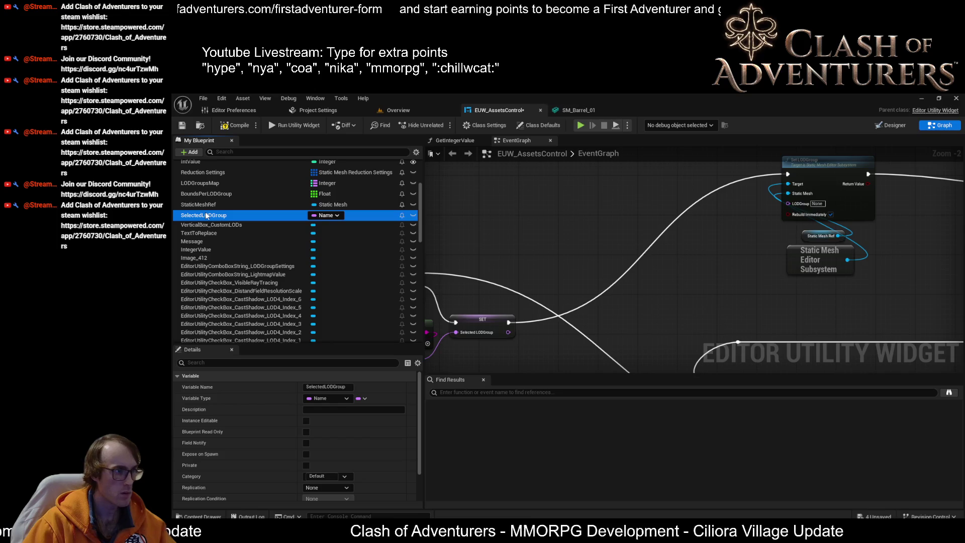
mouse_move(687, 241)
left_mouse_down()
mouse_move(782, 234)
mouse_move(799, 208)
left_mouse_up()
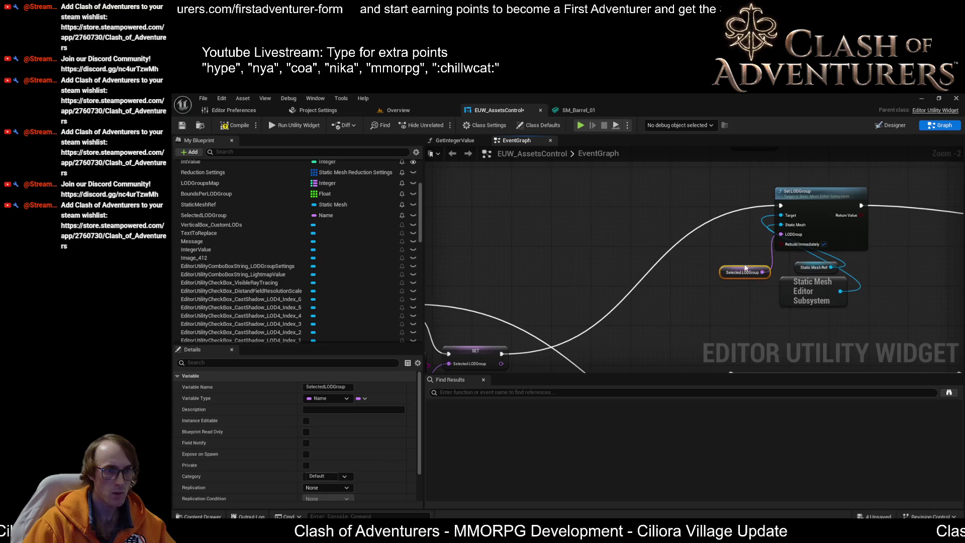
scroll(745, 266, "down", 3)
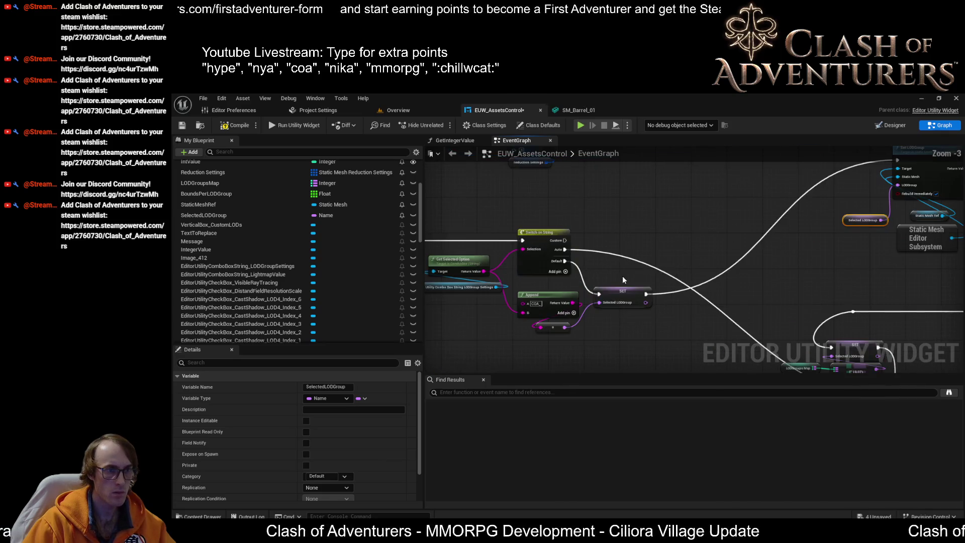
scroll(653, 276, "down", 1)
Place Set LODGroup to the right with Static Mesh Editor Subsystem and Static Mesh Ref beside it
left_click_drag(877, 259, 880, 254)
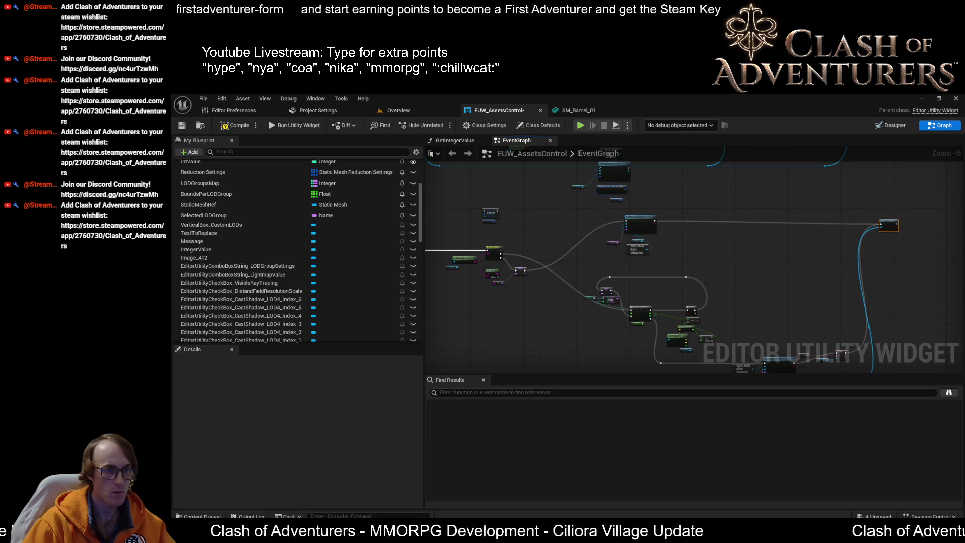
scroll(888, 262, "up", 1)
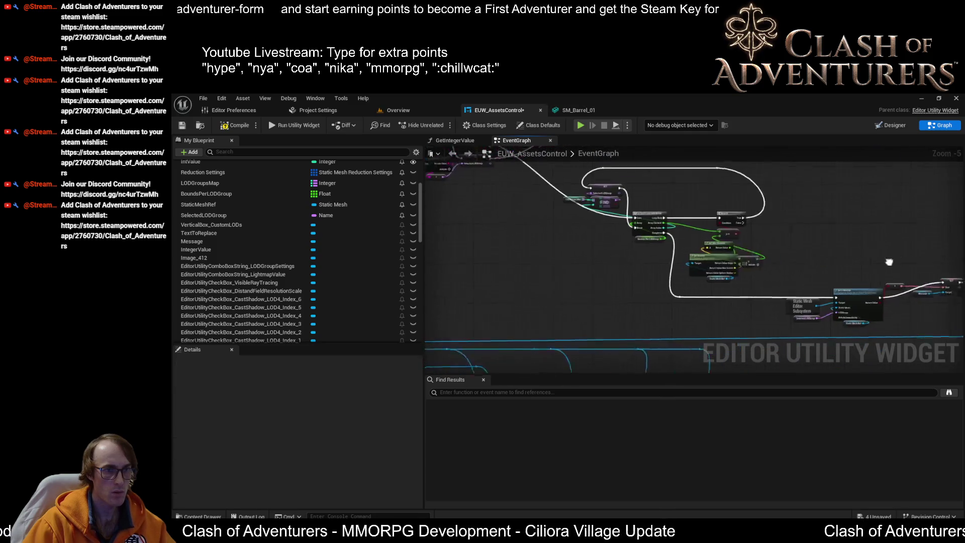
scroll(888, 261, "down", 1)
scroll(752, 193, "up", 1)
left_click_drag(752, 194, 710, 250)
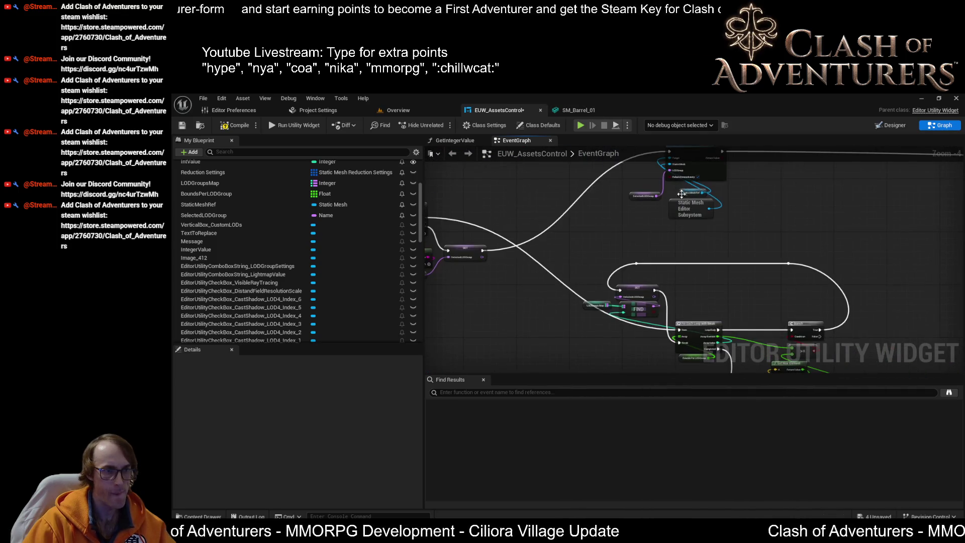
scroll(693, 222, "up", 3)
left_click_drag(692, 222, 558, 300)
mouse_move(587, 213)
left_mouse_down()
mouse_move(716, 190)
mouse_move(839, 202)
mouse_move(852, 194)
left_mouse_up()
left_click_drag(559, 274, 617, 199)
left_click_drag(561, 250, 622, 239)
mouse_move(492, 255)
left_mouse_down()
mouse_move(610, 259)
mouse_move(634, 249)
left_mouse_up()
scroll(689, 284, "down", 3)
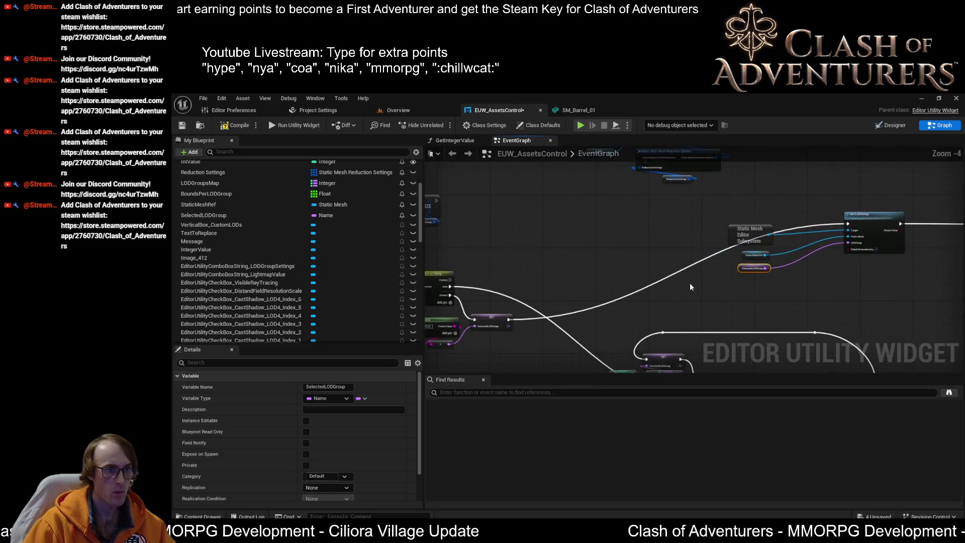
Move the Append, make-array and SET nodes up and to the right
left_click_drag(547, 338, 501, 309)
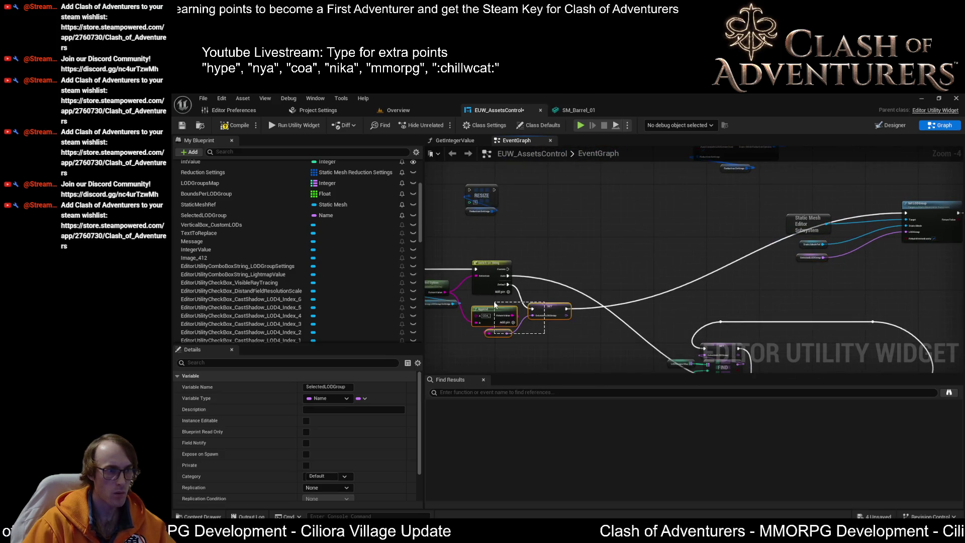
scroll(578, 324, "up", 2)
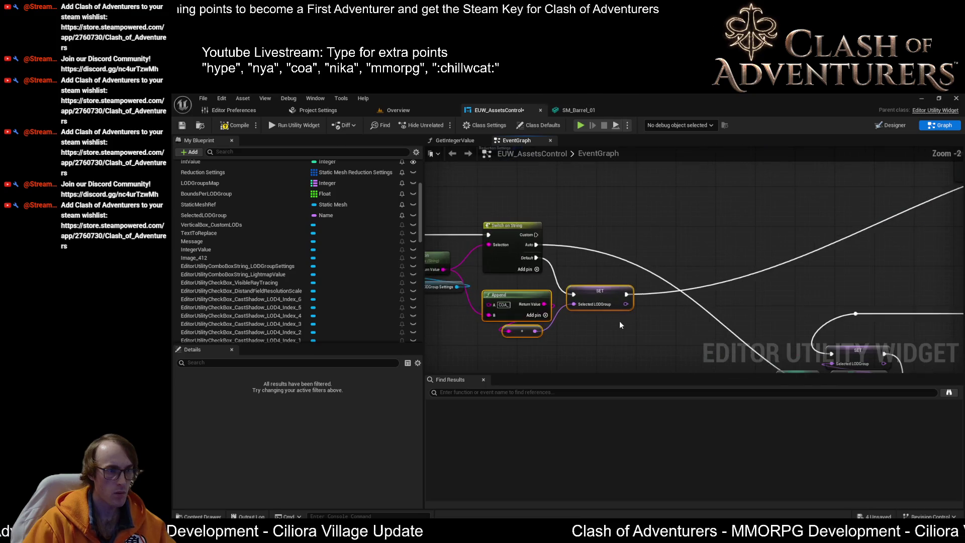
mouse_move(595, 292)
left_mouse_down()
mouse_move(657, 289)
mouse_move(637, 286)
mouse_move(730, 260)
left_mouse_up()
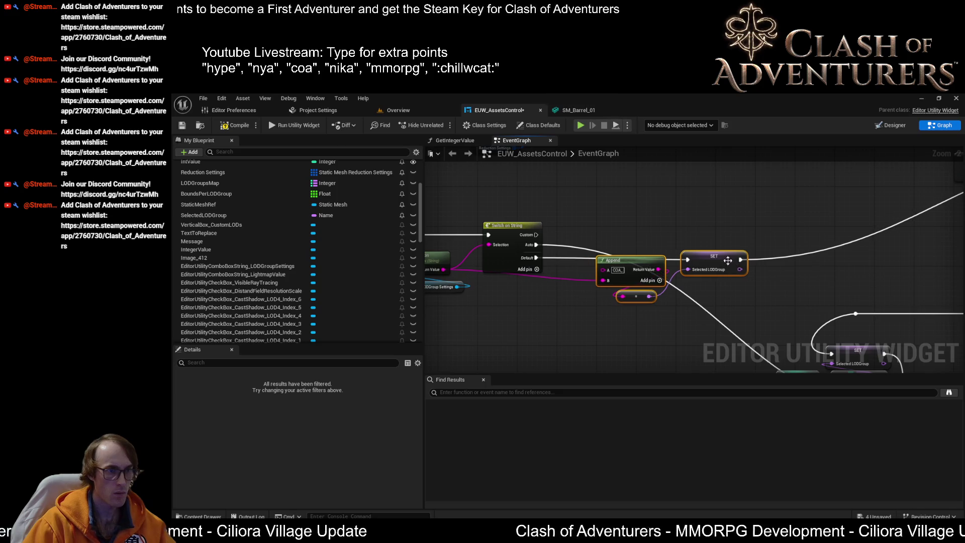
left_click(648, 307)
Reposition Get Selected Option and the combo box node, then save EUW_AssetsControl
left_click_drag(610, 317, 500, 249)
mouse_move(559, 260)
left_mouse_down()
mouse_move(558, 279)
mouse_move(562, 269)
left_mouse_up()
scroll(562, 269, "up", 2)
mouse_move(687, 305)
left_mouse_down()
mouse_move(659, 248)
mouse_move(662, 276)
mouse_move(772, 279)
mouse_move(664, 275)
left_mouse_up()
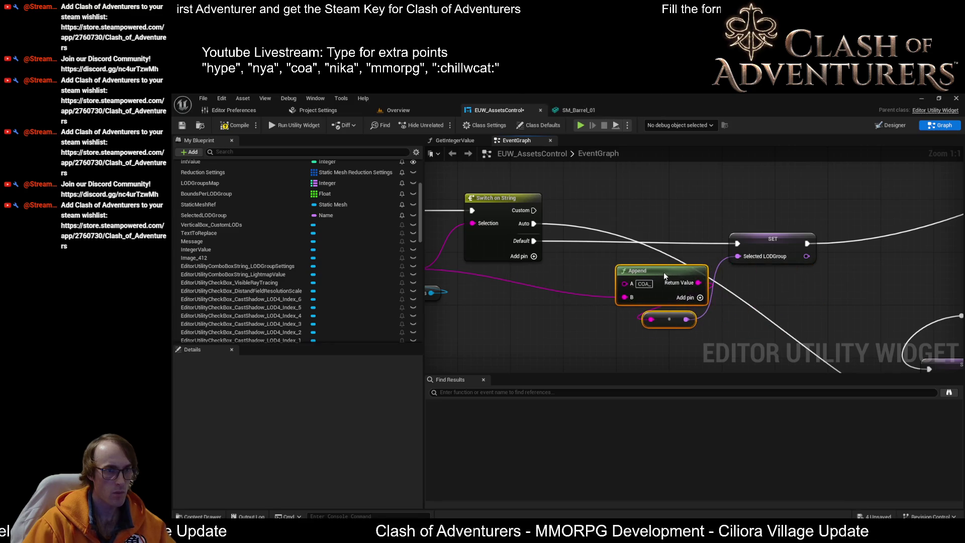
left_click_drag(428, 288, 549, 260)
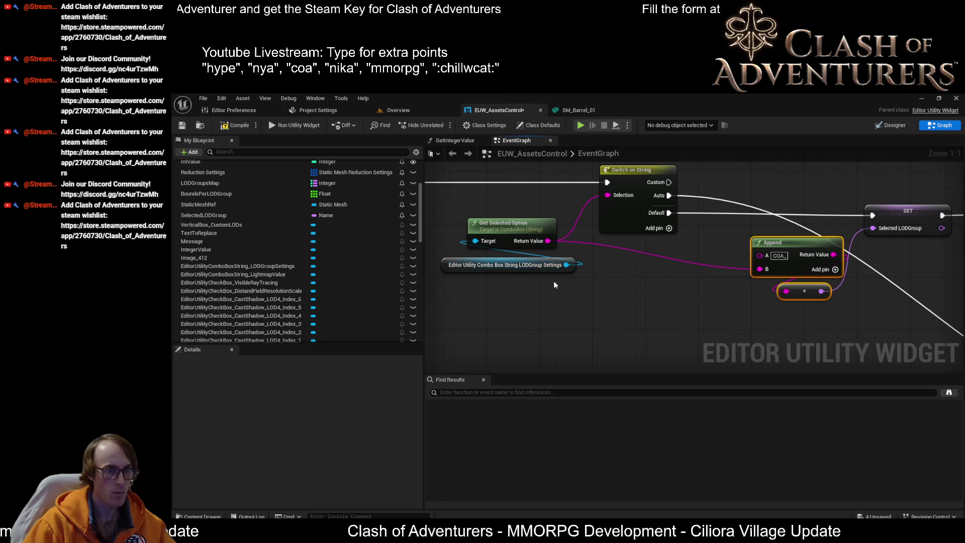
mouse_move(532, 297)
left_mouse_down()
mouse_move(514, 226)
mouse_move(515, 256)
left_mouse_up()
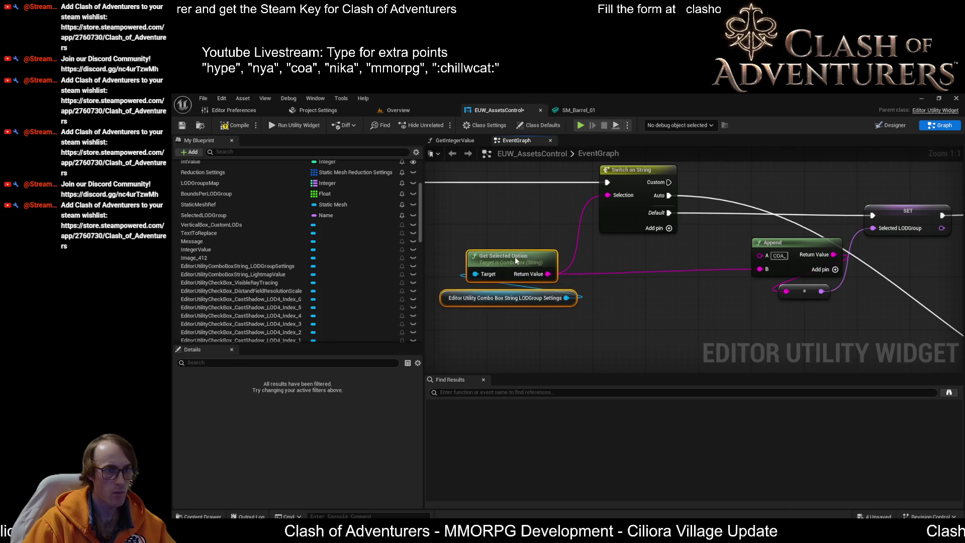
left_click(182, 125)
Select the subsystem, variable and Set LODGroup nodes, move them down-right and frame them
scroll(502, 287, "down", 2)
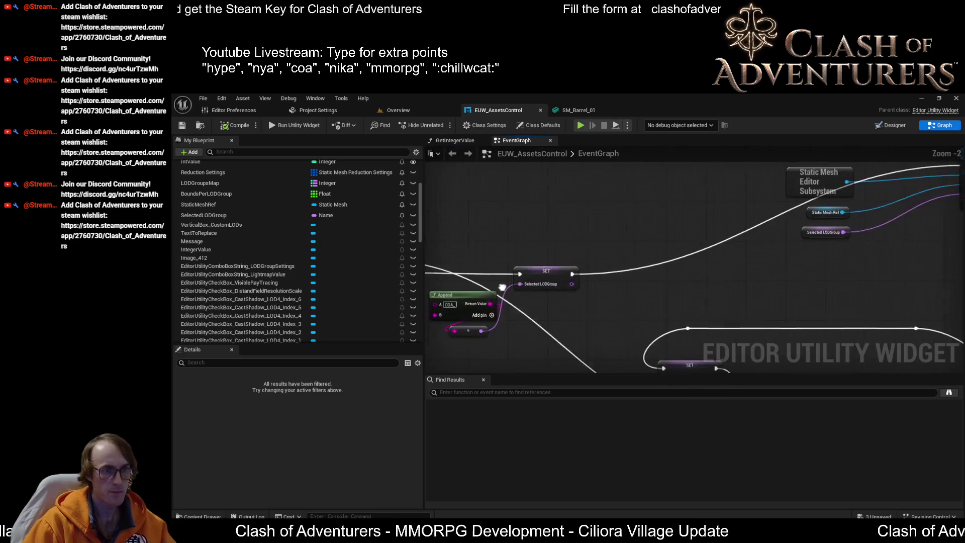
scroll(502, 288, "up", 2)
scroll(575, 317, "down", 2)
left_click_drag(960, 291, 729, 292)
scroll(713, 261, "down", 2)
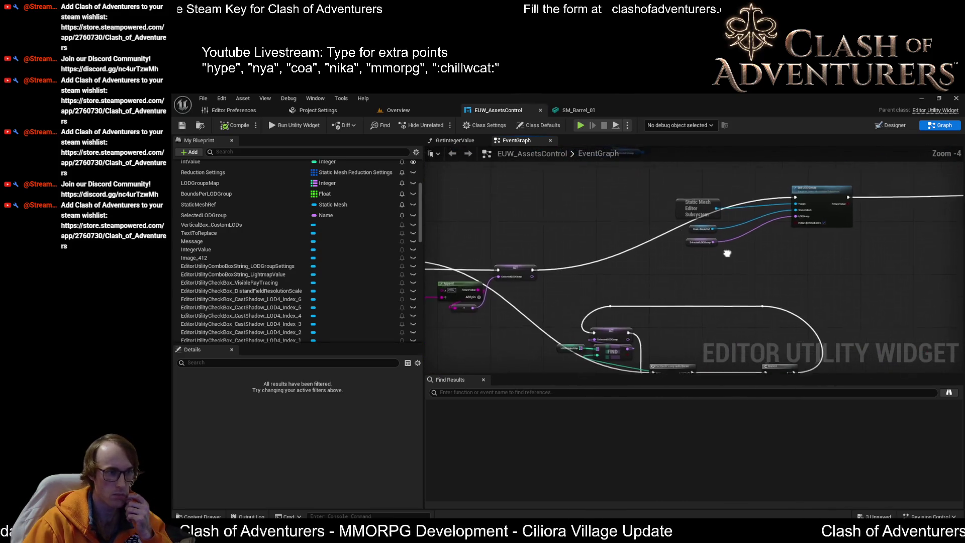
left_click_drag(817, 262, 649, 184)
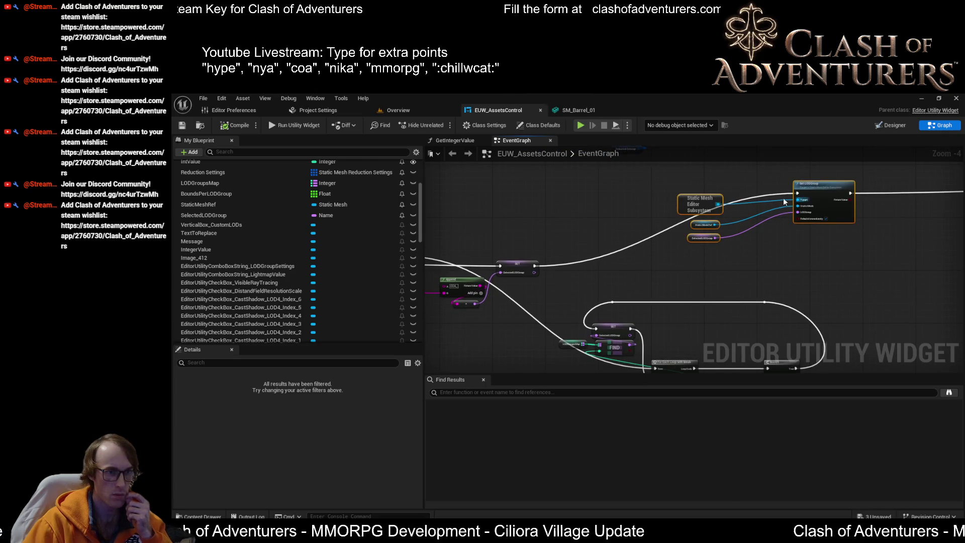
mouse_move(803, 194)
left_mouse_down()
mouse_move(860, 241)
mouse_move(899, 257)
mouse_move(893, 261)
left_mouse_up()
key("f")
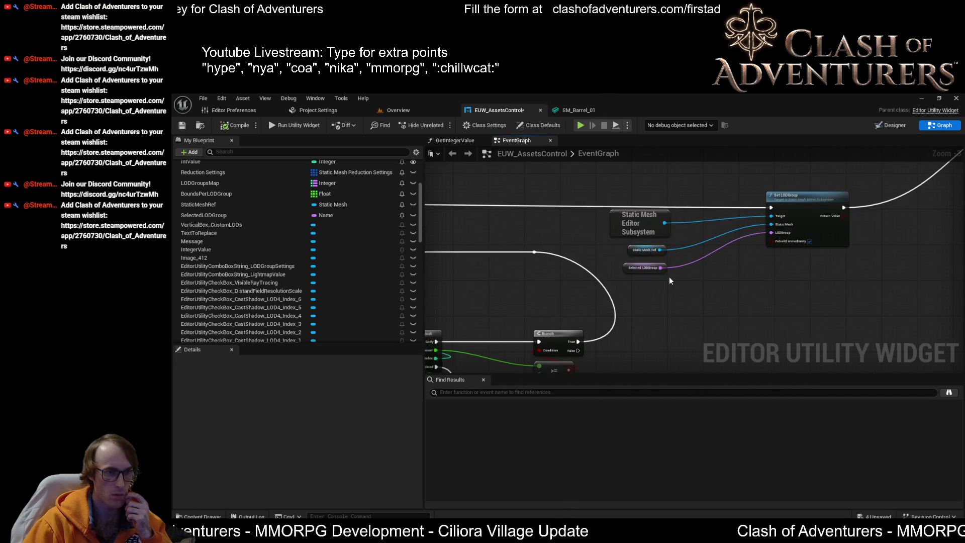
Line the subsystem and variable nodes up with Set LODGroup and place Save Loaded Asset beside it
left_click_drag(638, 222, 698, 222)
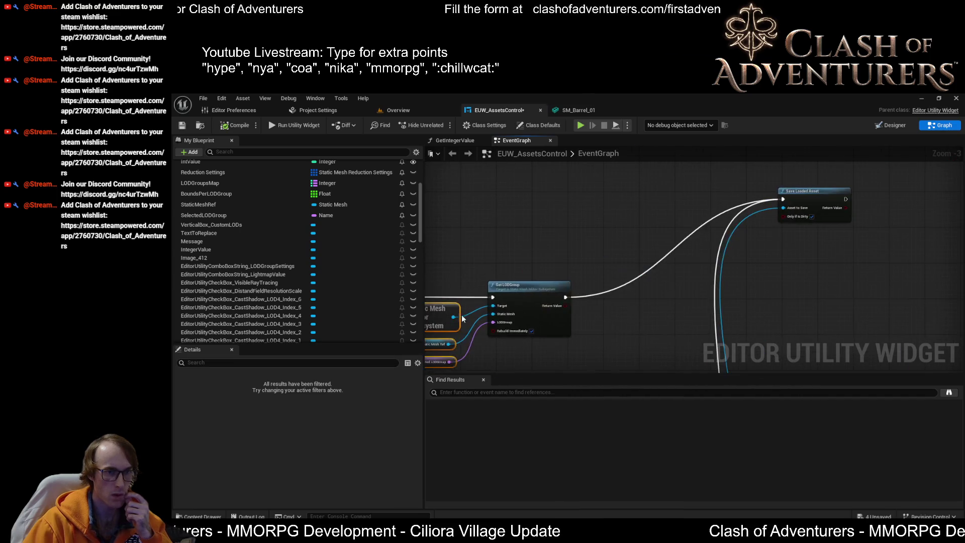
mouse_move(842, 236)
left_mouse_down()
mouse_move(841, 319)
mouse_move(814, 326)
left_mouse_up()
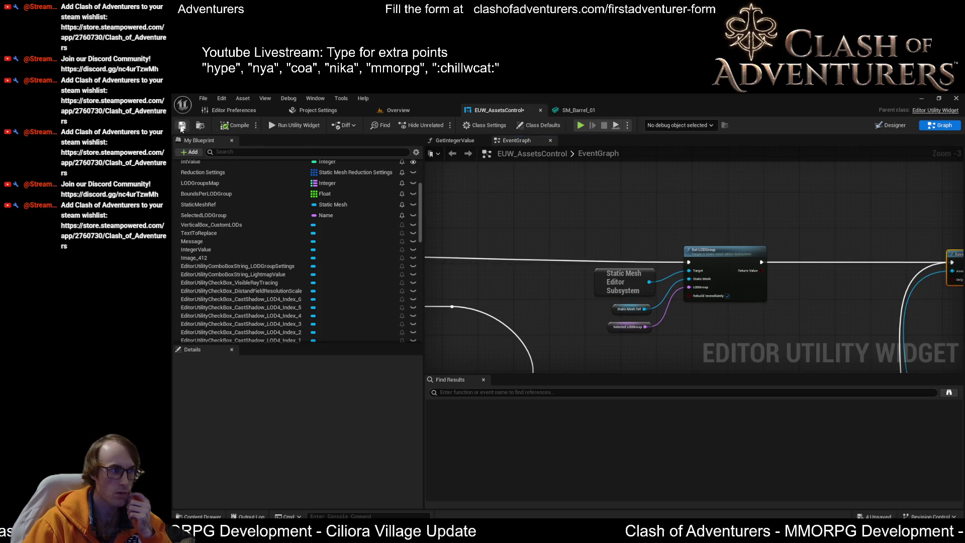
mouse_move(424, 173)
left_mouse_down()
mouse_move(744, 239)
mouse_move(669, 269)
mouse_move(578, 191)
mouse_move(511, 92)
left_mouse_up()
mouse_move(576, 159)
left_mouse_down()
mouse_move(695, 217)
mouse_move(685, 276)
mouse_move(686, 219)
left_mouse_up()
left_click(577, 110)
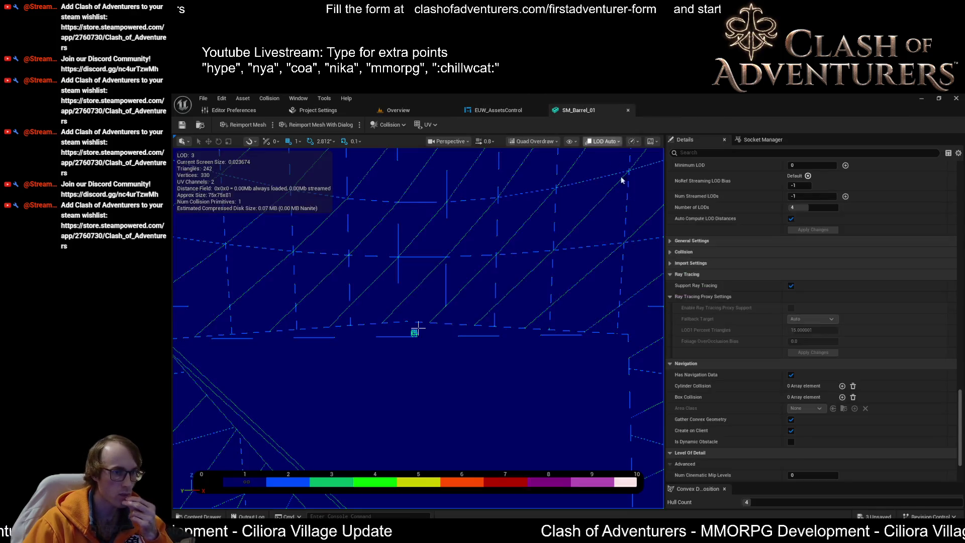
Close the barrel mesh editor and apply XXXL through the widget's Set LODs button
scroll(810, 421, "up", 5)
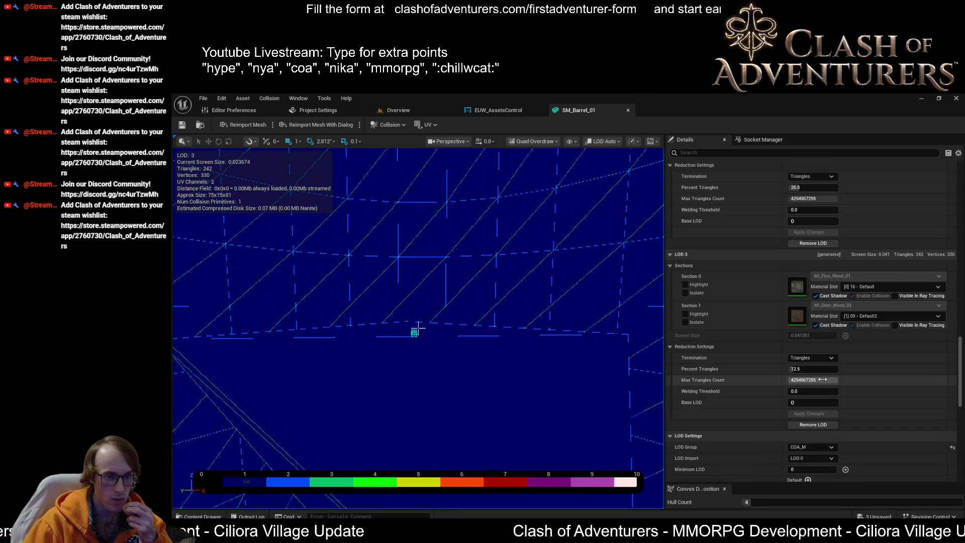
left_click(627, 110)
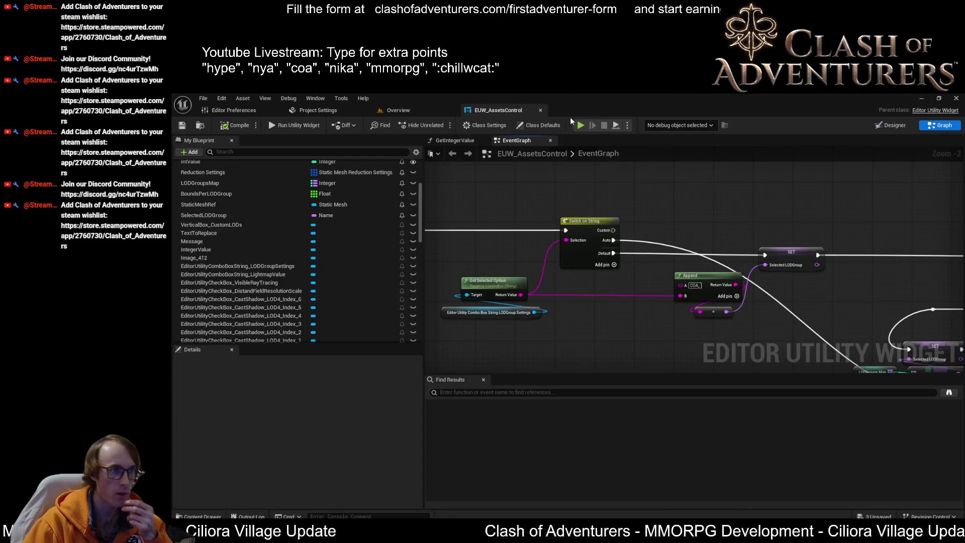
left_click(420, 110)
left_click(433, 302)
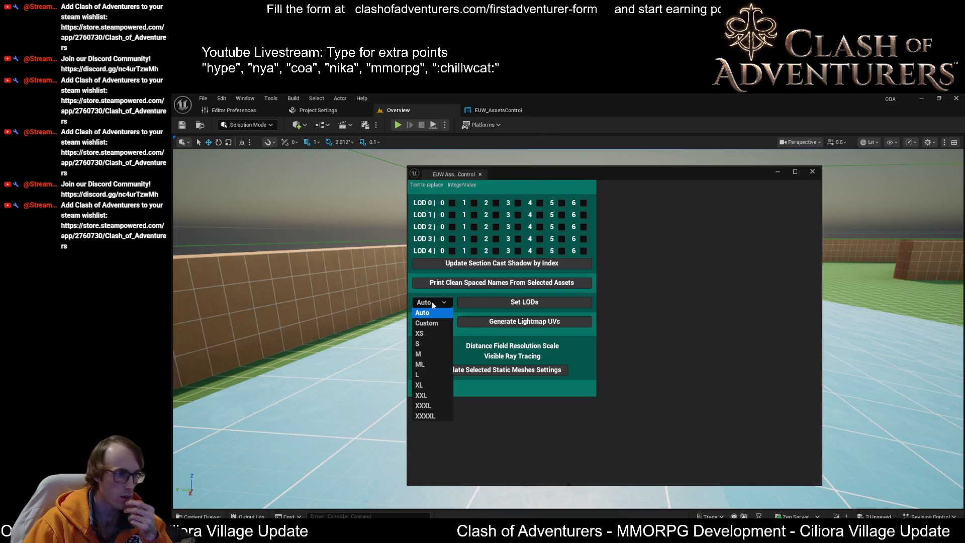
left_click(431, 404)
left_click(517, 306)
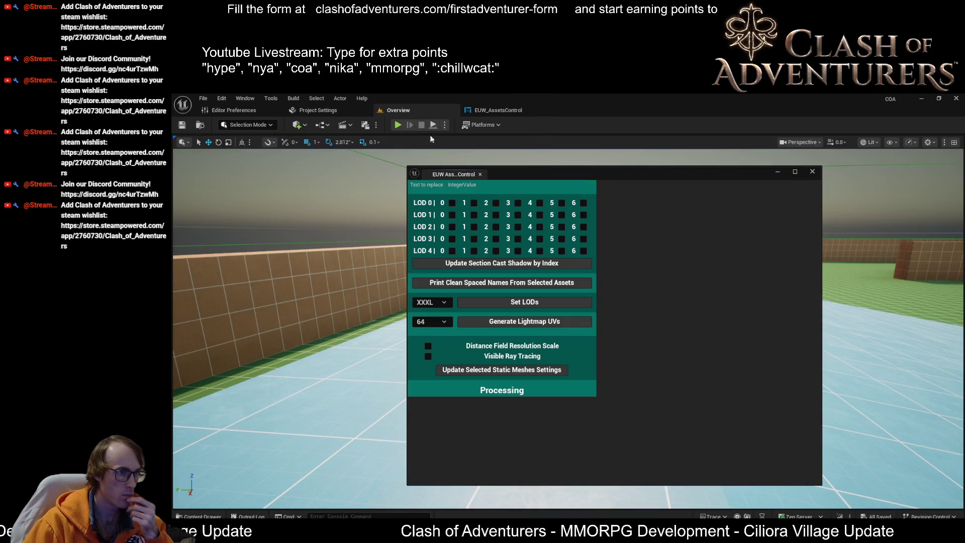
Reopen SM_Barrel_01 to confirm COA_XXXL with 5 LODs, then close it
left_click(498, 110)
left_click(390, 112)
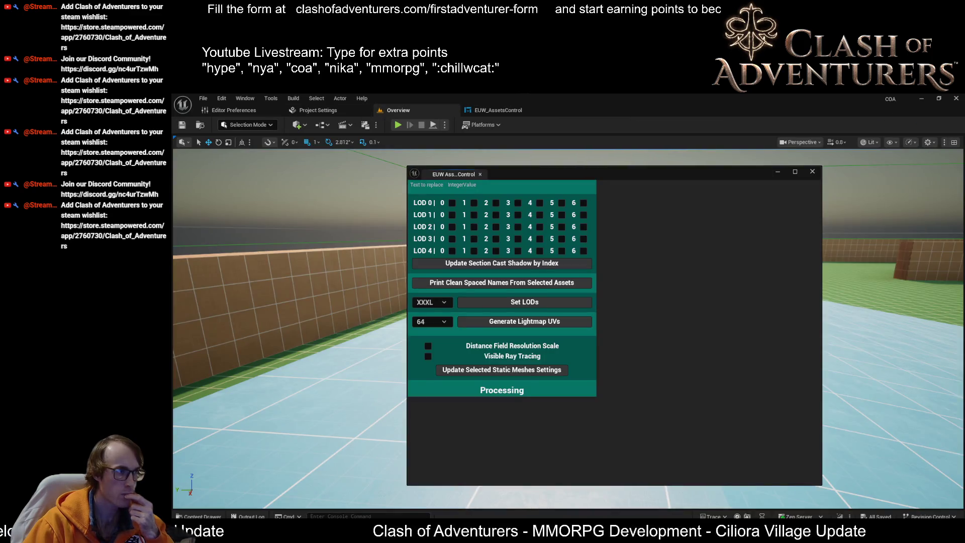
scroll(920, 309, "down", 10)
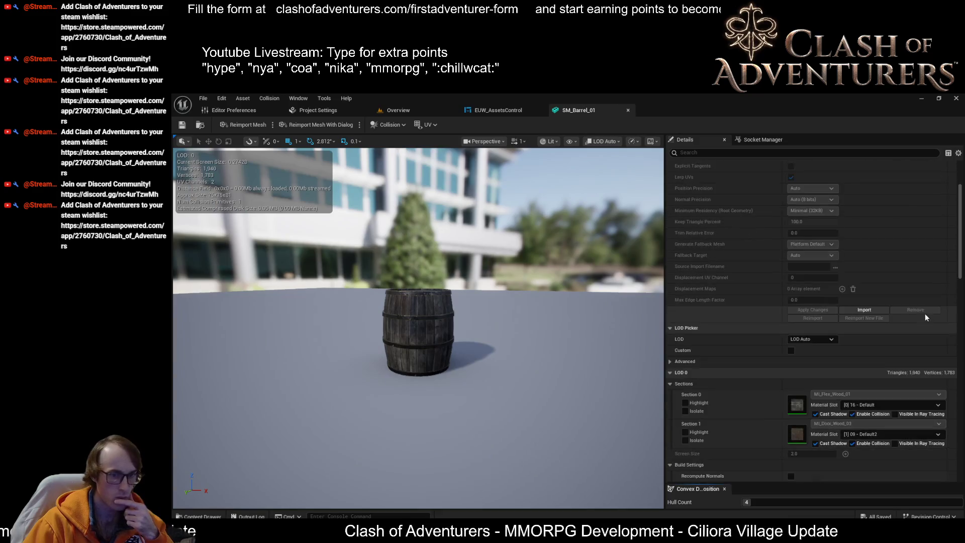
scroll(919, 307, "down", 3)
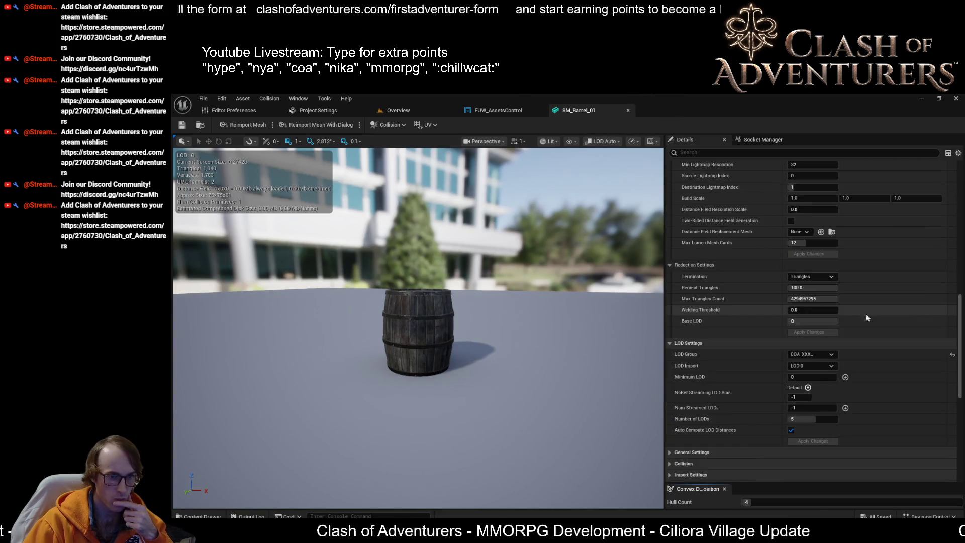
left_click(627, 111)
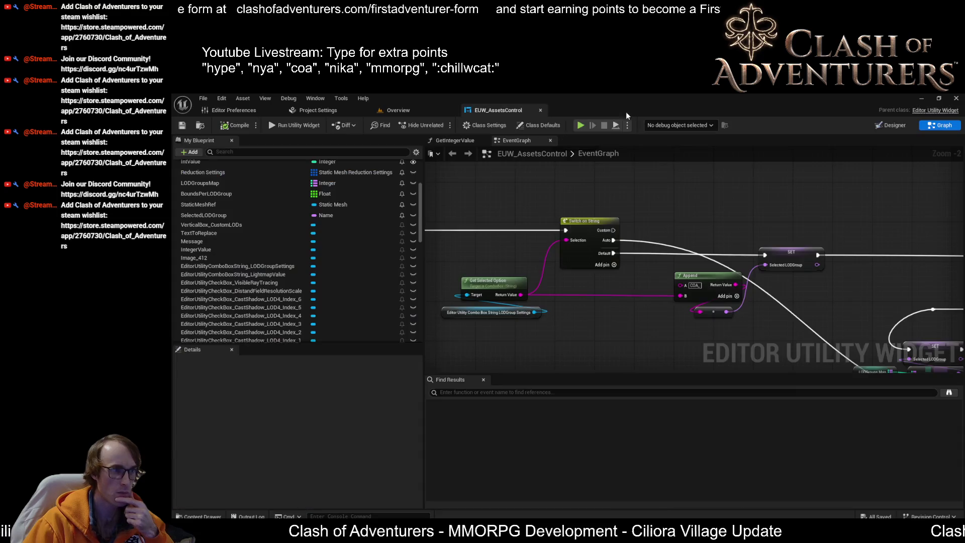
Drag the Append node beside its inputs and move the lower node group further down
scroll(651, 280, "up", 3)
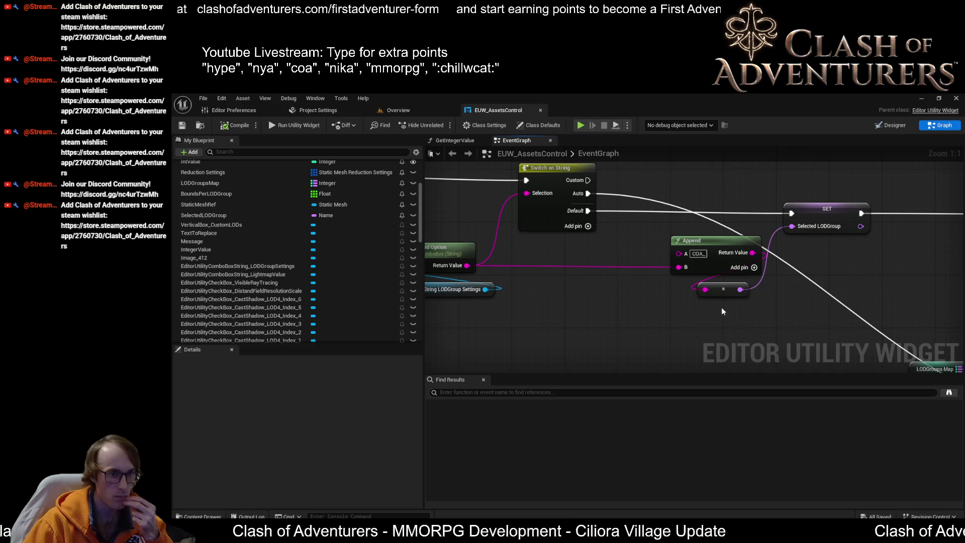
mouse_move(709, 243)
left_mouse_down()
mouse_move(596, 245)
mouse_move(634, 281)
mouse_move(676, 243)
mouse_move(716, 246)
left_mouse_up()
scroll(722, 257, "down", 7)
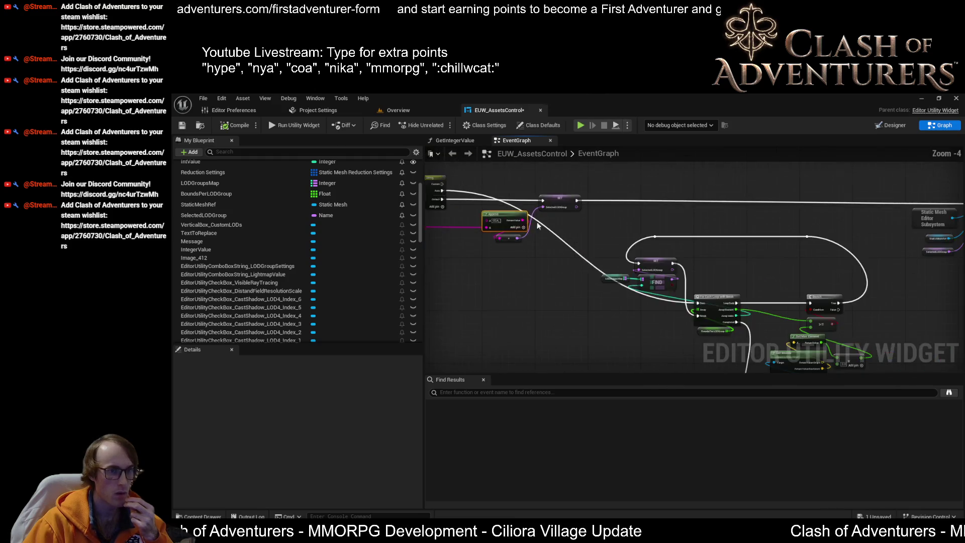
scroll(643, 218, "down", 1)
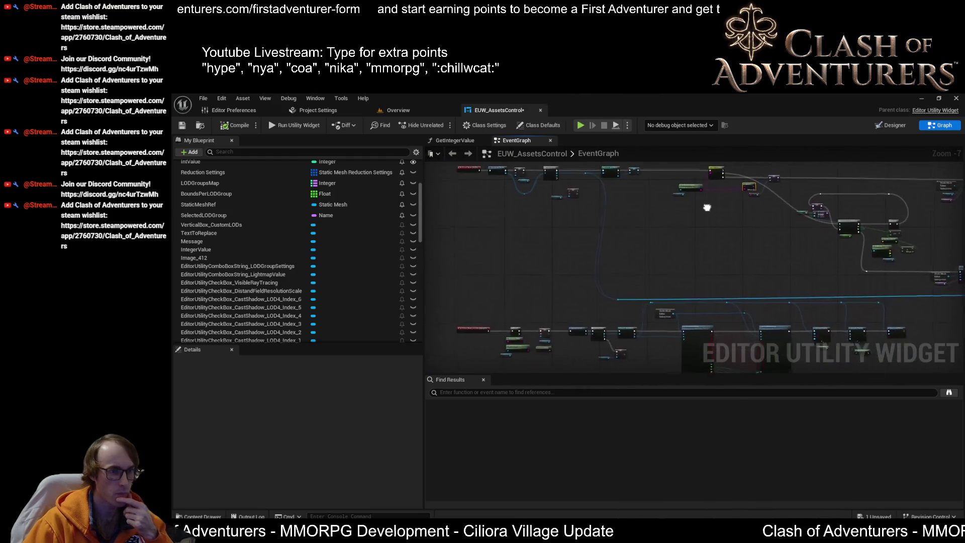
scroll(642, 219, "down", 3)
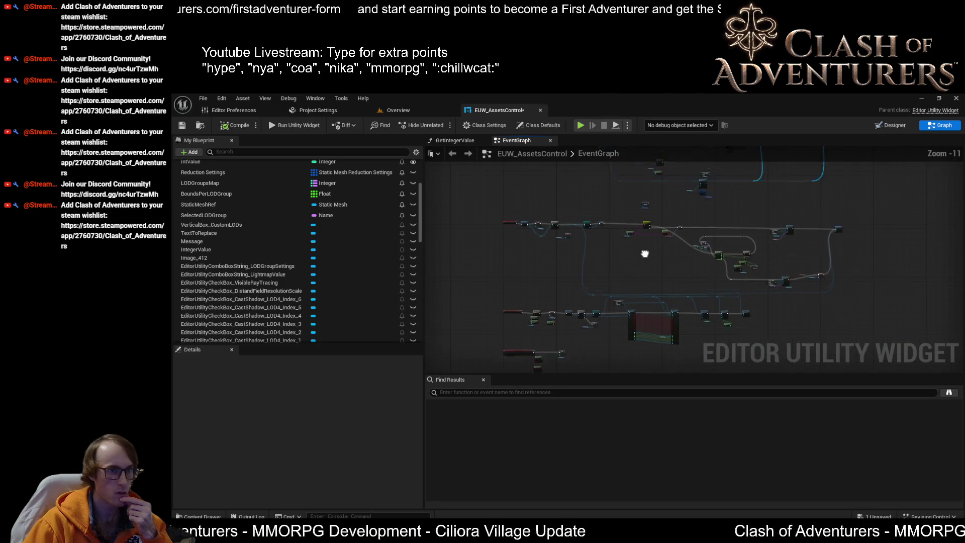
scroll(698, 281, "up", 1)
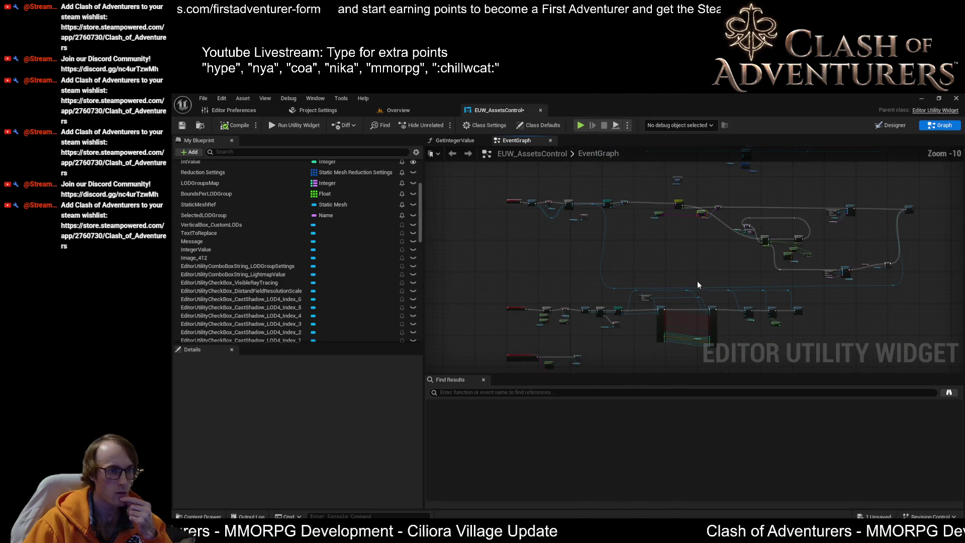
left_click_drag(554, 245, 559, 278)
mouse_move(897, 255)
left_mouse_down()
mouse_move(529, 183)
mouse_move(565, 216)
mouse_move(567, 280)
mouse_move(647, 296)
mouse_move(698, 285)
mouse_move(556, 267)
mouse_move(534, 276)
mouse_move(566, 261)
mouse_move(486, 321)
left_mouse_up()
scroll(555, 267, "up", 2)
Move the loop section's Branch cluster left and down, then raise the Branch node higher
left_click_drag(564, 268, 477, 293)
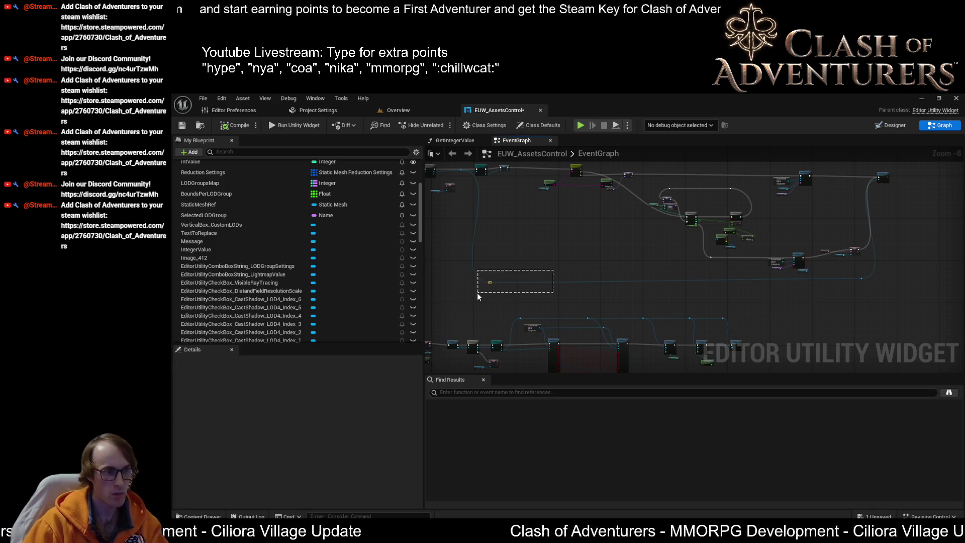
left_click_drag(746, 287, 817, 301)
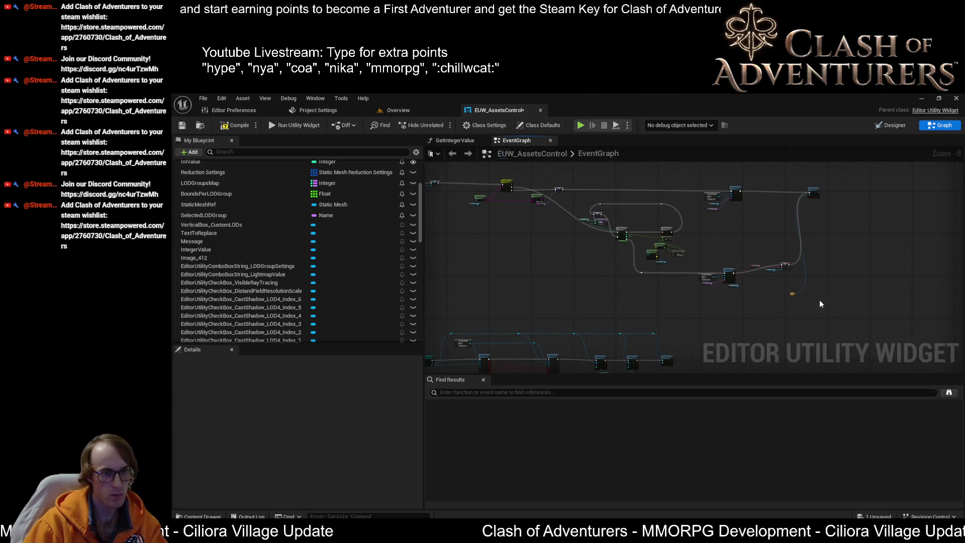
scroll(819, 300, "up", 1)
scroll(810, 278, "up", 1)
mouse_move(788, 293)
left_mouse_down()
mouse_move(849, 267)
mouse_move(851, 291)
left_mouse_up()
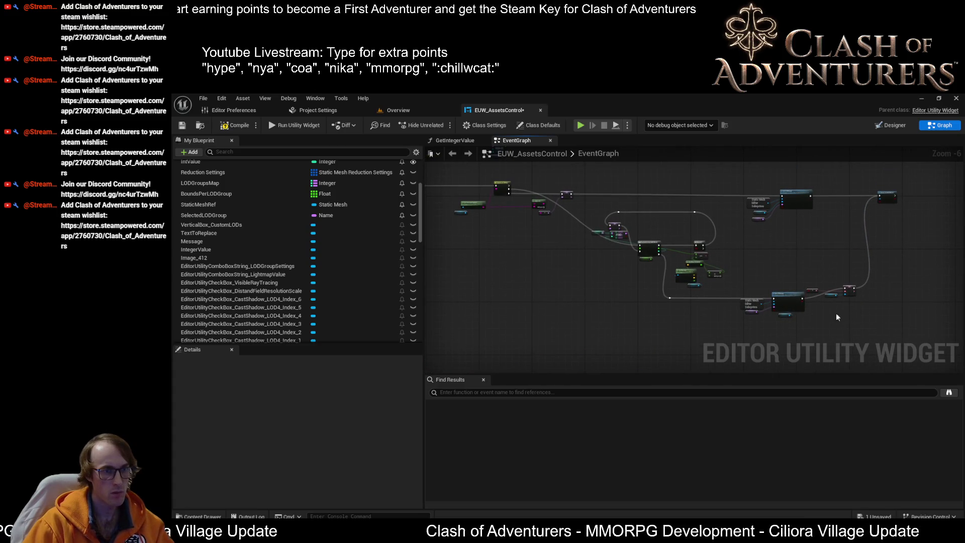
scroll(669, 281, "up", 1)
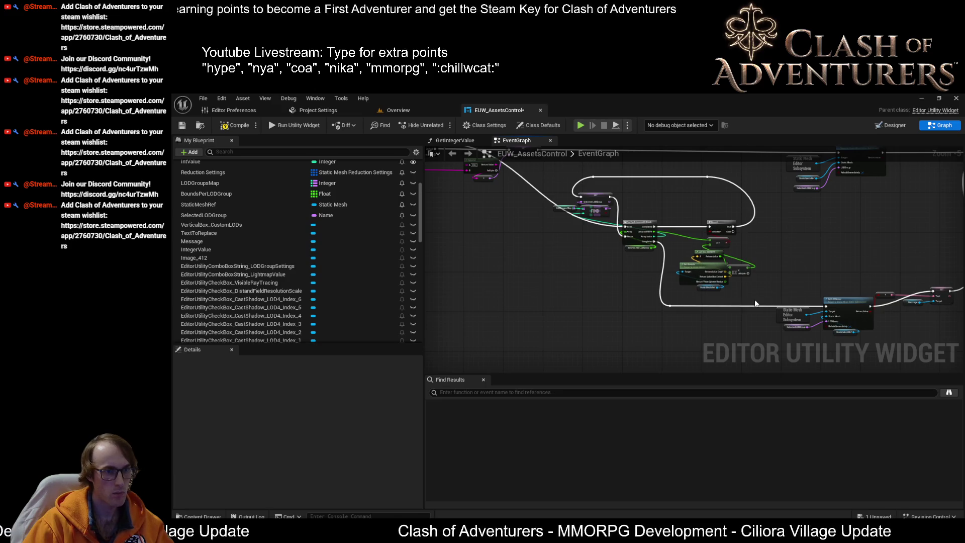
mouse_move(746, 278)
left_mouse_down()
mouse_move(598, 183)
mouse_move(561, 192)
left_mouse_up()
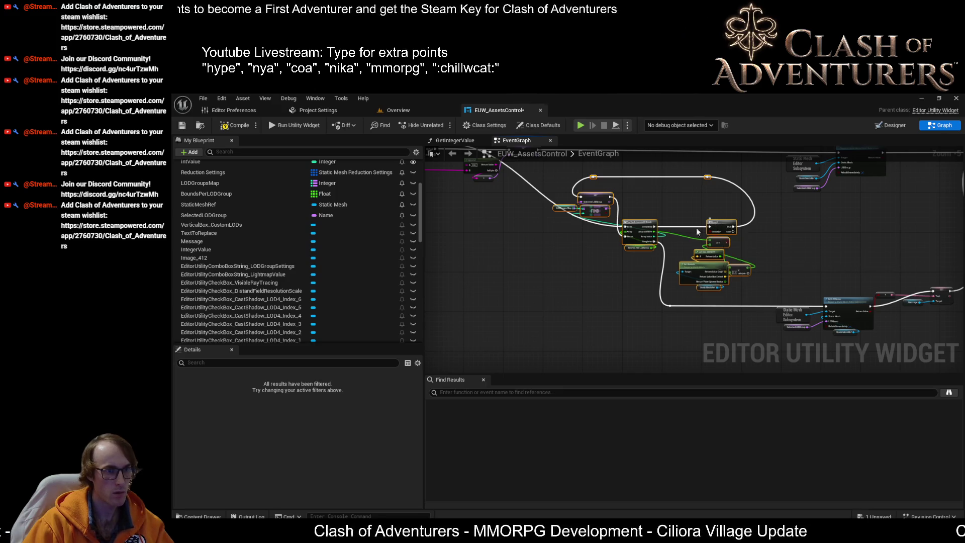
left_click_drag(663, 231, 661, 249)
scroll(736, 276, "up", 1)
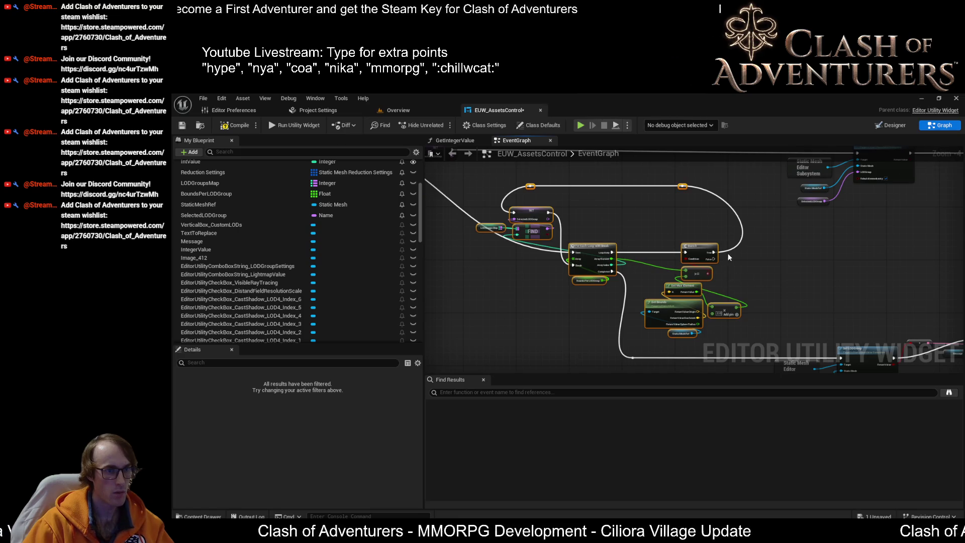
scroll(686, 256, "down", 2)
mouse_move(643, 256)
left_mouse_down()
mouse_move(544, 314)
mouse_move(573, 303)
left_mouse_up()
scroll(581, 307, "up", 2)
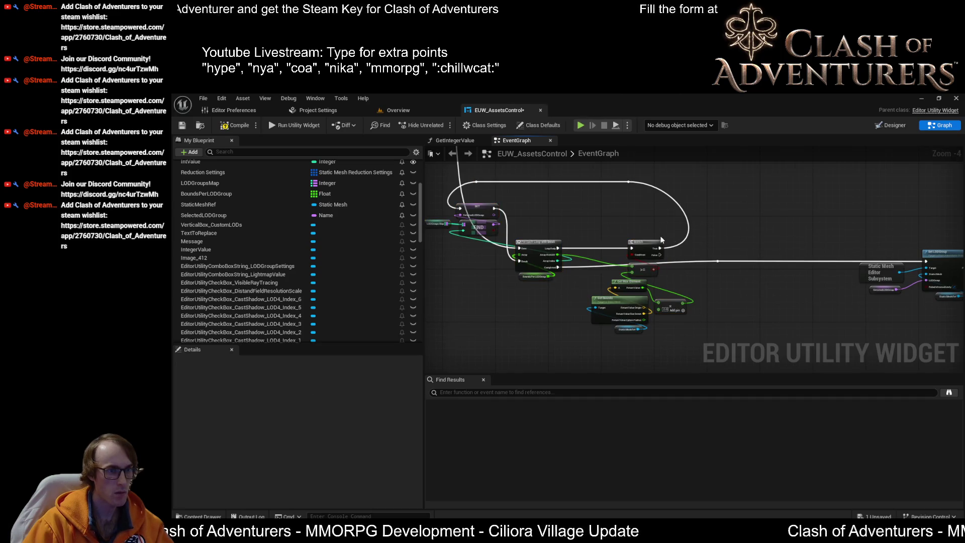
left_click_drag(662, 240, 699, 232)
mouse_move(625, 279)
left_mouse_down()
mouse_move(640, 225)
mouse_move(677, 272)
mouse_move(673, 252)
mouse_move(675, 262)
mouse_move(645, 235)
mouse_move(673, 256)
mouse_move(661, 232)
mouse_move(716, 263)
mouse_move(719, 221)
mouse_move(743, 213)
left_mouse_up()
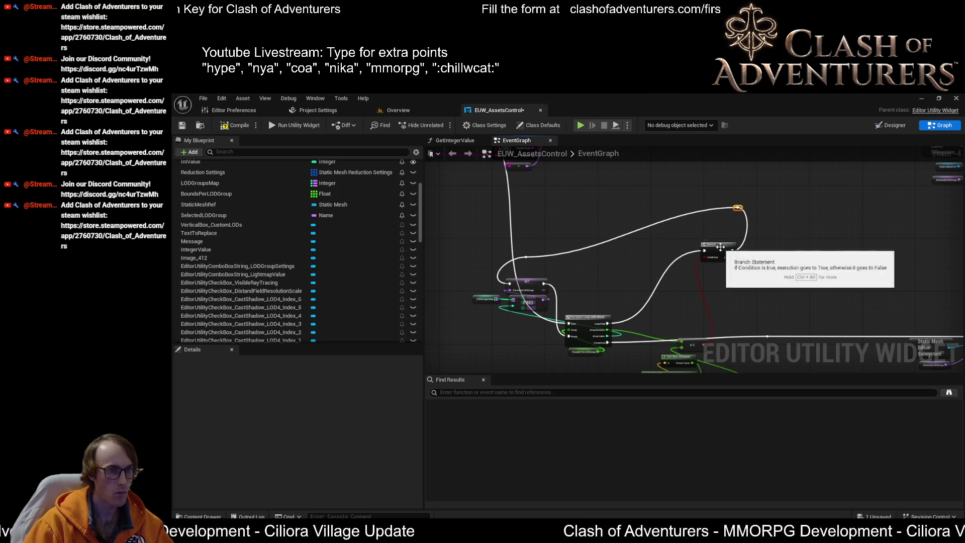
Pack Get Bounds and the comparison nodes near Branch, and nudge SET, FIND and LODGroupsMap up-right
left_click_drag(723, 246, 680, 145)
mouse_move(717, 247)
left_mouse_down()
mouse_move(598, 306)
mouse_move(654, 242)
mouse_move(621, 246)
left_mouse_up()
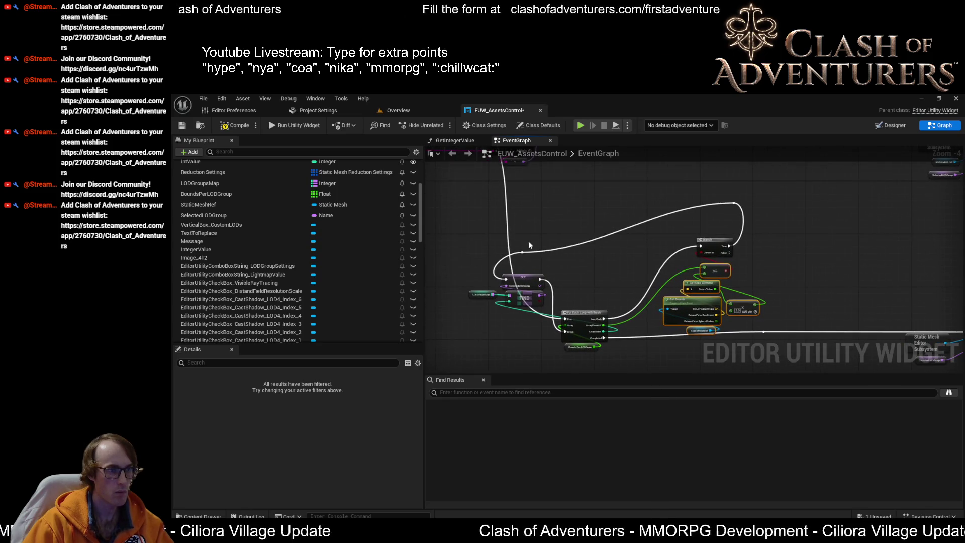
left_click(522, 253)
mouse_move(538, 256)
left_mouse_down()
mouse_move(451, 315)
mouse_move(462, 300)
left_mouse_up()
mouse_move(527, 280)
left_mouse_down()
mouse_move(541, 273)
mouse_move(528, 236)
left_mouse_up()
Bring the Bounds Per LODGroup node into view and select the whole loop node cluster
left_click_drag(547, 273, 547, 312)
scroll(547, 311, "up", 2)
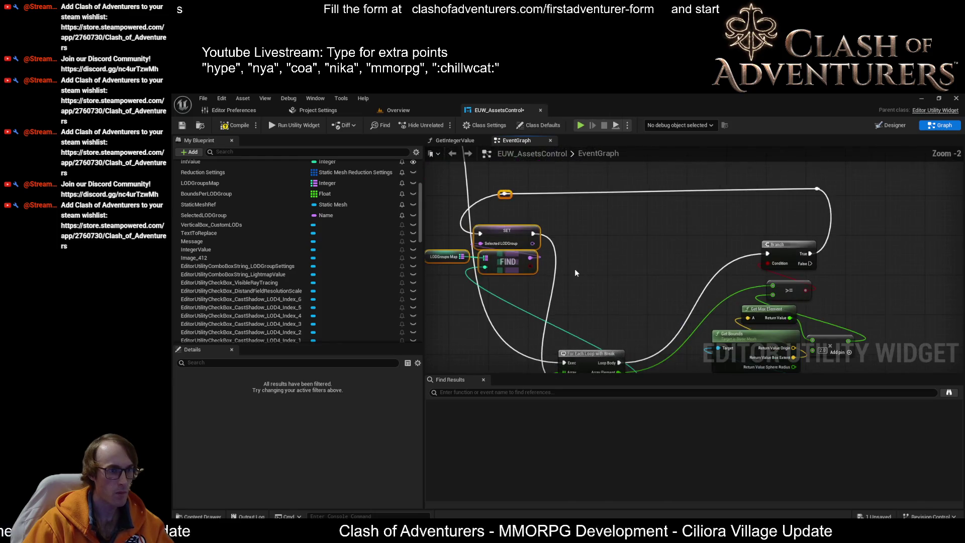
scroll(563, 259, "up", 2)
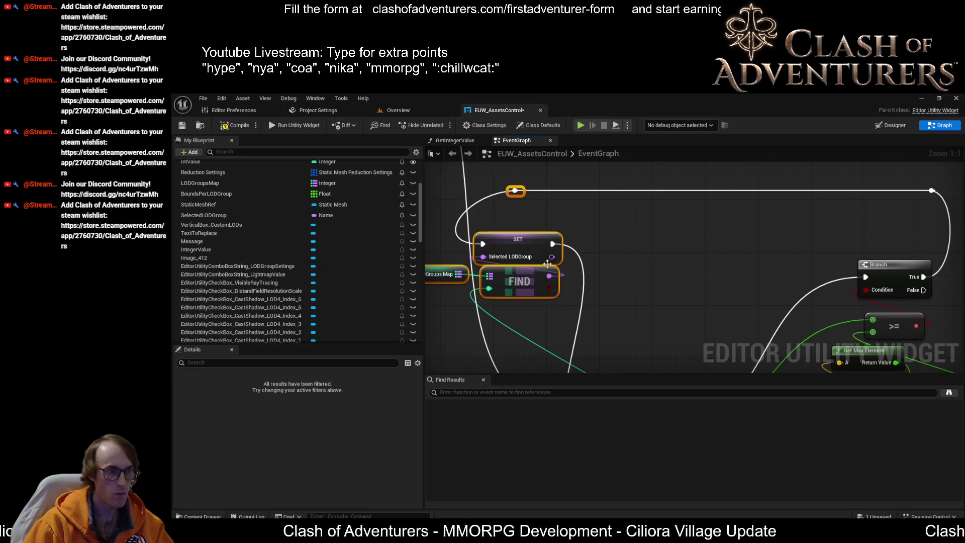
scroll(523, 242, "down", 1)
mouse_move(700, 265)
left_mouse_down()
mouse_move(659, 223)
mouse_move(648, 264)
mouse_move(694, 292)
mouse_move(653, 306)
mouse_move(620, 341)
left_mouse_up()
scroll(650, 205, "down", 3)
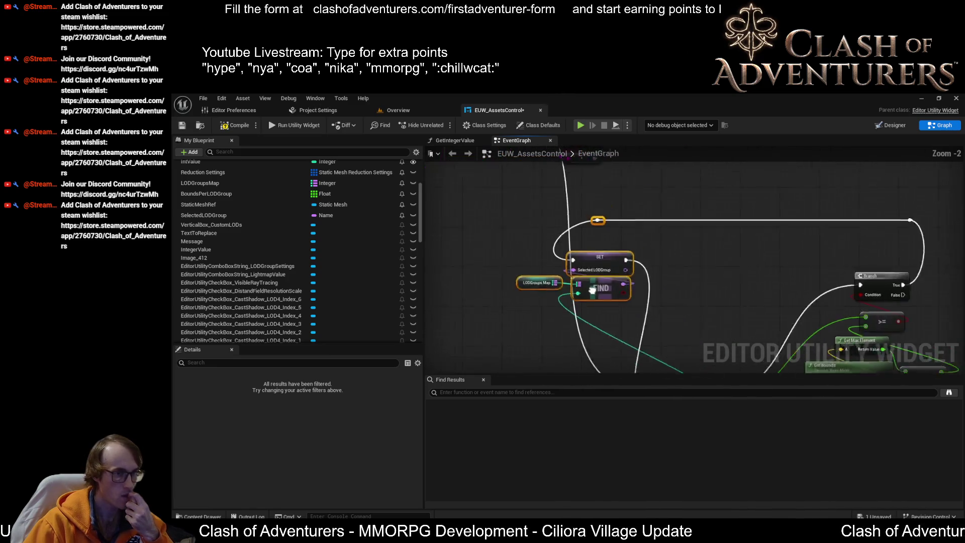
scroll(704, 319, "up", 1)
scroll(699, 279, "down", 1)
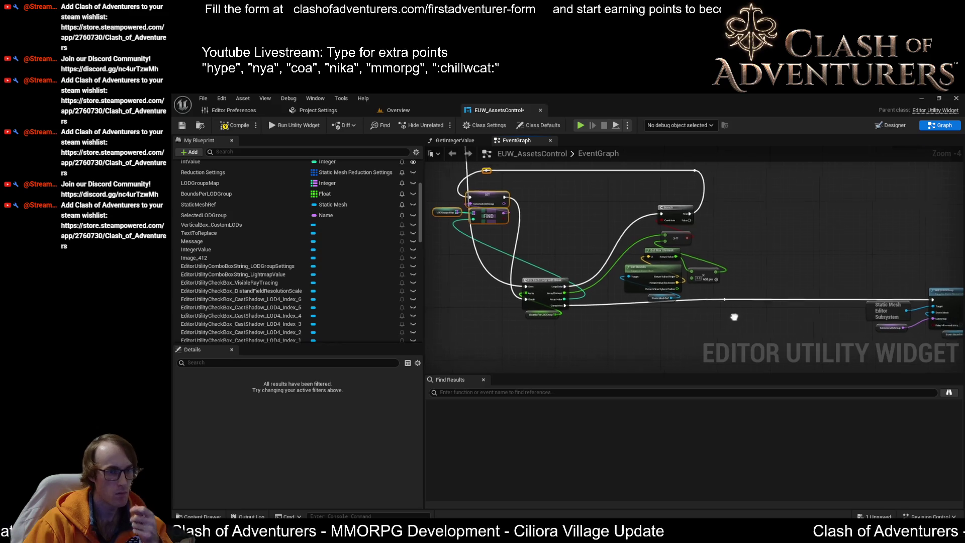
scroll(724, 262, "down", 2)
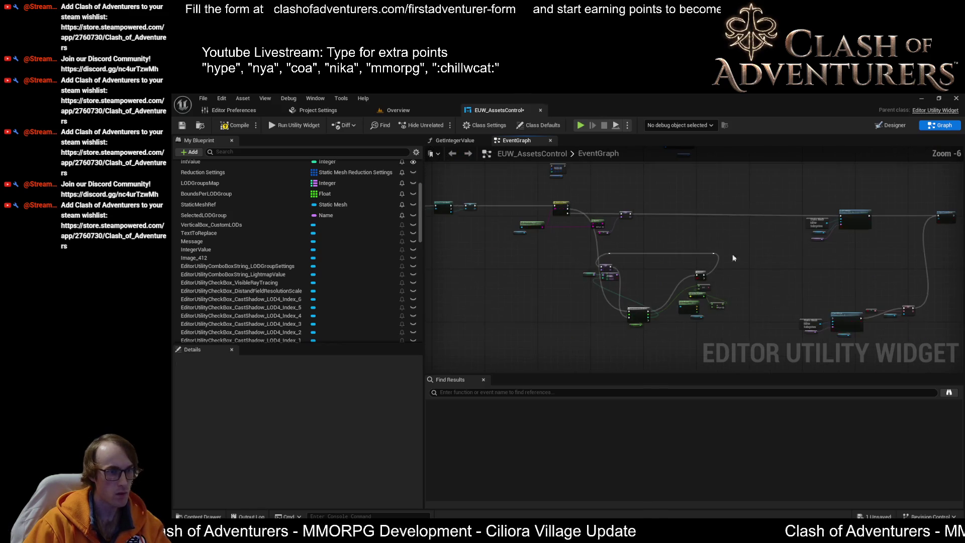
left_click_drag(763, 235, 593, 339)
mouse_move(737, 338)
left_mouse_down()
mouse_move(580, 251)
mouse_move(634, 275)
left_mouse_up()
Shift the two middle node clusters further down
scroll(653, 301, "up", 2)
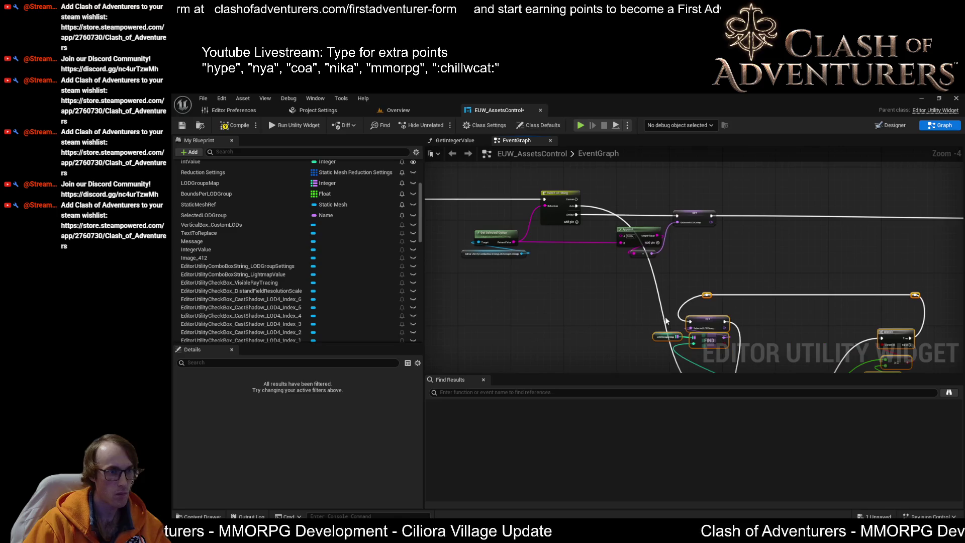
scroll(665, 286, "down", 5)
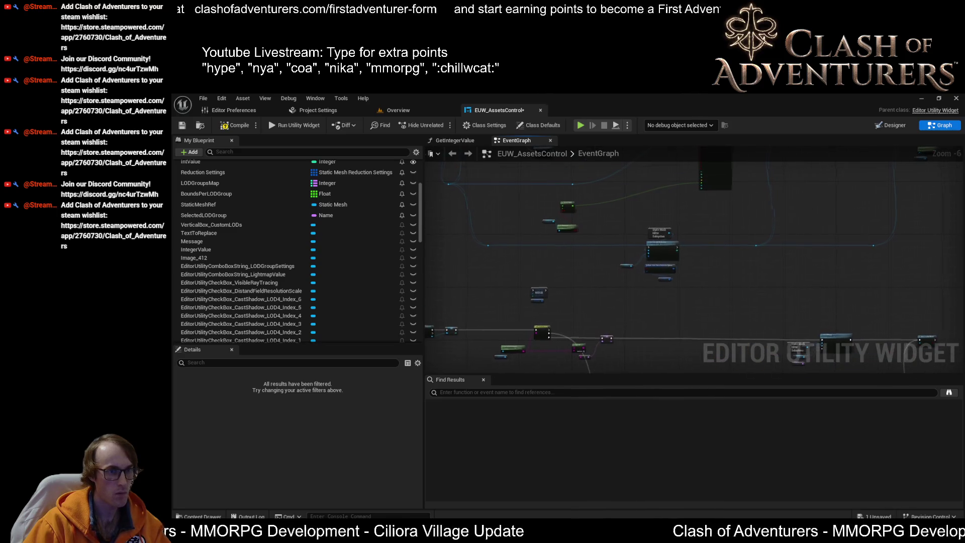
mouse_move(677, 297)
left_mouse_down()
mouse_move(681, 267)
mouse_move(739, 247)
mouse_move(756, 257)
mouse_move(777, 206)
left_mouse_up()
scroll(777, 206, "down", 1)
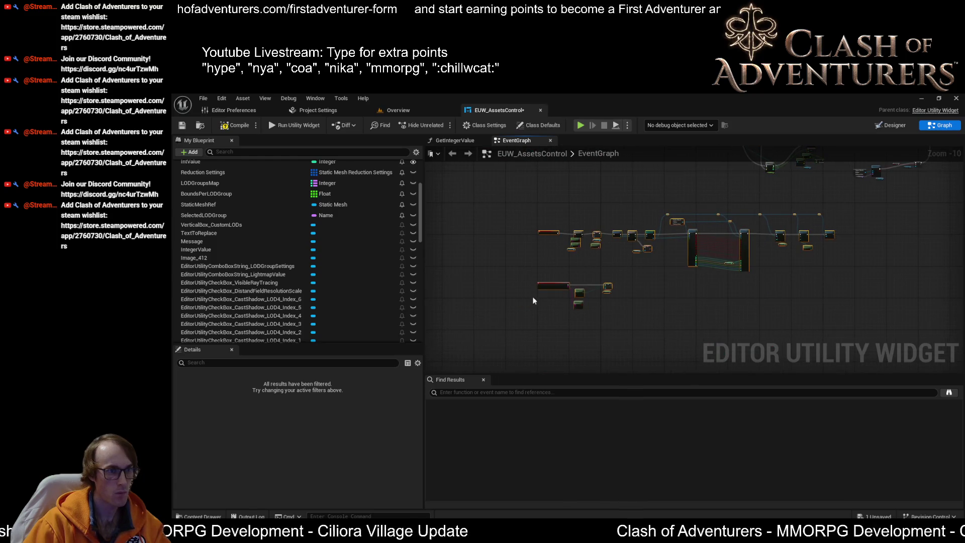
left_click(623, 257)
left_click_drag(829, 201, 527, 333)
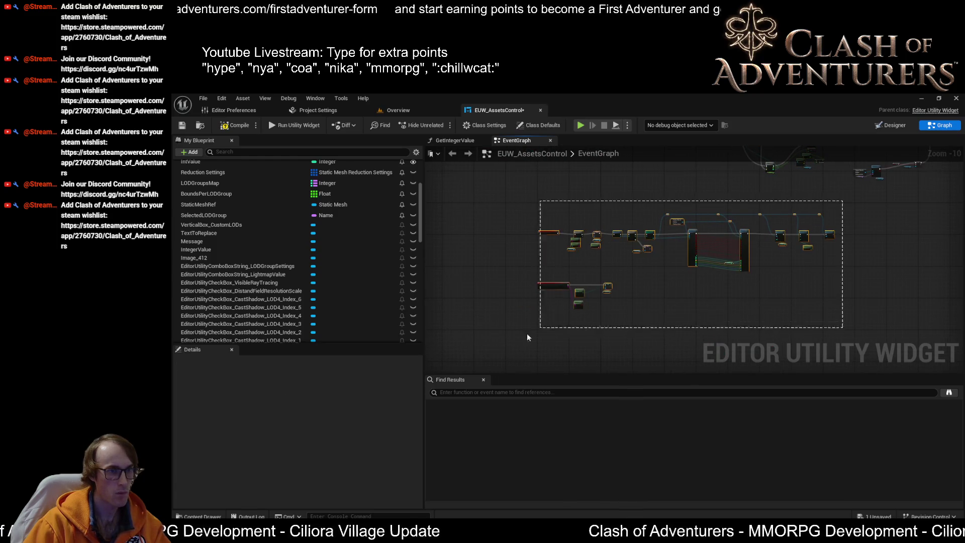
left_click_drag(551, 295, 556, 360)
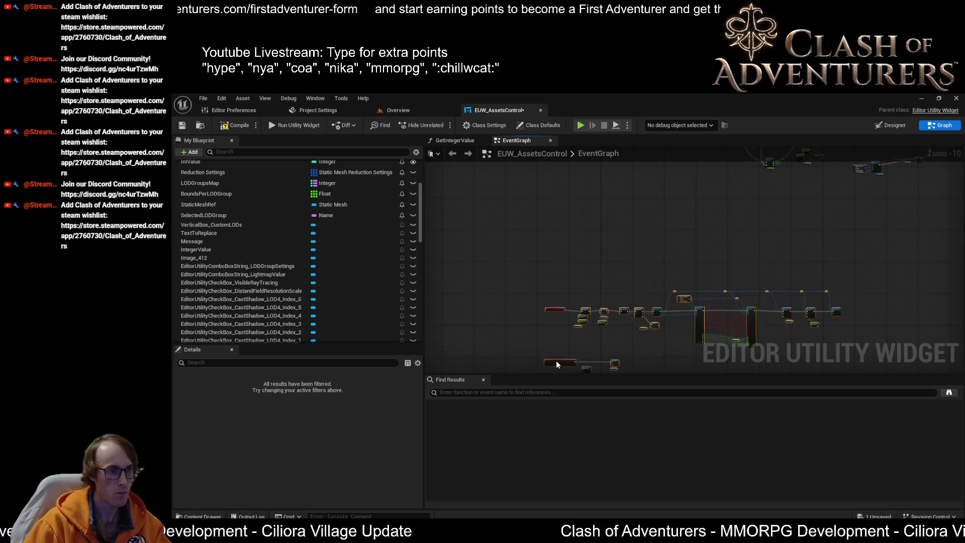
Move a full row of nodes further down to widen the spacing between rows
scroll(602, 288, "up", 2)
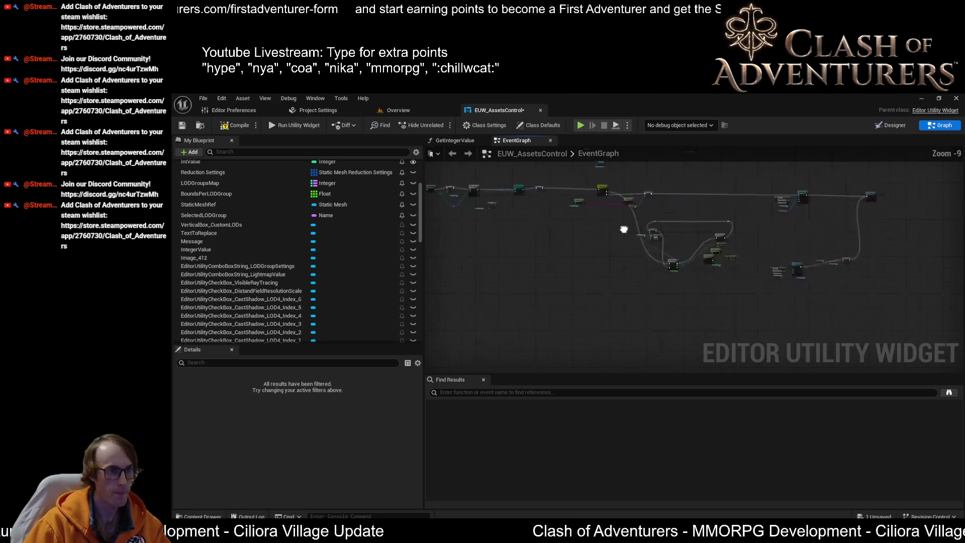
scroll(858, 197, "up", 3)
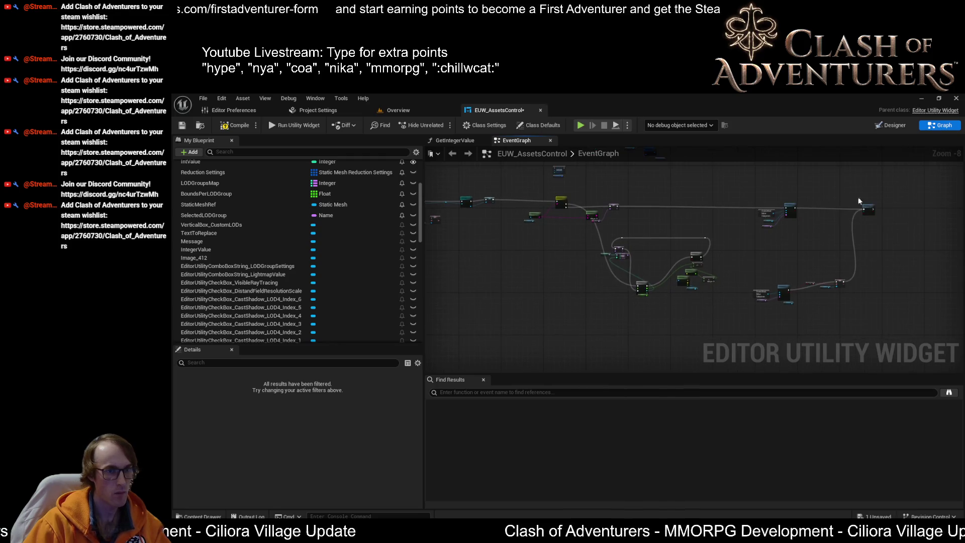
scroll(721, 261, "down", 2)
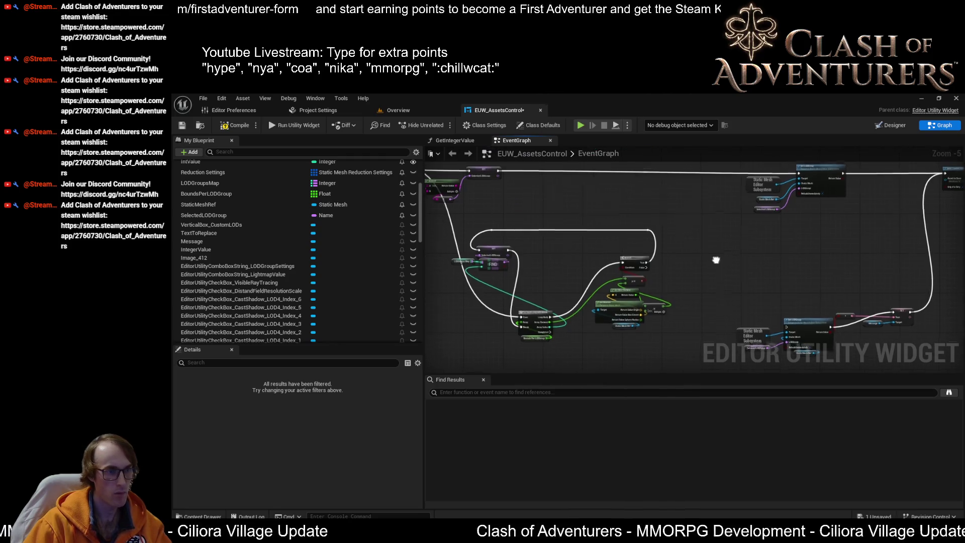
scroll(921, 245, "down", 1)
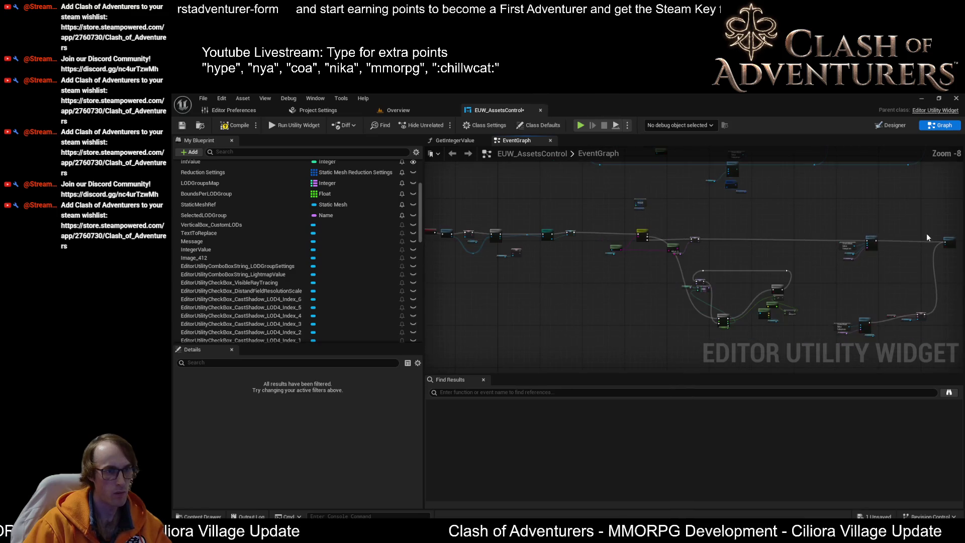
left_click_drag(923, 229, 529, 253)
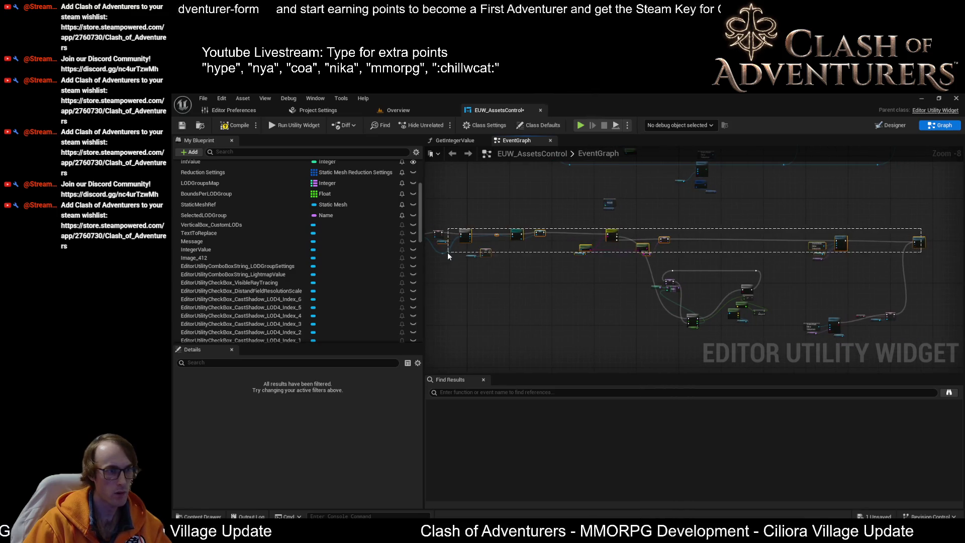
left_click_drag(447, 252, 446, 264)
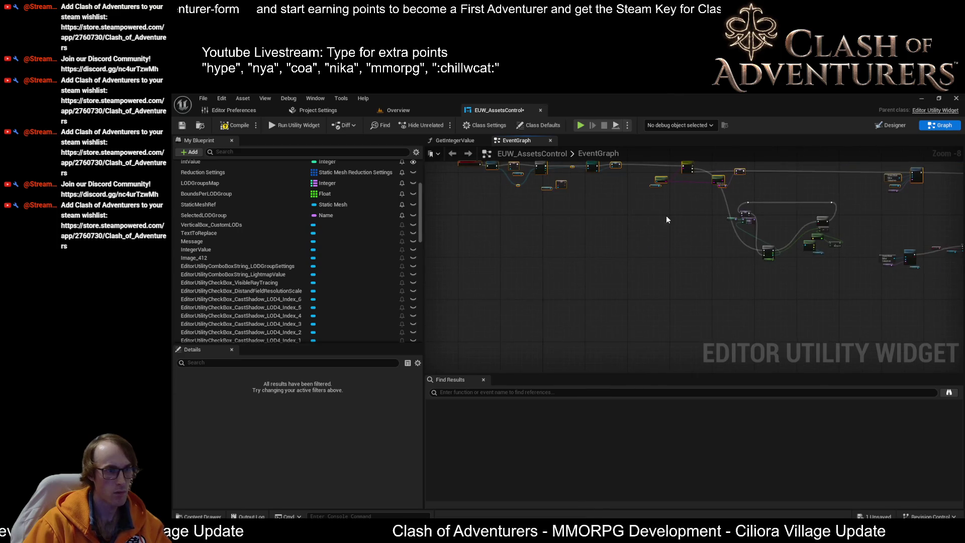
left_click_drag(667, 220, 645, 244)
left_click_drag(659, 201, 656, 321)
scroll(678, 318, "up", 2)
mouse_move(719, 292)
left_mouse_down()
mouse_move(682, 230)
mouse_move(693, 275)
left_mouse_up()
Select the loop section nodes again for further adjustment
scroll(693, 276, "up", 4)
scroll(619, 255, "down", 3)
left_click_drag(539, 285, 584, 320)
left_click_drag(673, 298, 478, 163)
left_click_drag(536, 257, 538, 290)
scroll(534, 281, "up", 1)
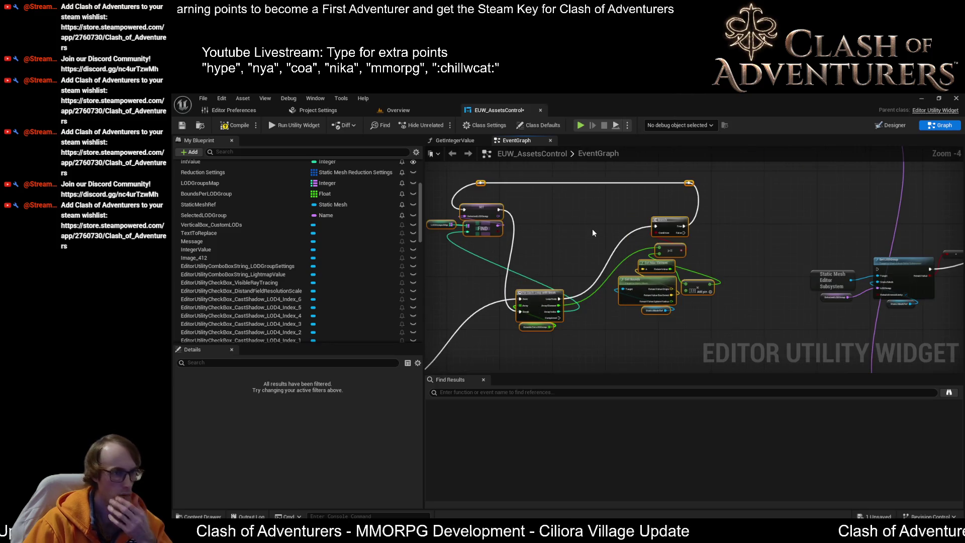
Move the Branch/Get Bounds group down-left and the SET and FIND nodes next to the For Each Loop
mouse_move(685, 306)
left_mouse_down()
mouse_move(683, 211)
mouse_move(686, 242)
mouse_move(688, 233)
mouse_move(754, 236)
mouse_move(714, 260)
left_mouse_up()
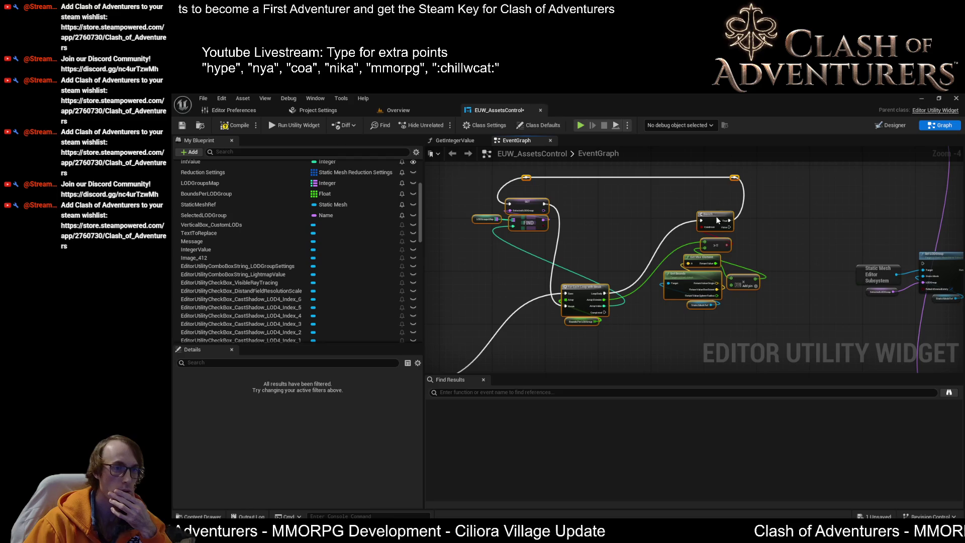
left_click_drag(718, 219, 708, 180)
mouse_move(678, 242)
left_mouse_down()
mouse_move(658, 307)
mouse_move(640, 315)
mouse_move(667, 270)
mouse_move(664, 240)
mouse_move(650, 228)
mouse_move(676, 228)
left_mouse_up()
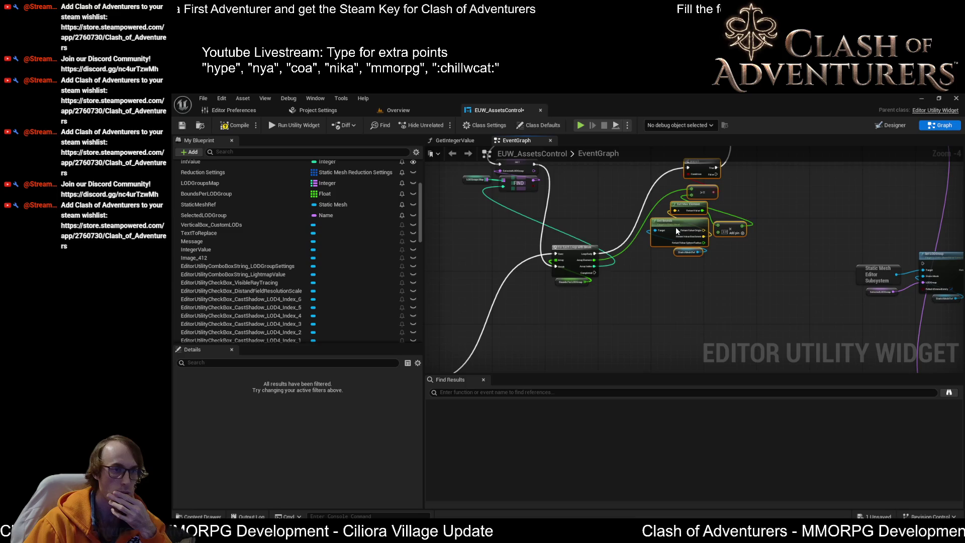
scroll(675, 227, "up", 1)
left_click_drag(636, 196, 521, 245)
mouse_move(586, 211)
left_mouse_down()
mouse_move(559, 272)
mouse_move(553, 342)
mouse_move(573, 344)
mouse_move(570, 273)
mouse_move(583, 225)
mouse_move(576, 272)
mouse_move(578, 243)
left_mouse_up()
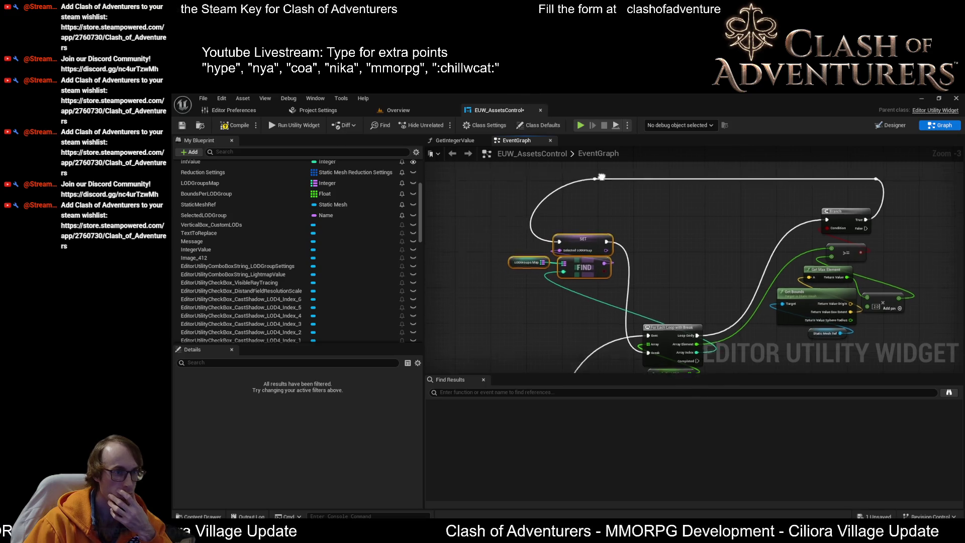
Shift the reroute knot left and wire the loop's Completed pin into Set LOD Group
left_click(604, 199)
left_click_drag(604, 201, 546, 207)
scroll(546, 206, "down", 2)
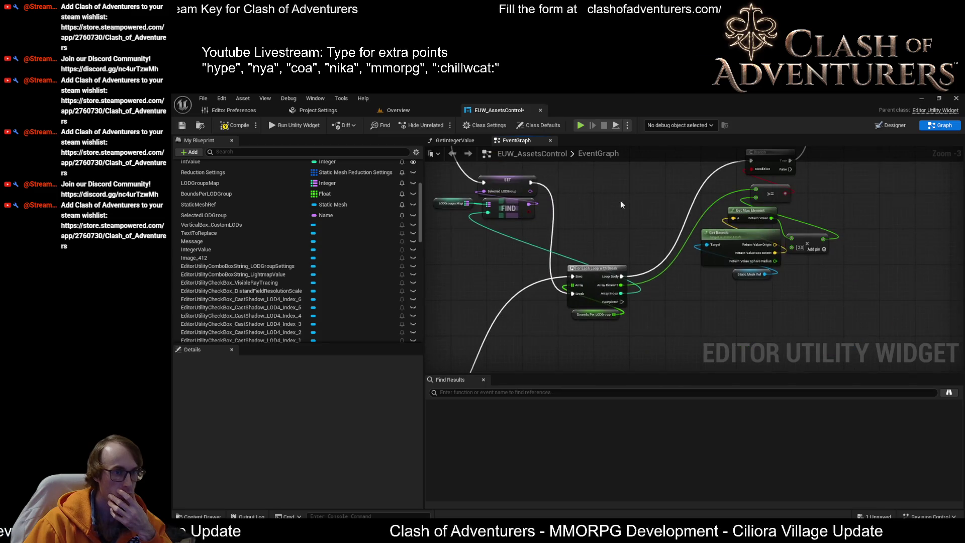
scroll(605, 273, "up", 1)
left_click_drag(543, 248, 871, 240)
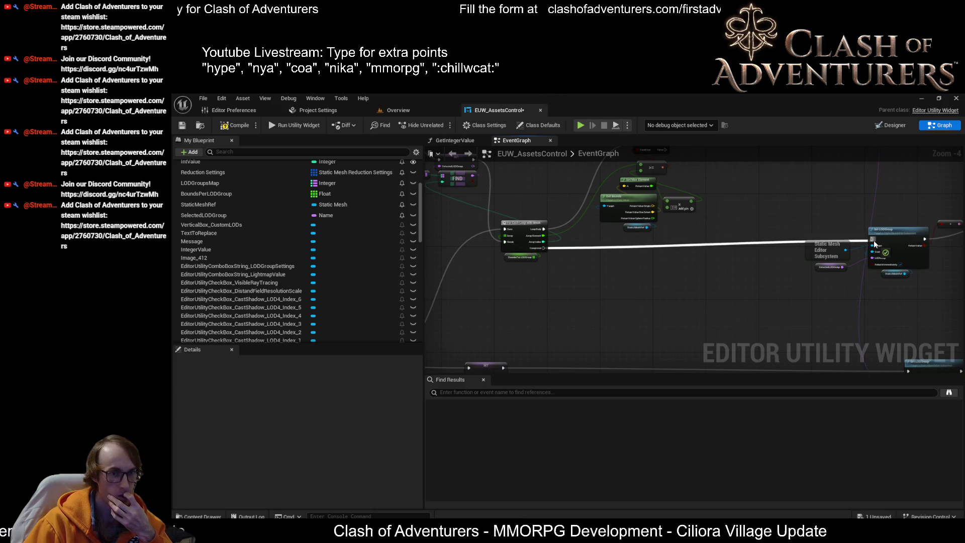
scroll(871, 240, "down", 1)
left_click_drag(726, 232, 818, 267)
mouse_move(722, 223)
left_mouse_down()
mouse_move(732, 227)
mouse_move(636, 235)
left_mouse_up()
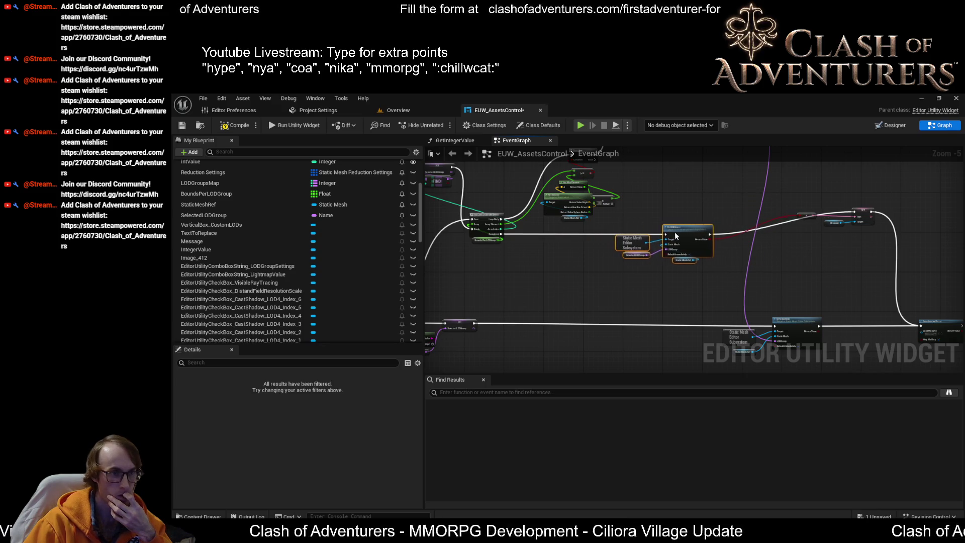
Place the Static Mesh Ref and Selected LODGroup getters side by side
scroll(678, 236, "up", 4)
left_click(710, 282)
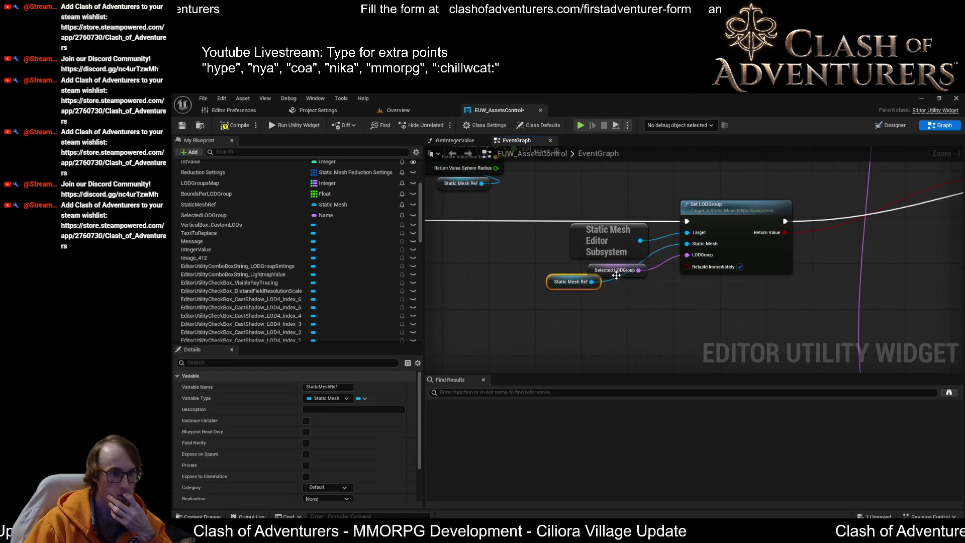
left_click_drag(569, 283, 616, 280)
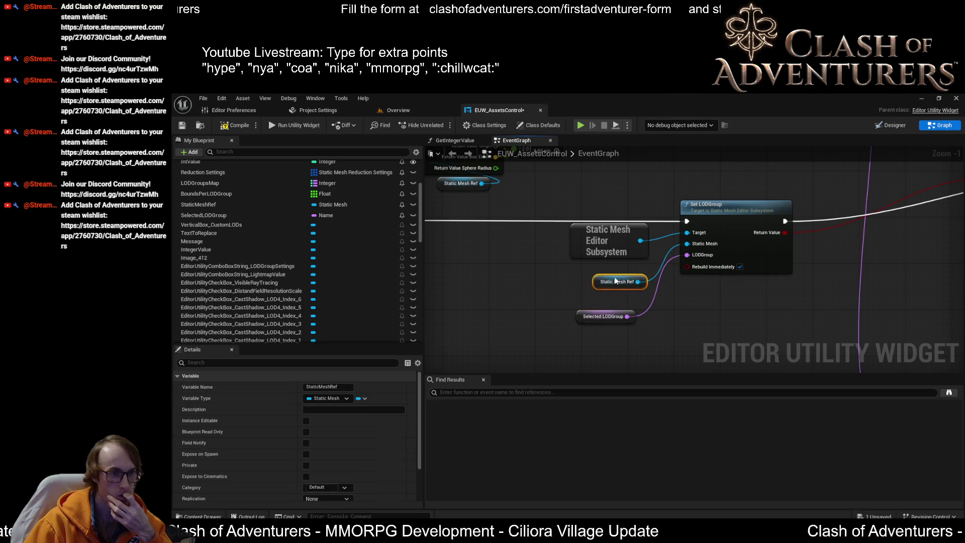
left_click_drag(597, 318, 618, 298)
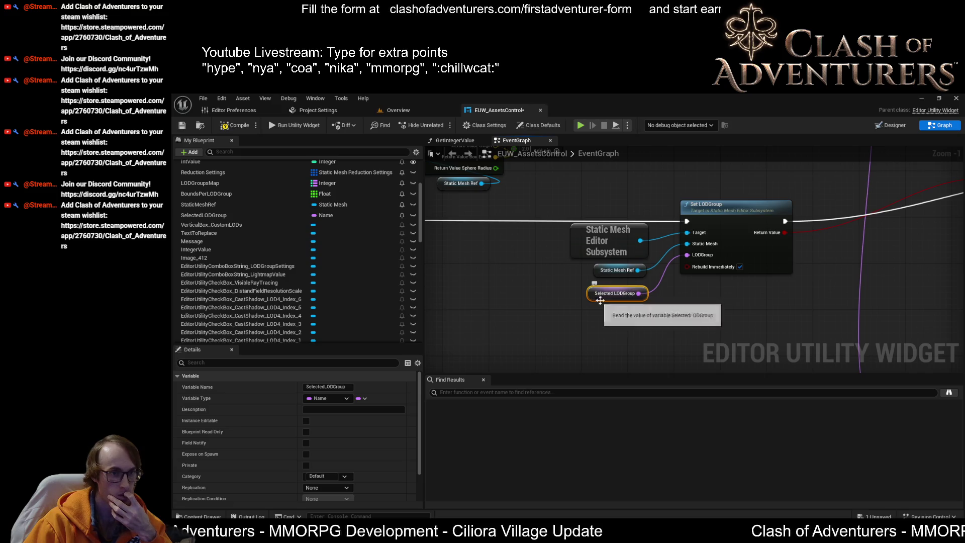
Delete the extra Set LODGroup node group with its subsystem and variable nodes
scroll(681, 298, "down", 3)
mouse_move(682, 298)
left_mouse_down()
mouse_move(683, 211)
mouse_move(737, 298)
mouse_move(738, 258)
left_mouse_up()
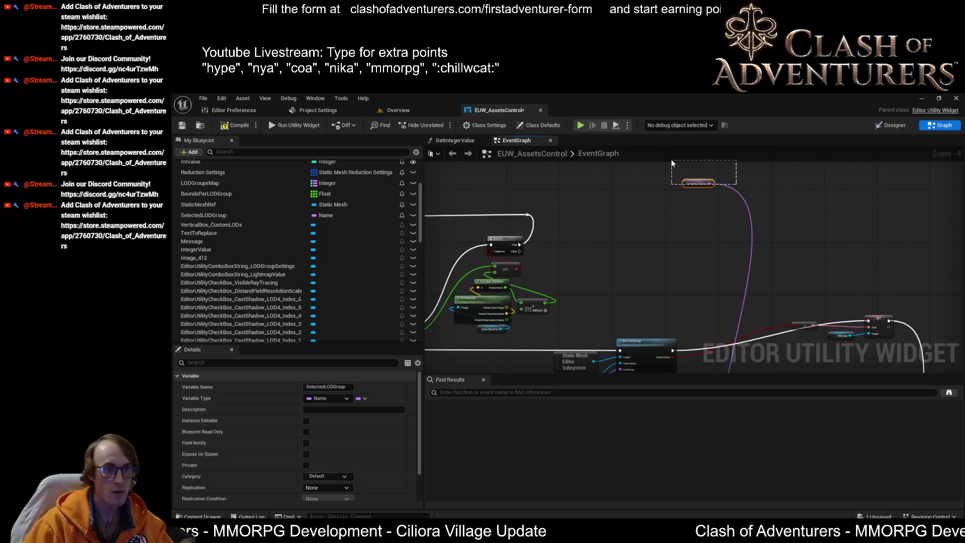
scroll(674, 164, "down", 2)
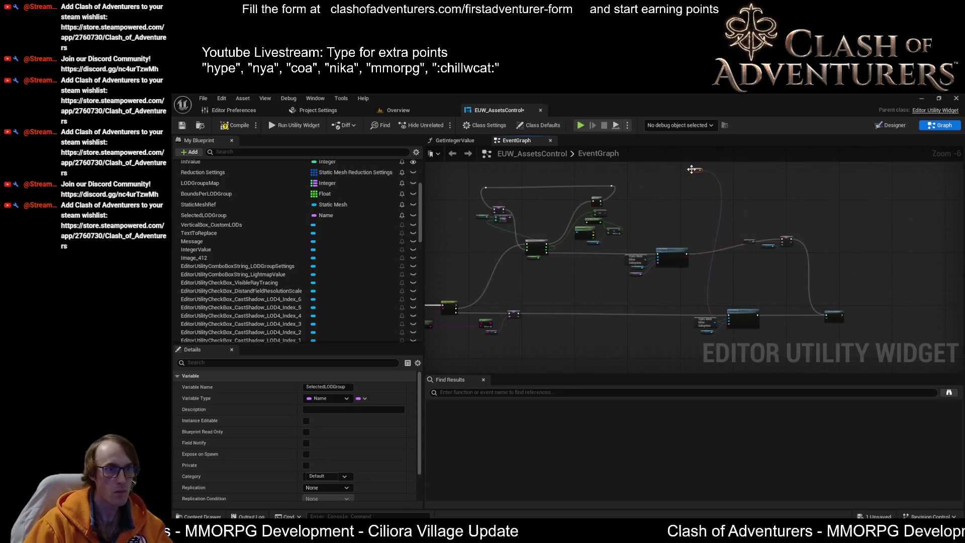
scroll(689, 340, "up", 3)
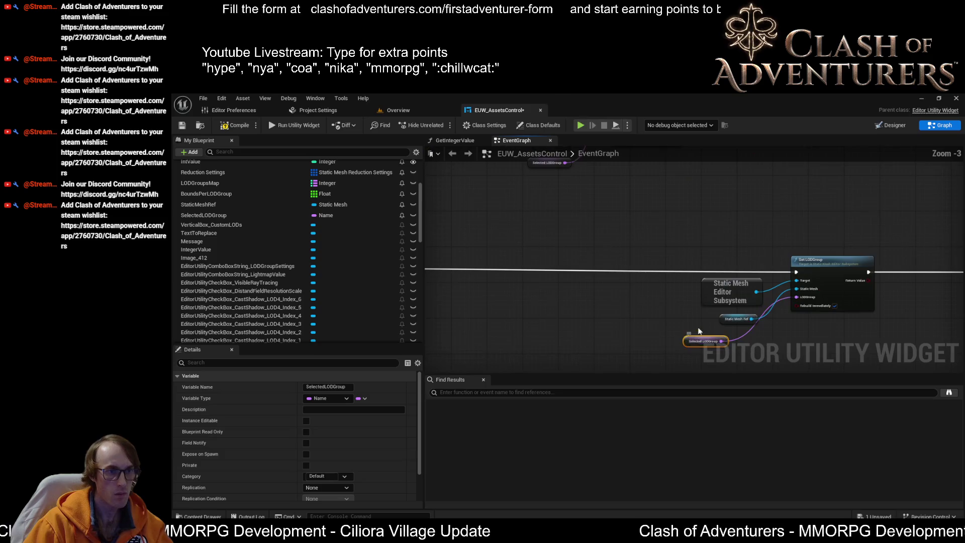
mouse_move(684, 320)
left_mouse_down()
mouse_move(574, 284)
mouse_move(691, 274)
mouse_move(595, 231)
mouse_move(653, 261)
mouse_move(689, 304)
mouse_move(596, 189)
mouse_move(670, 289)
mouse_move(625, 302)
mouse_move(716, 294)
mouse_move(659, 145)
left_mouse_up()
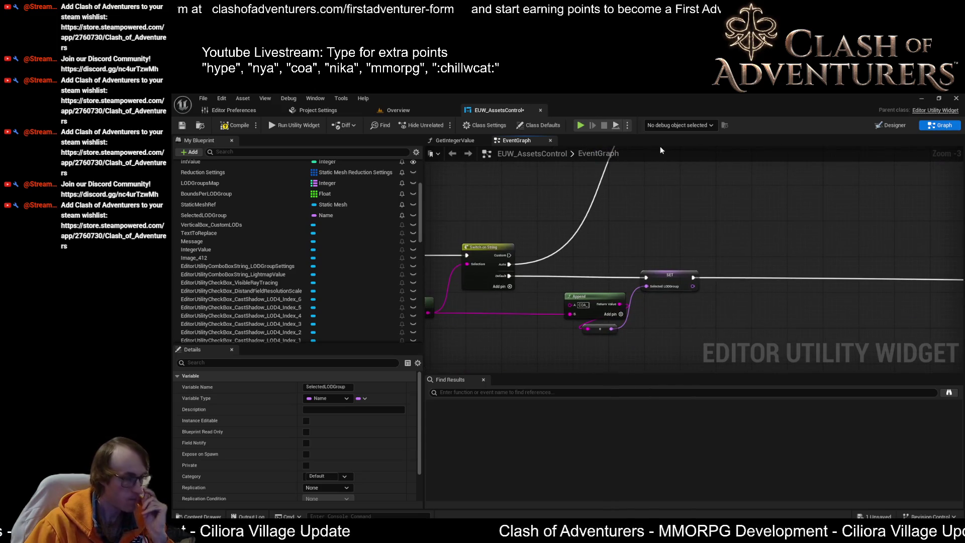
mouse_move(673, 178)
left_mouse_down()
mouse_move(944, 303)
mouse_move(709, 261)
mouse_move(723, 303)
mouse_move(777, 344)
mouse_move(815, 344)
left_mouse_up()
mouse_move(745, 239)
left_mouse_down()
mouse_move(709, 263)
mouse_move(696, 225)
mouse_move(695, 274)
mouse_move(529, 253)
mouse_move(685, 323)
mouse_move(878, 349)
left_mouse_up()
scroll(529, 253, "down", 1)
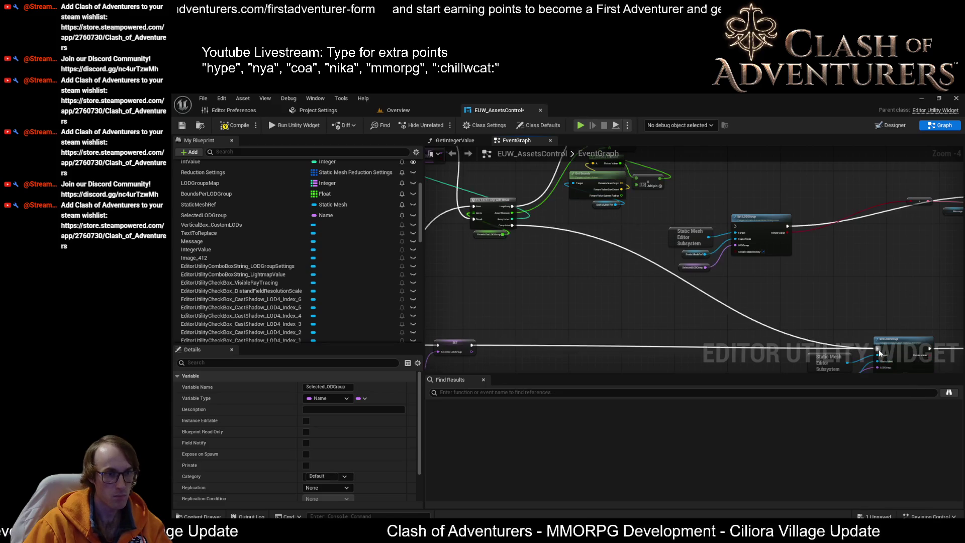
left_click_drag(624, 286, 624, 288)
key("Delete")
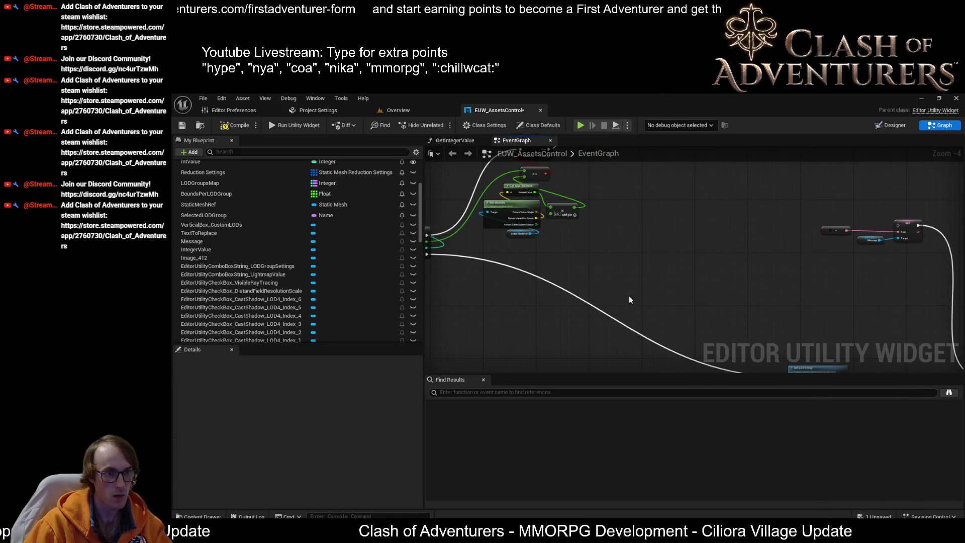
Move the For Each Loop and its upper node group down
scroll(704, 219, "down", 1)
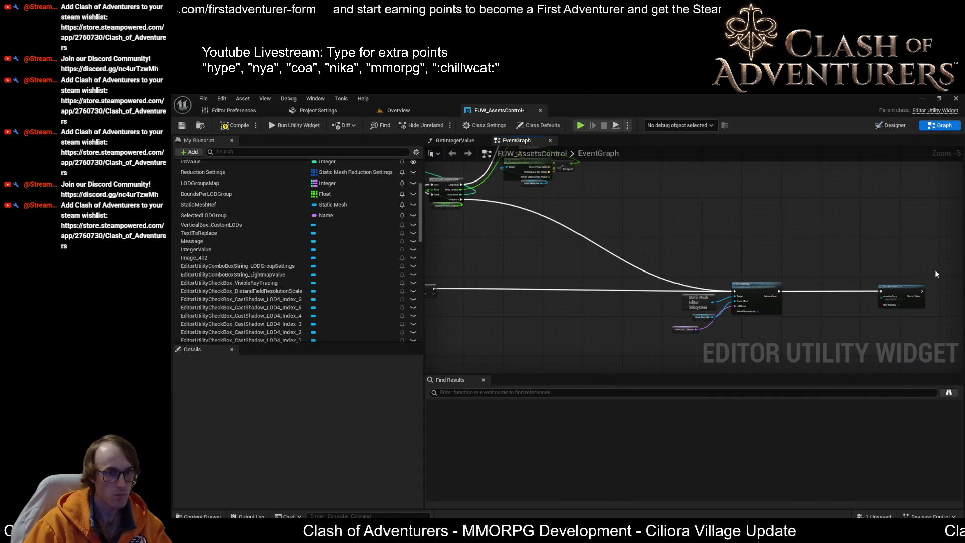
left_click_drag(935, 269, 640, 345)
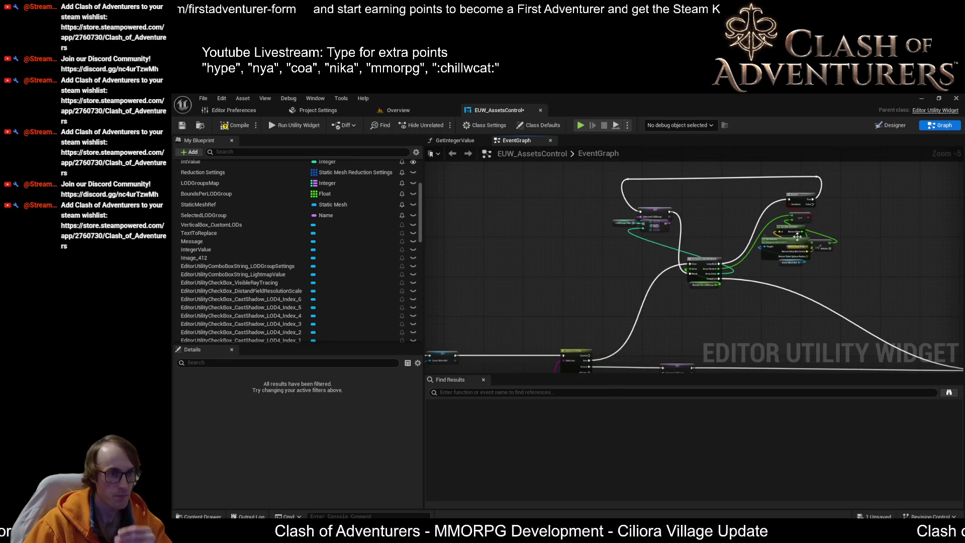
scroll(772, 233, "up", 1)
mouse_move(812, 259)
left_mouse_down()
mouse_move(610, 237)
mouse_move(695, 249)
mouse_move(742, 180)
mouse_move(684, 197)
left_mouse_up()
scroll(610, 236, "down", 1)
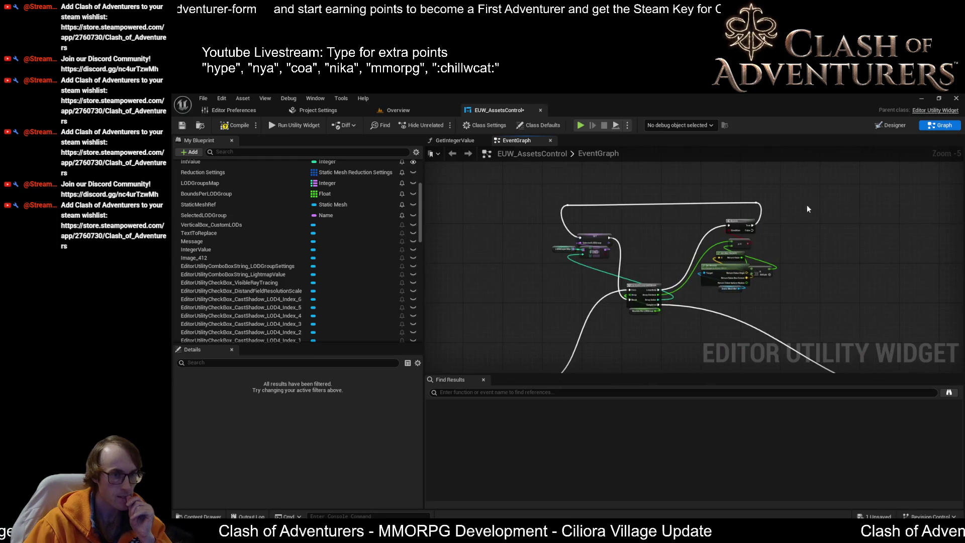
left_click_drag(557, 296, 558, 245)
mouse_move(642, 200)
left_mouse_down()
mouse_move(649, 257)
mouse_move(636, 238)
left_mouse_up()
Shift the Append and SET nodes right, then nudge the whole bounds-loop network right
mouse_move(629, 295)
left_mouse_down()
mouse_move(692, 258)
mouse_move(676, 255)
left_mouse_up()
mouse_move(590, 276)
left_mouse_down()
mouse_move(656, 276)
mouse_move(772, 173)
left_mouse_up()
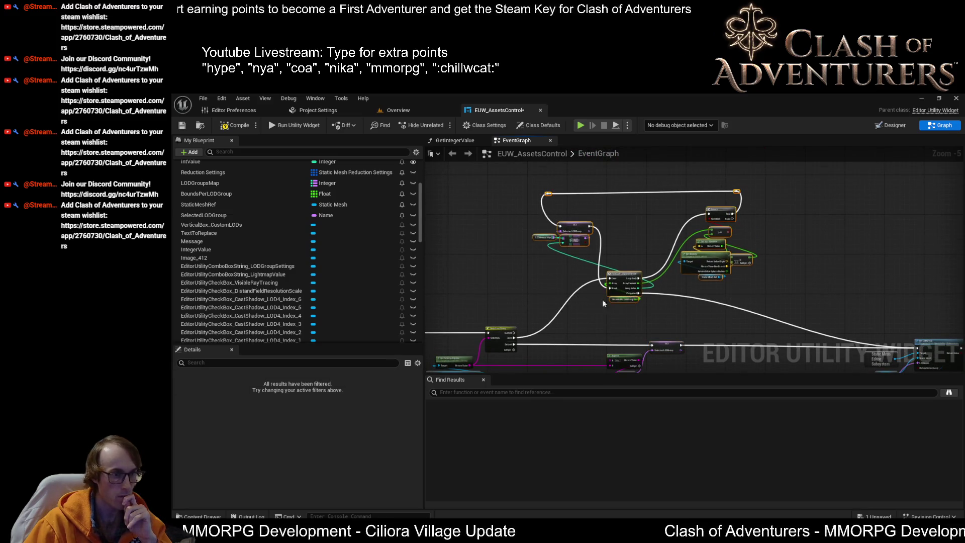
scroll(623, 279, "up", 3)
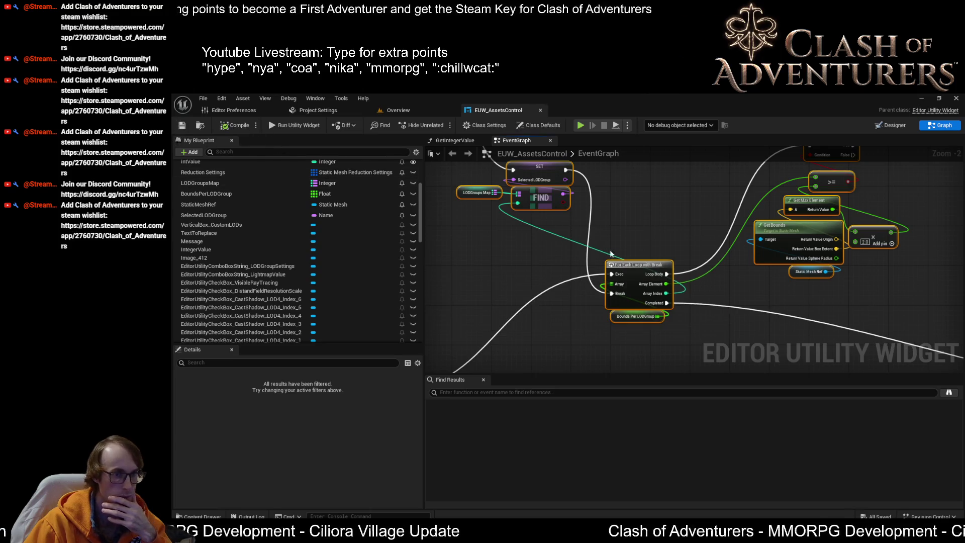
scroll(610, 254, "down", 3)
scroll(782, 237, "up", 3)
scroll(695, 245, "down", 3)
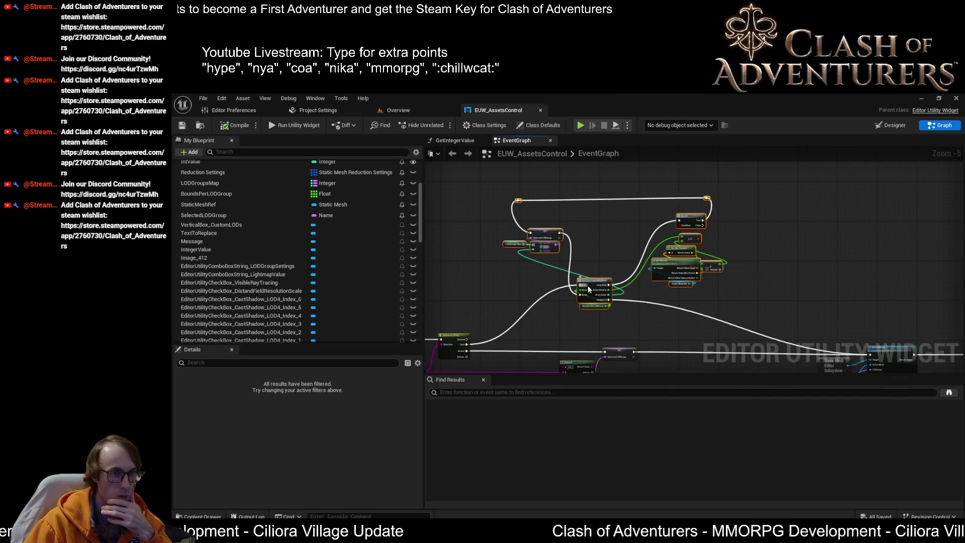
mouse_move(747, 190)
left_mouse_down()
mouse_move(551, 251)
mouse_move(485, 327)
left_mouse_up()
left_click_drag(600, 286, 609, 289)
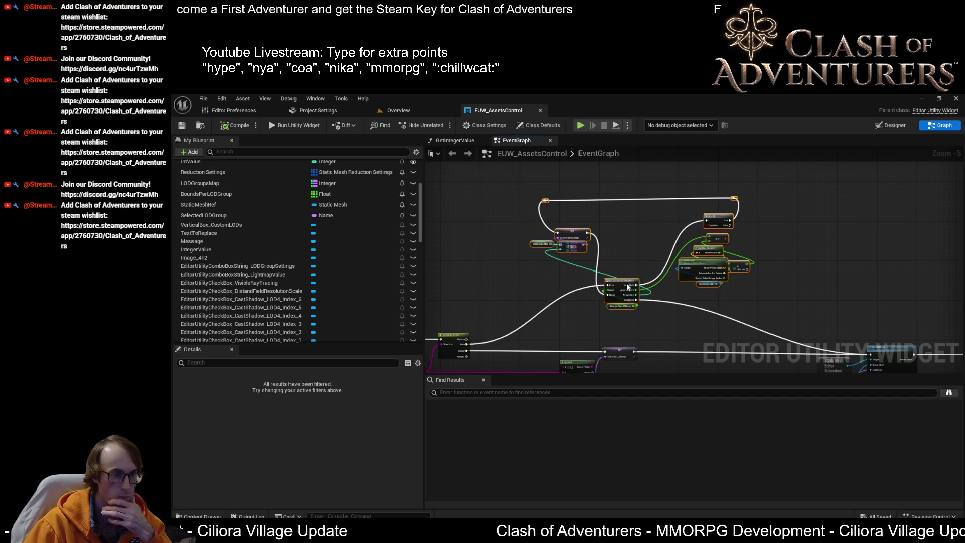
scroll(578, 298, "up", 2)
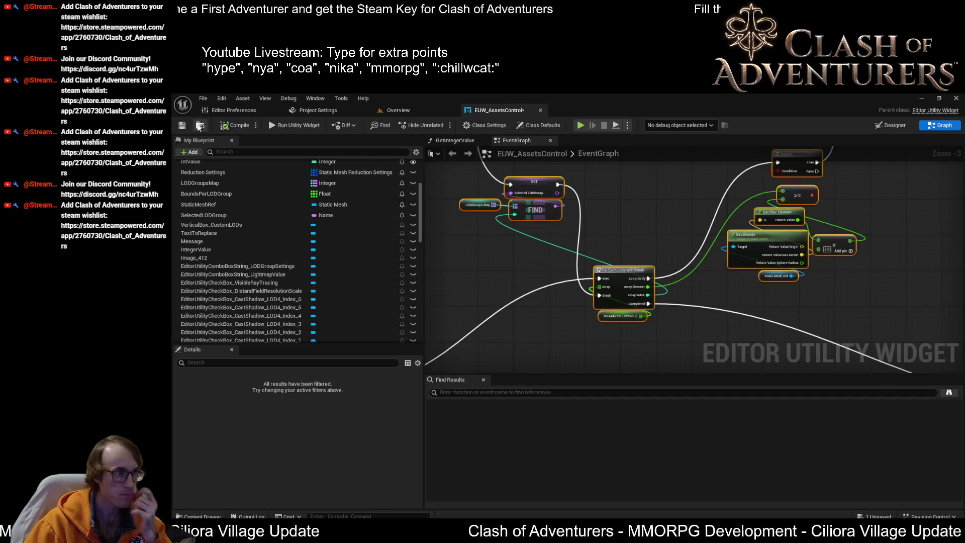